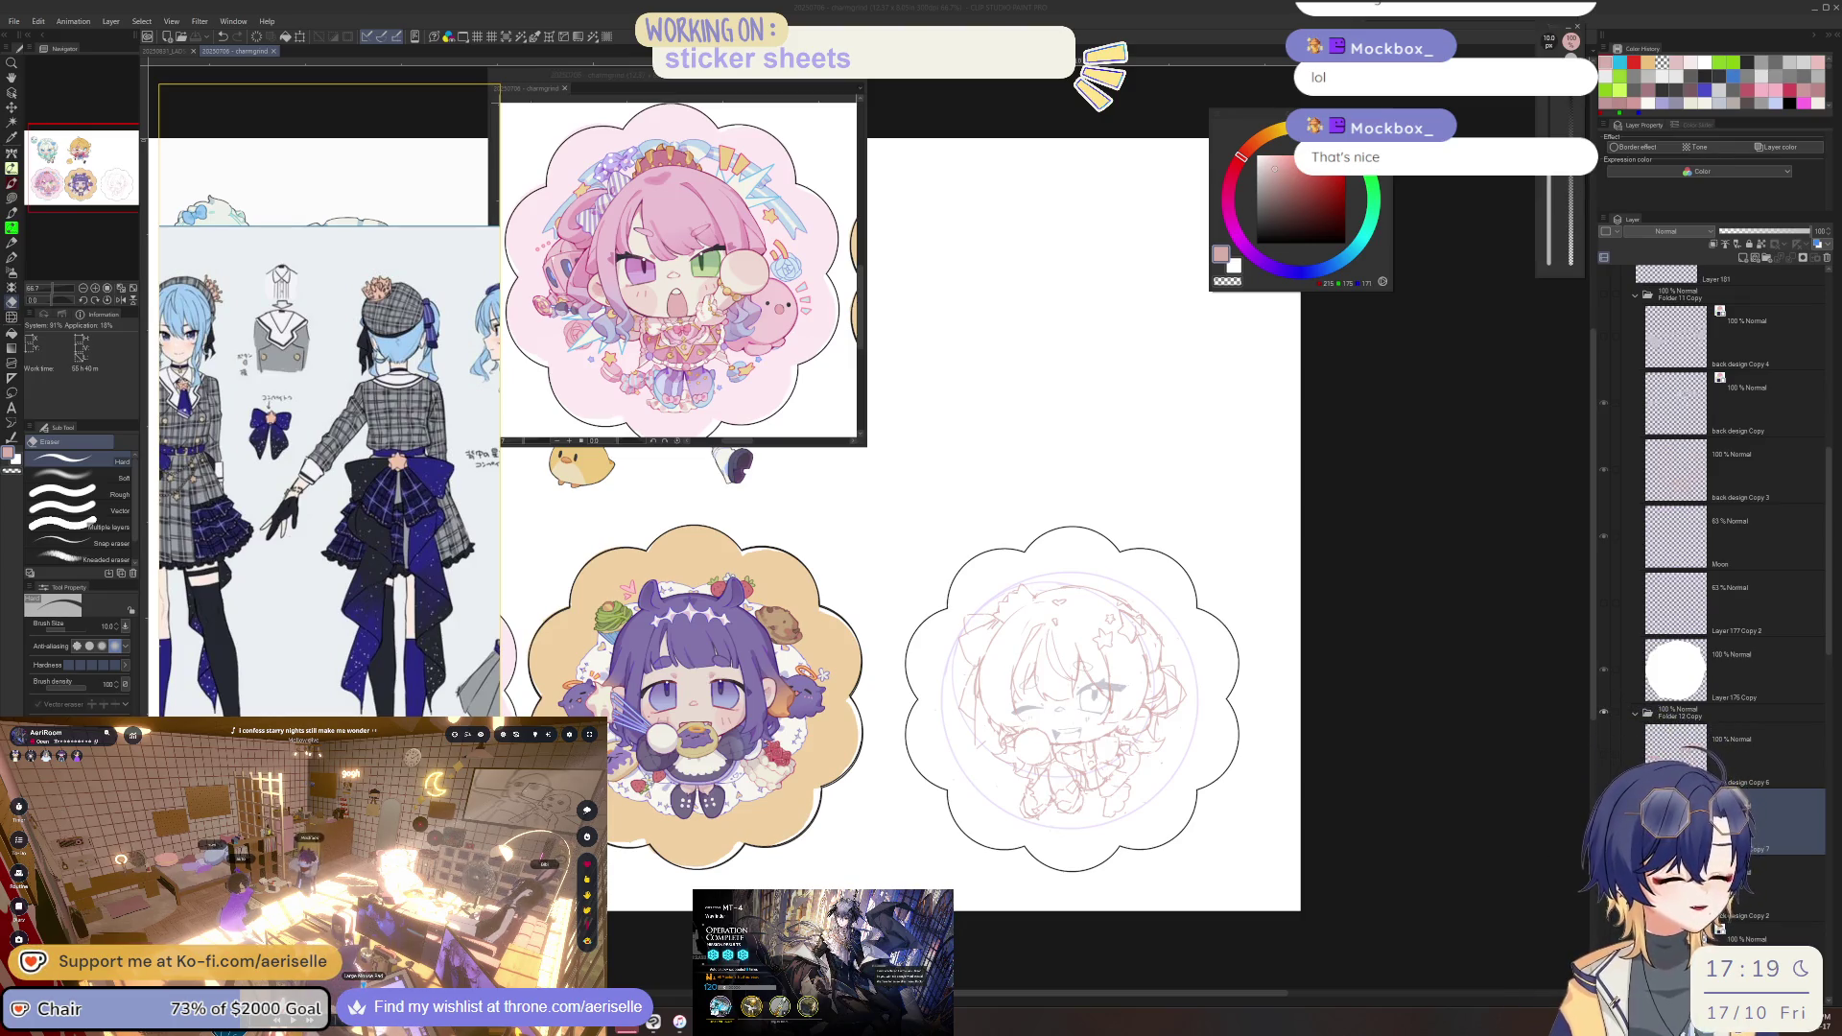
Zoom in on the chibi sketch and ready the Poi Pen and Eraser (Hard).
scroll(1034, 812, up, 3)
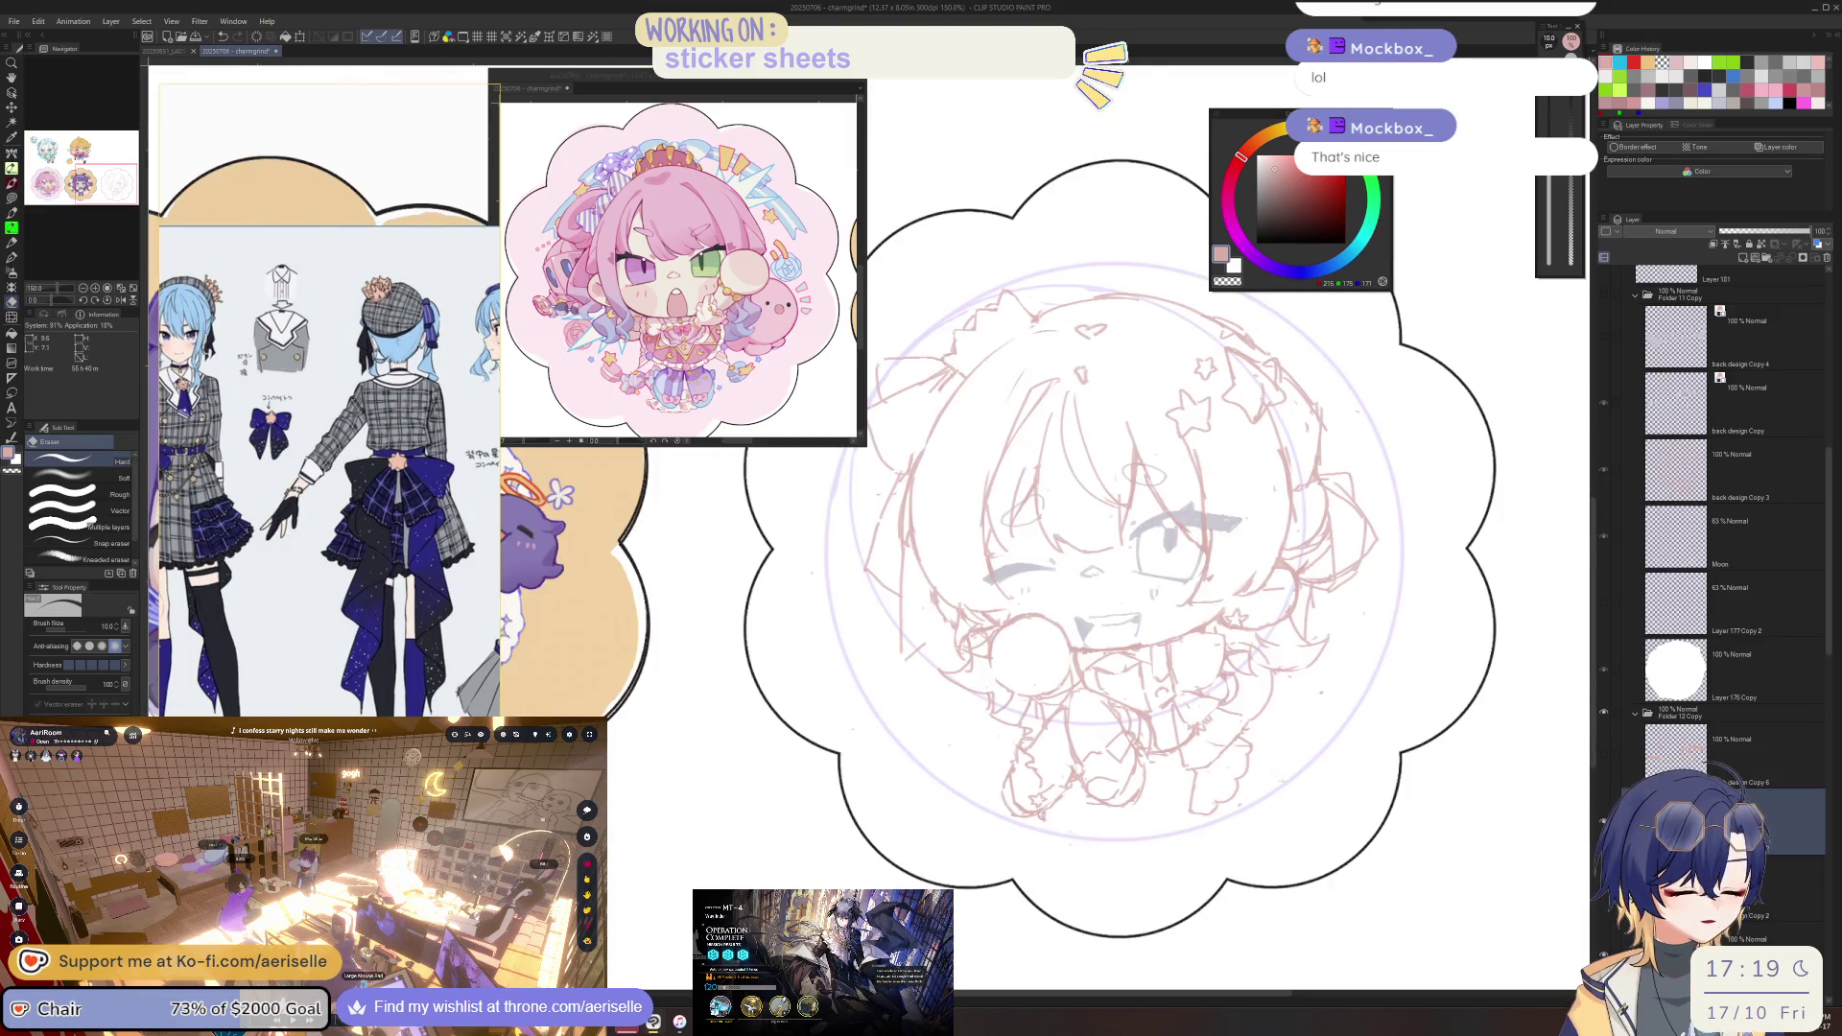
scroll(1041, 813, up, 1)
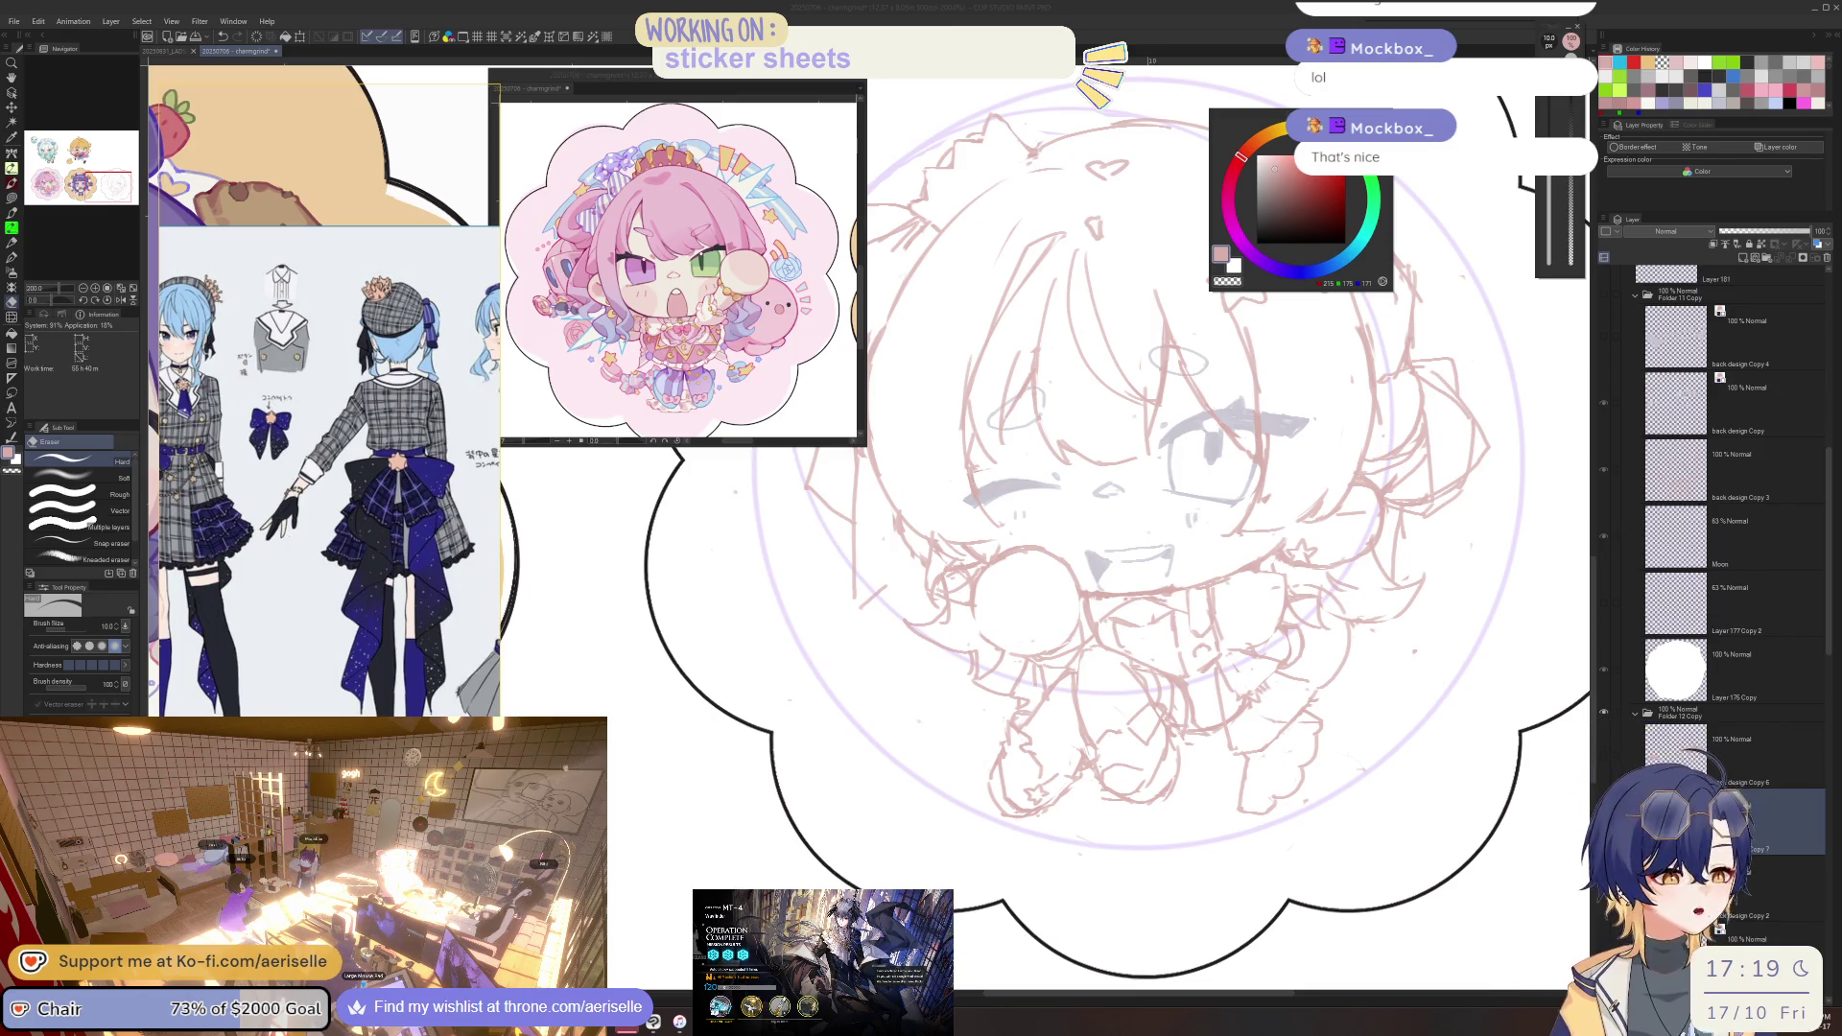
click(1046, 711)
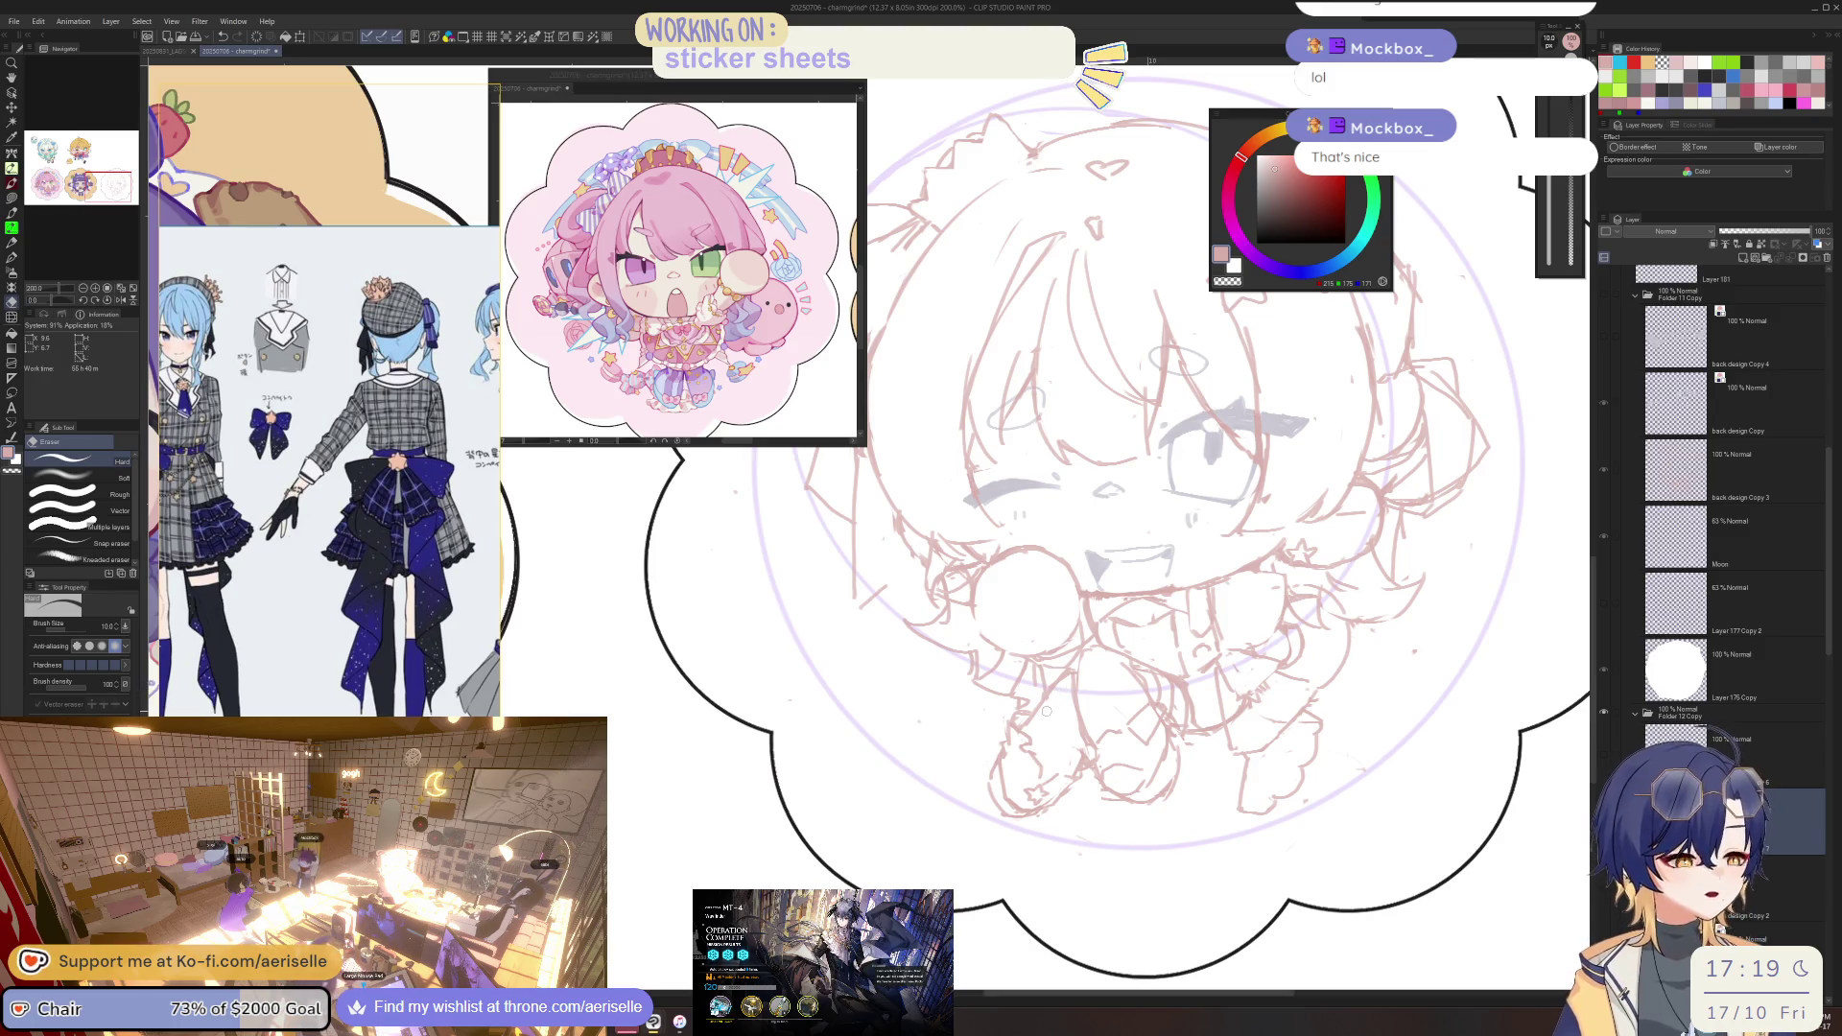
scroll(182, 592, down, 5)
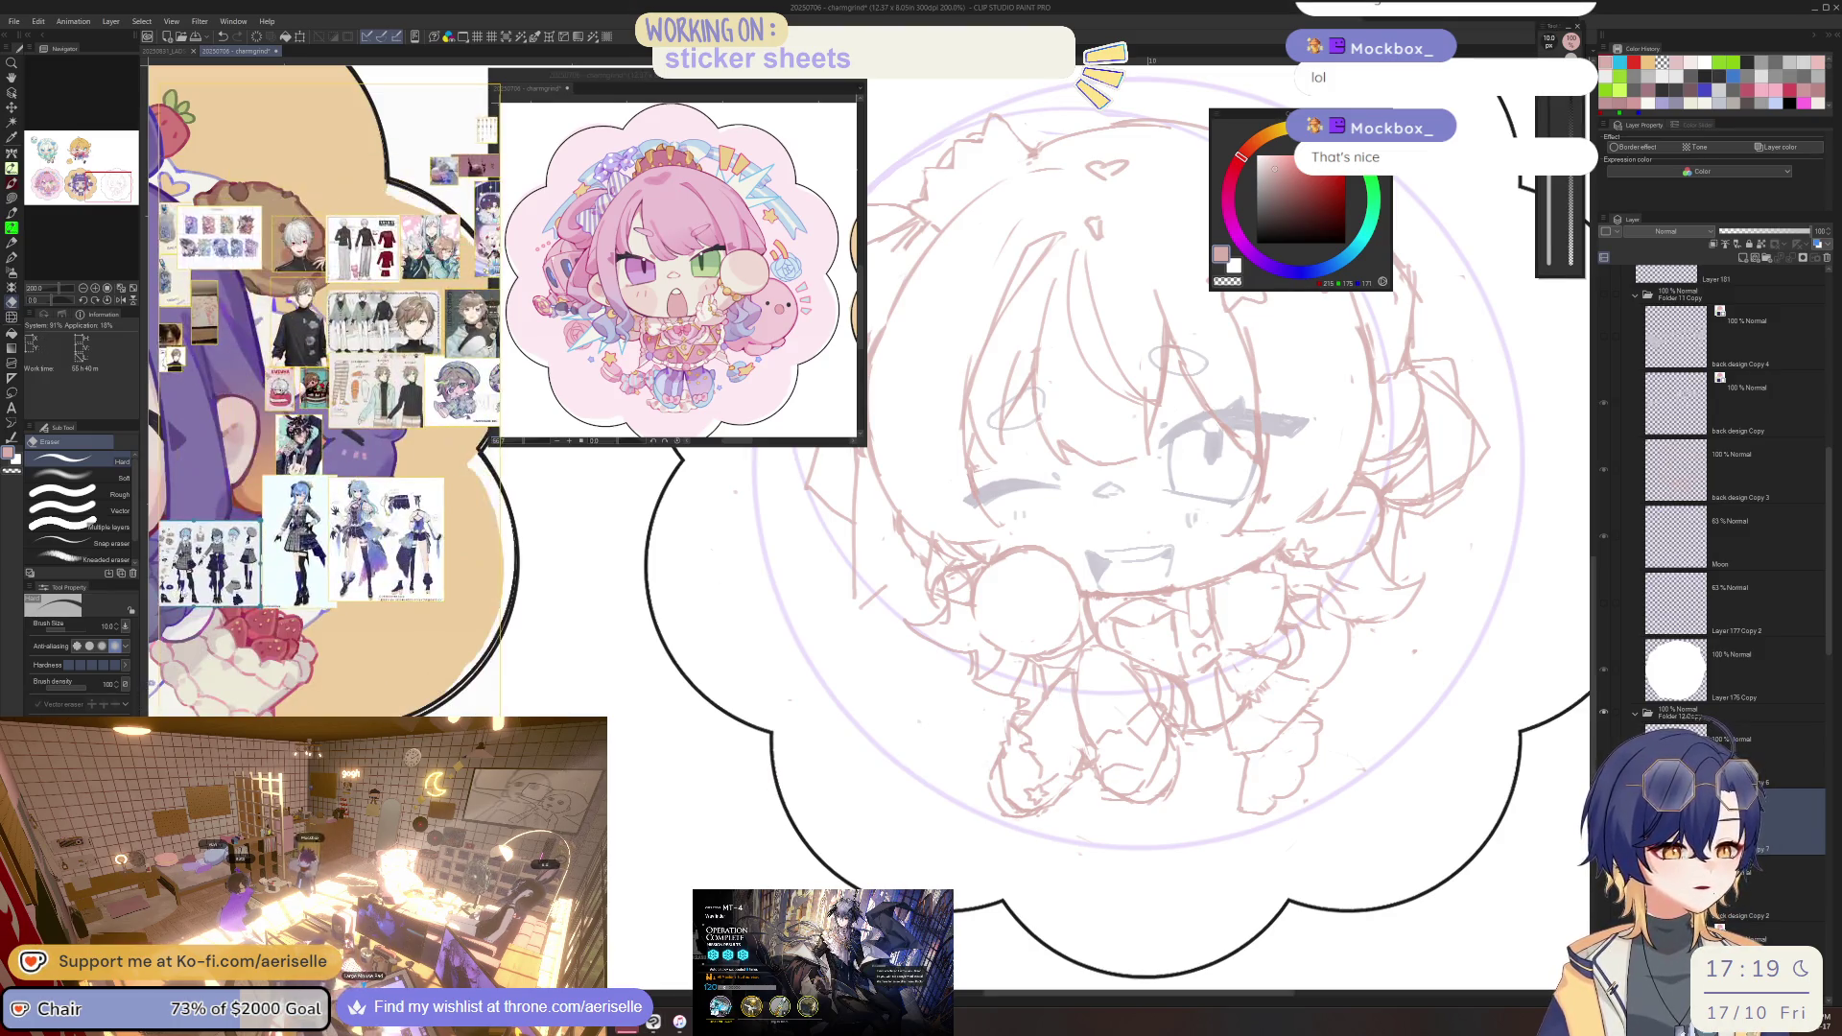
scroll(333, 506, up, 5)
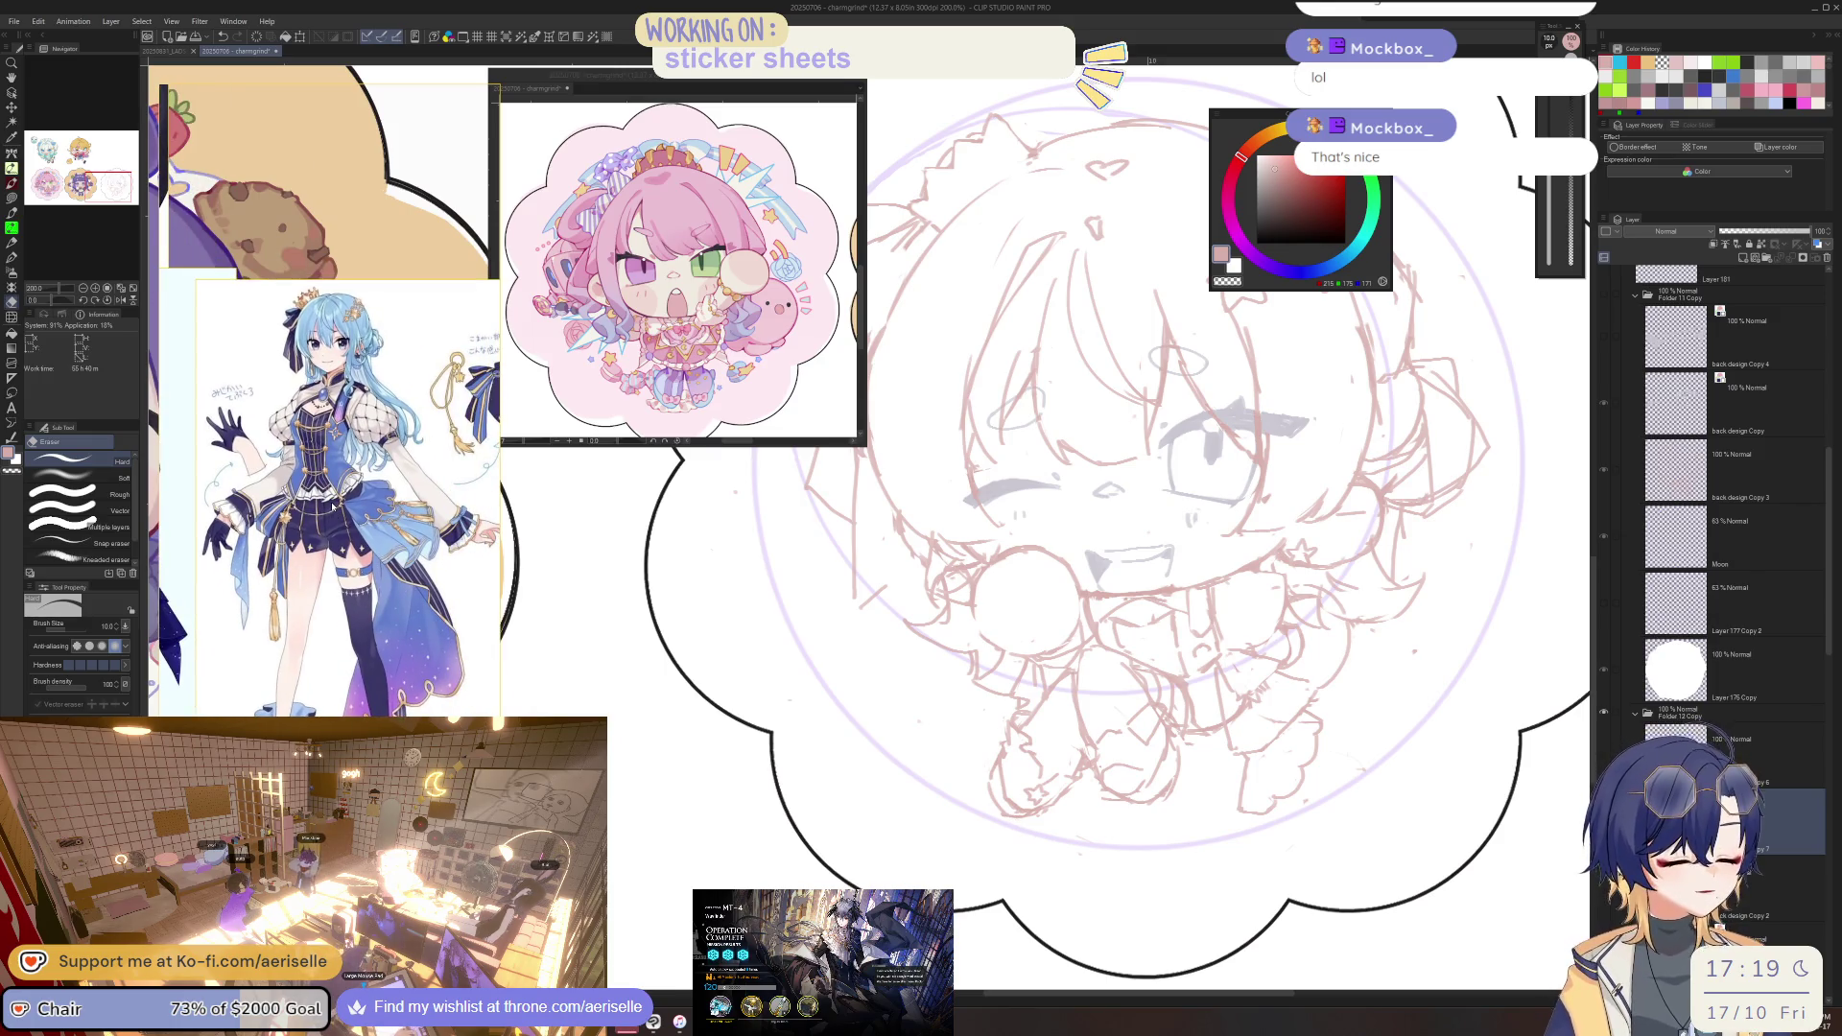
scroll(1049, 771, up, 2)
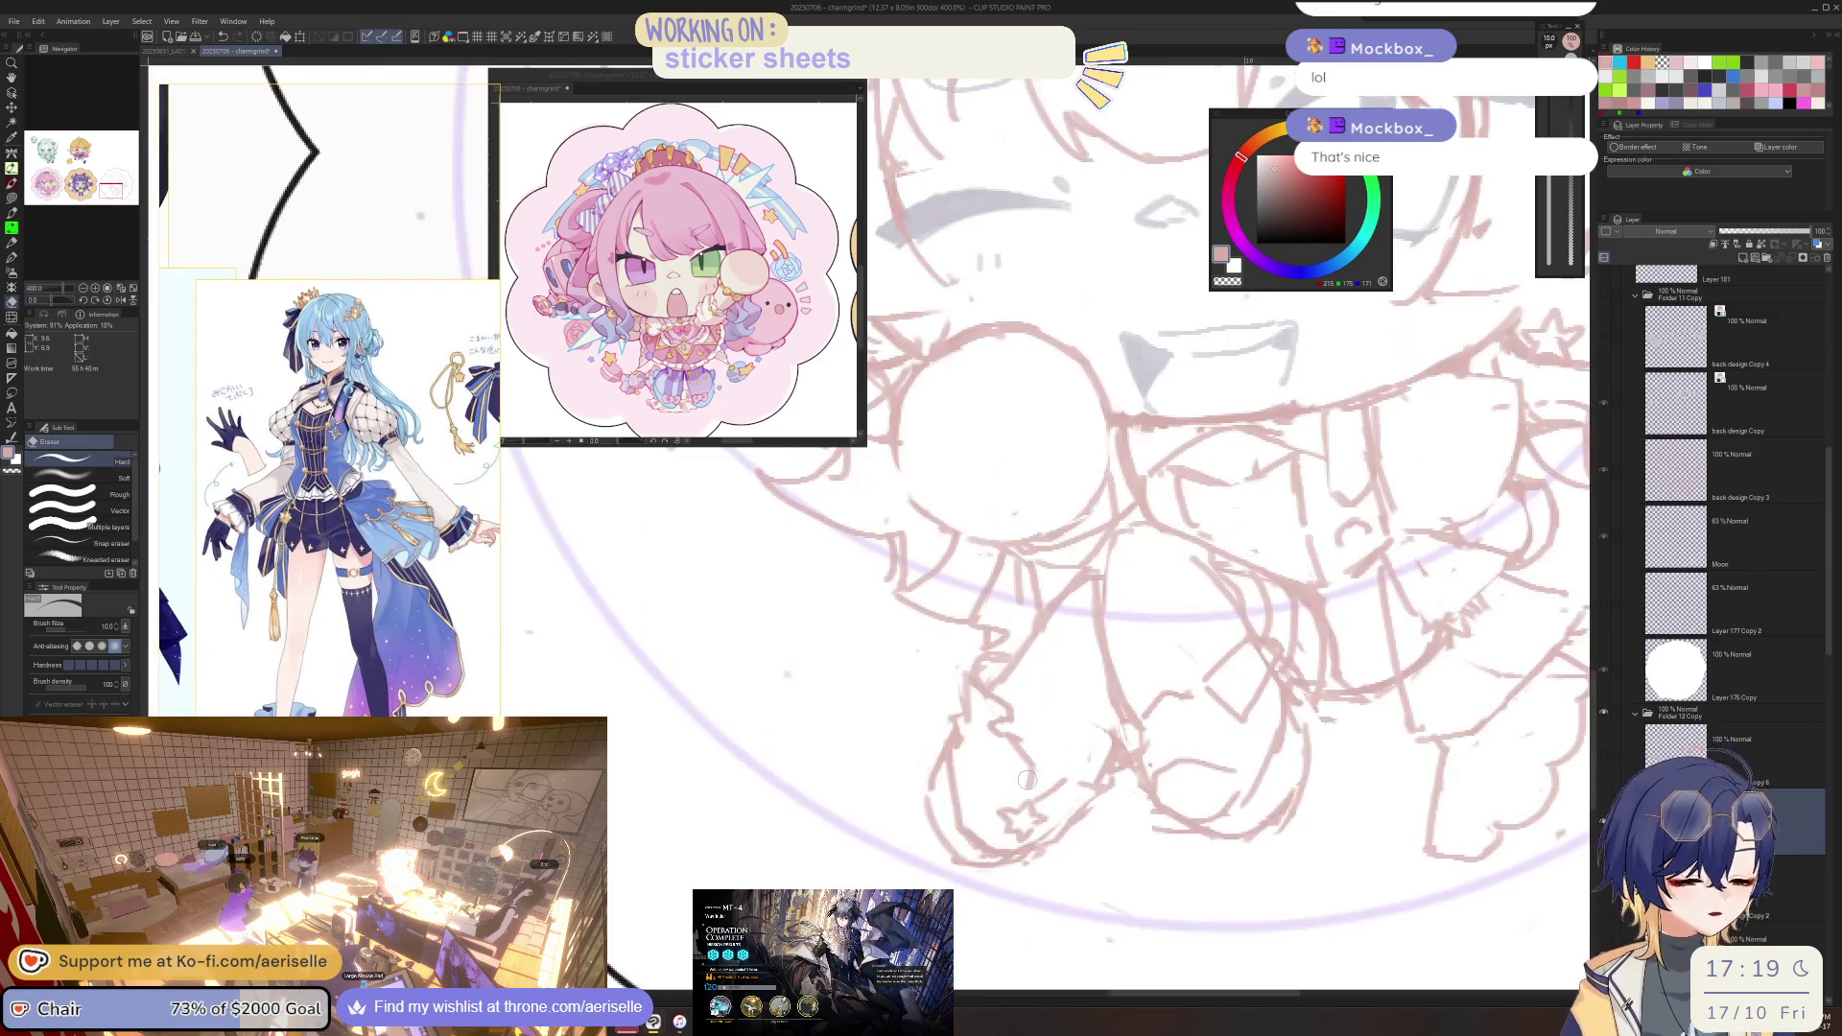
key(p)
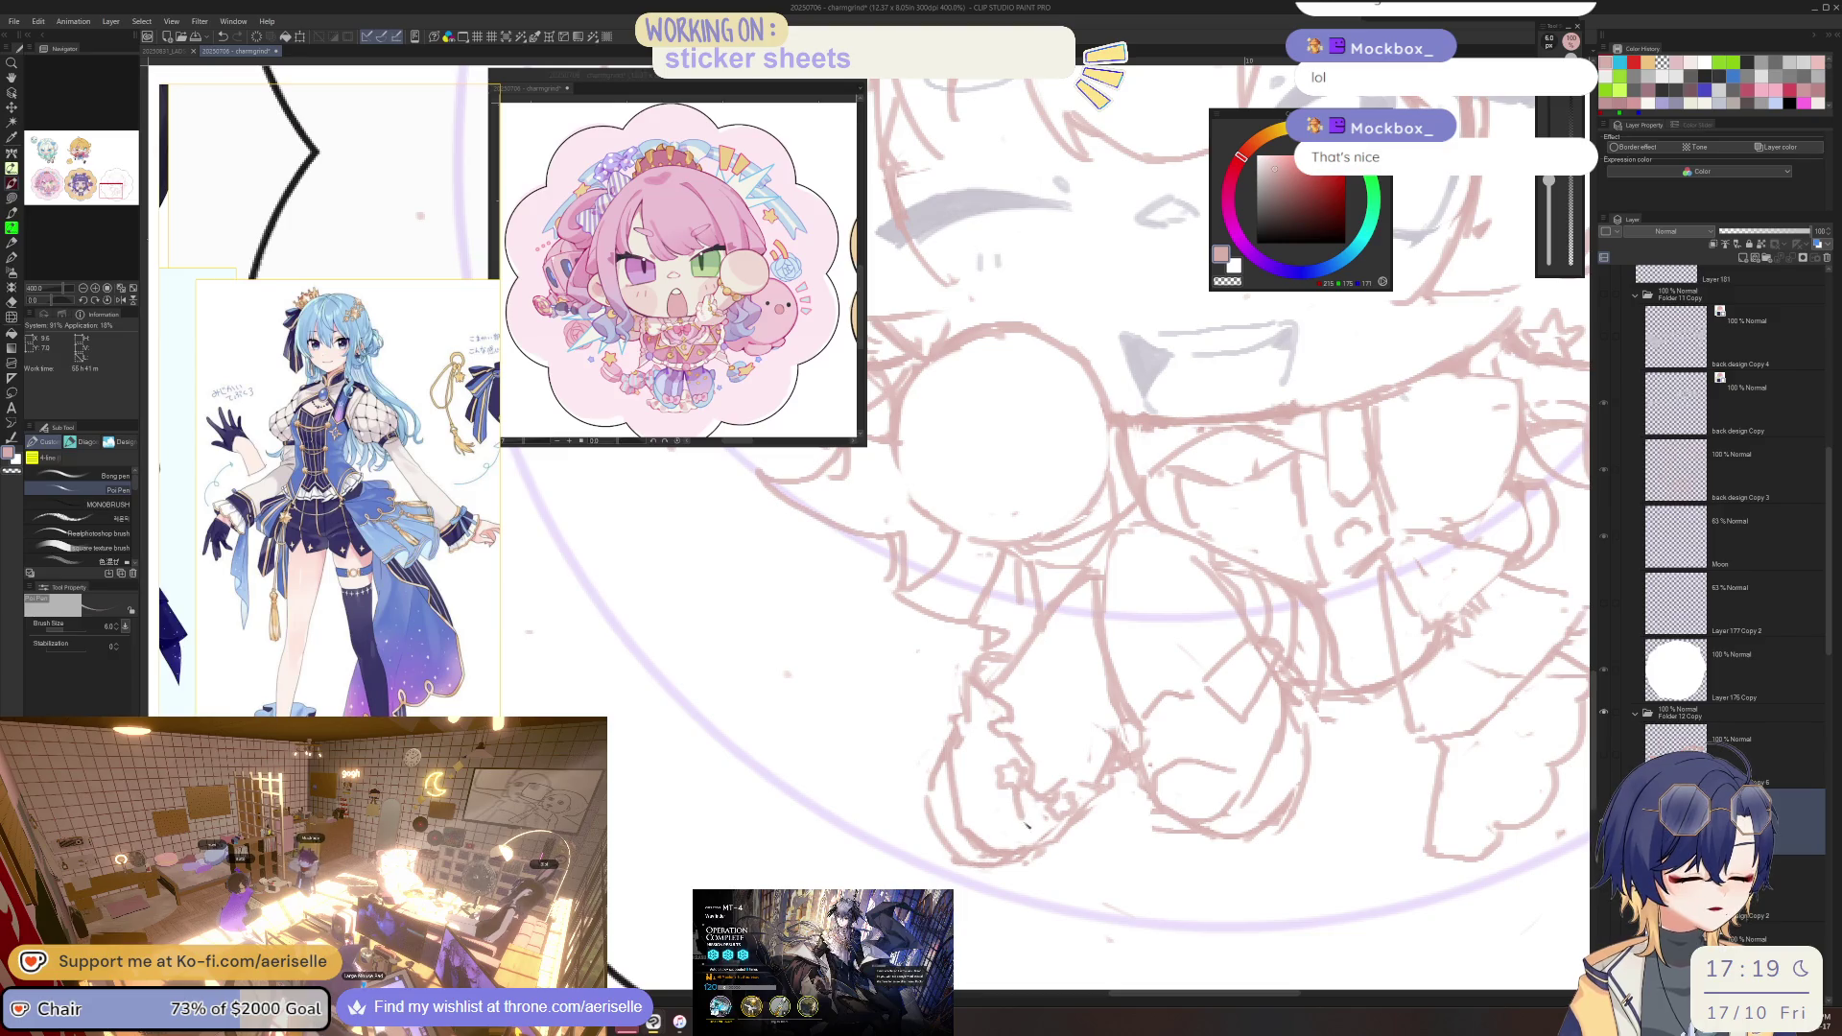
scroll(1049, 805, up, 3)
key(e)
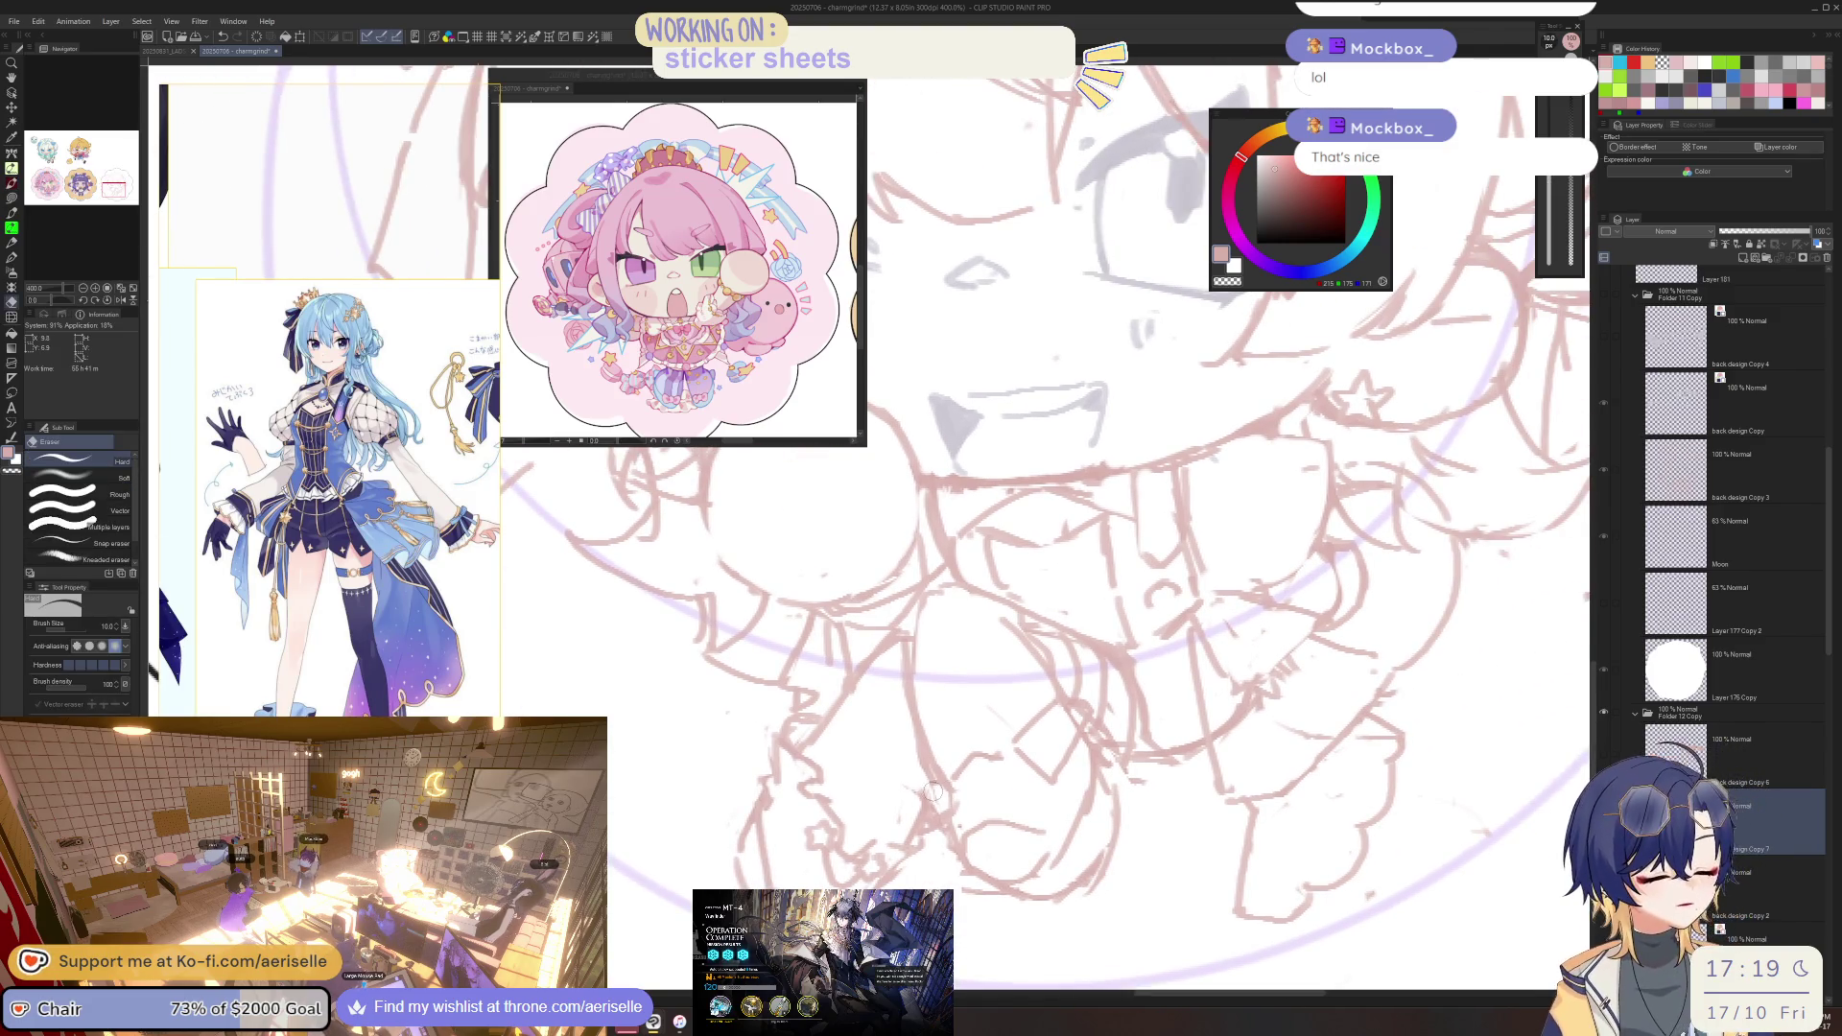
Erase rough lines down the chibi's lower body, alternating Eraser (Hard) and Poi Pen.
drag(902, 641, 925, 765)
key(p)
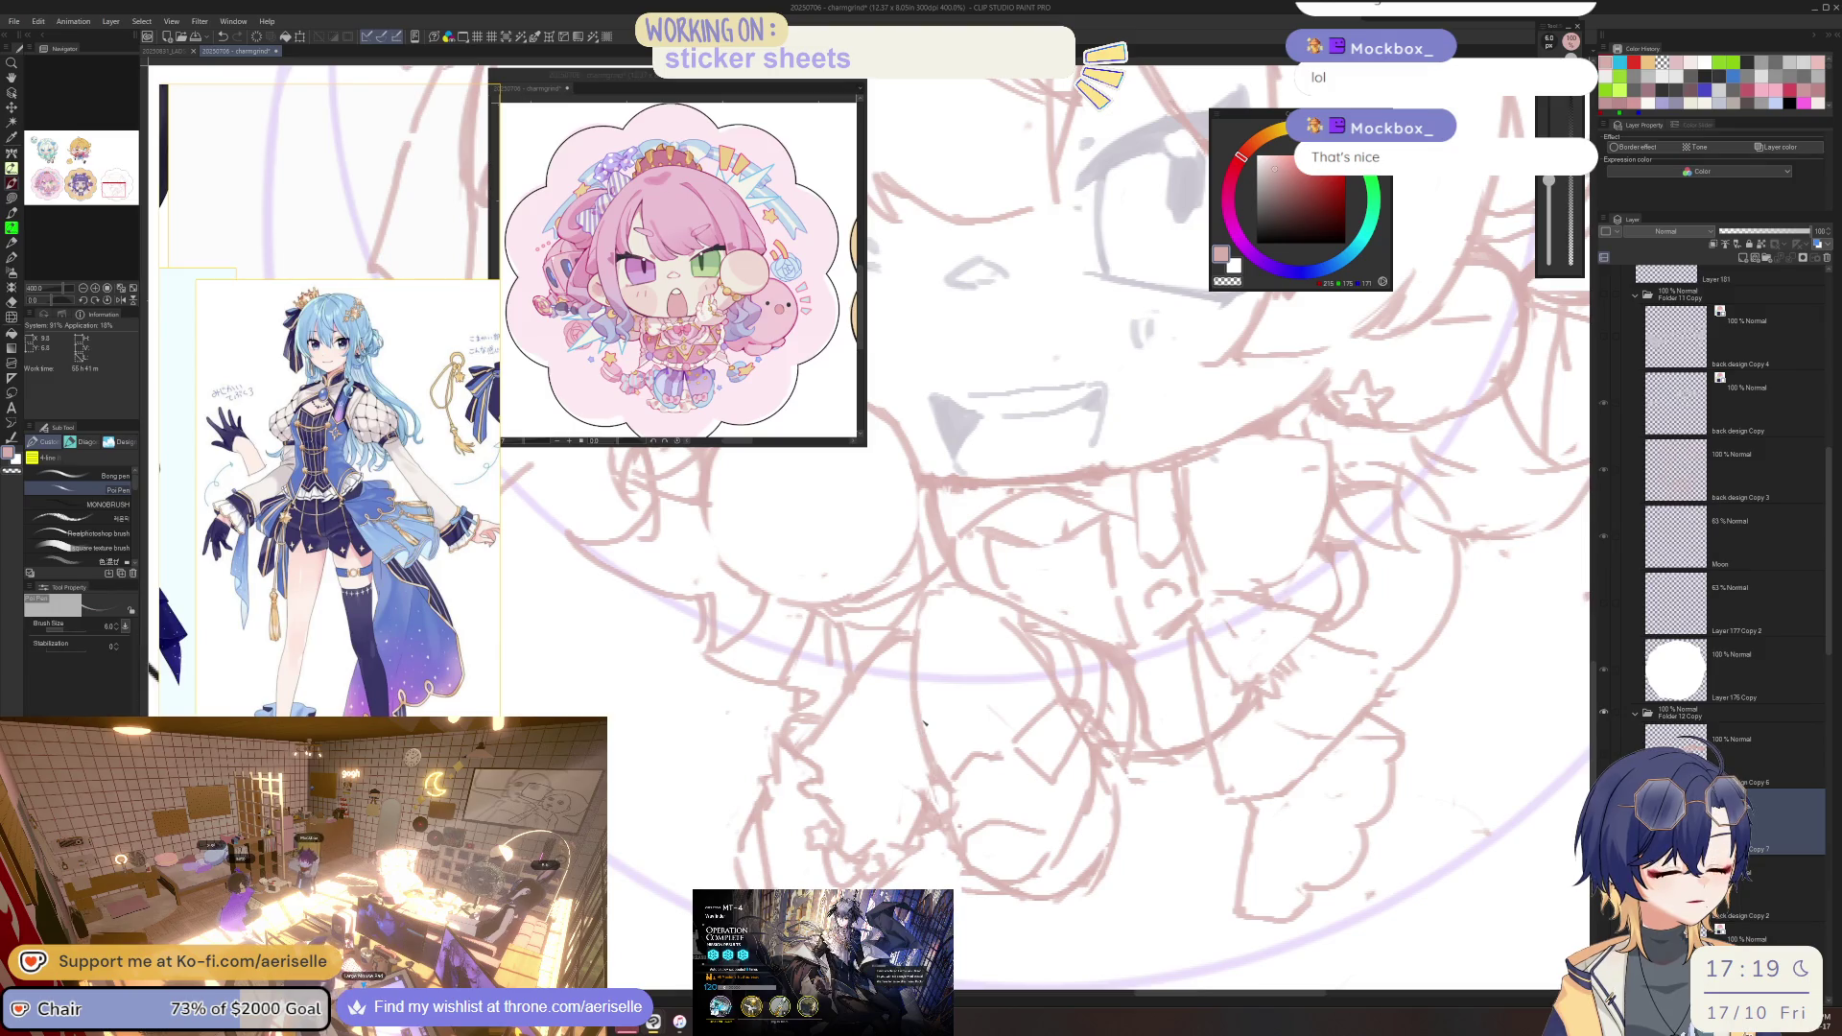
scroll(834, 640, right, 3)
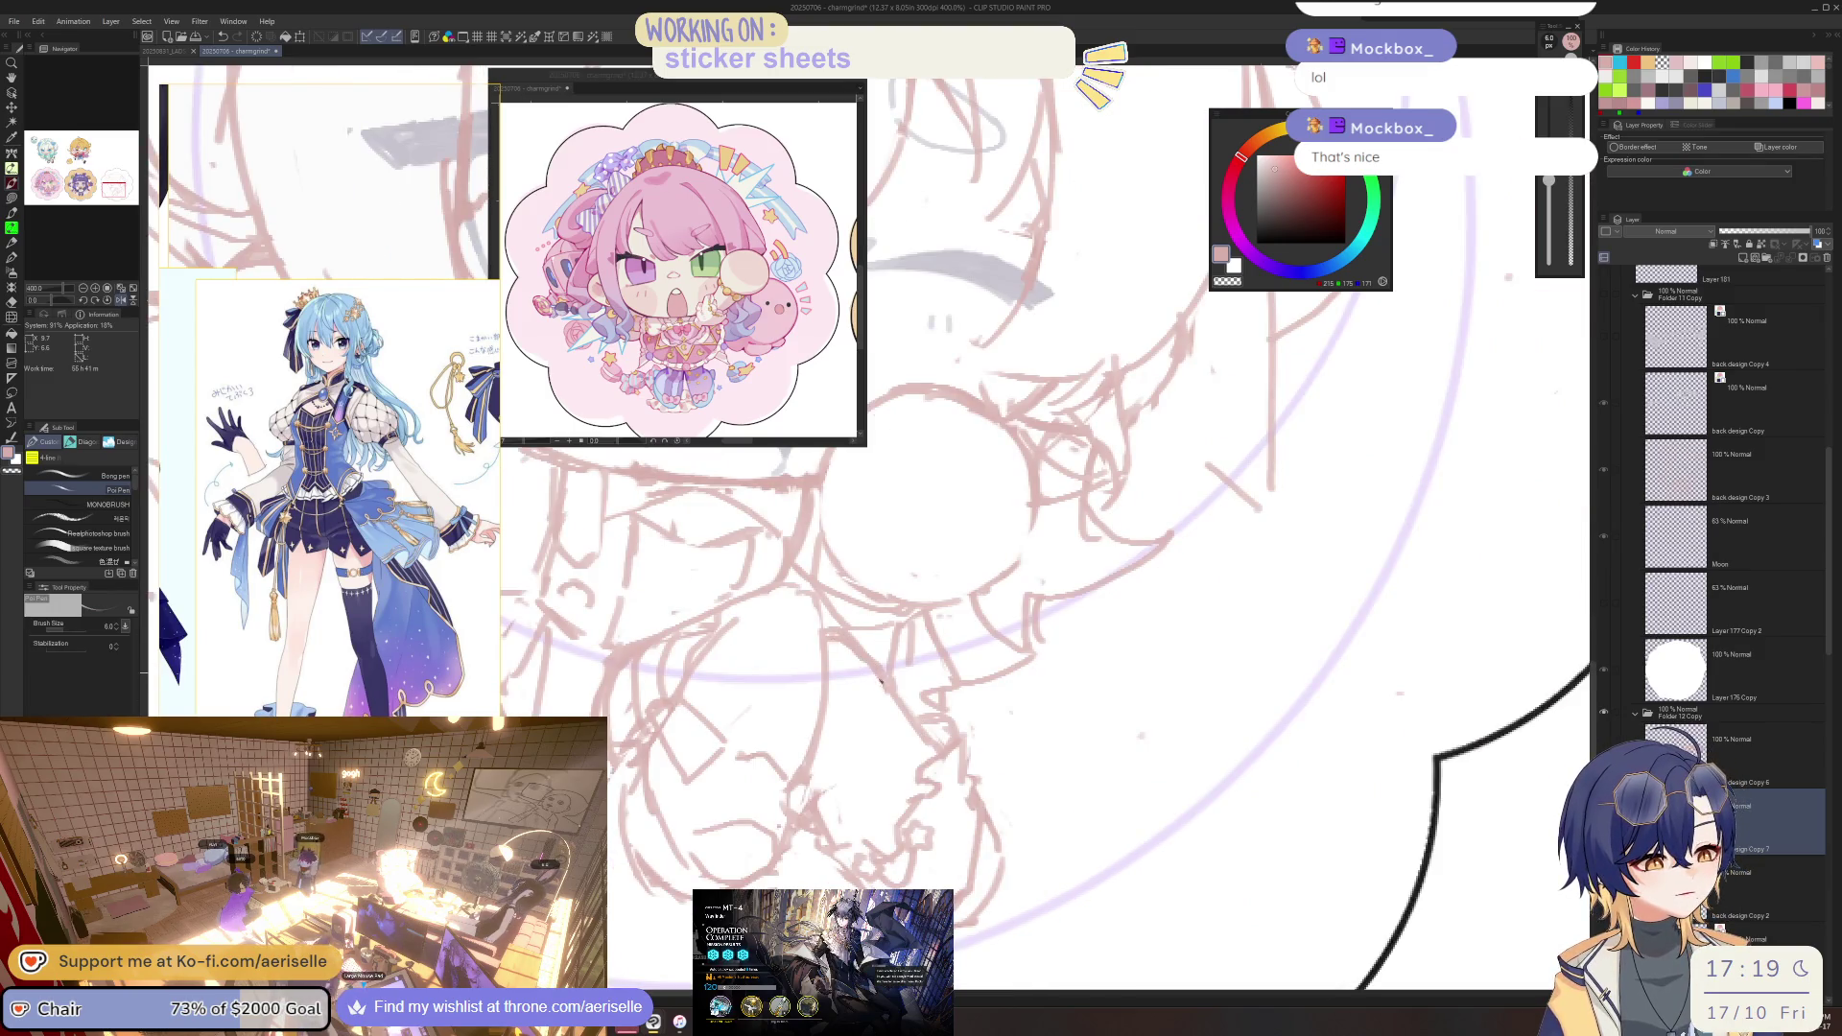
key(e)
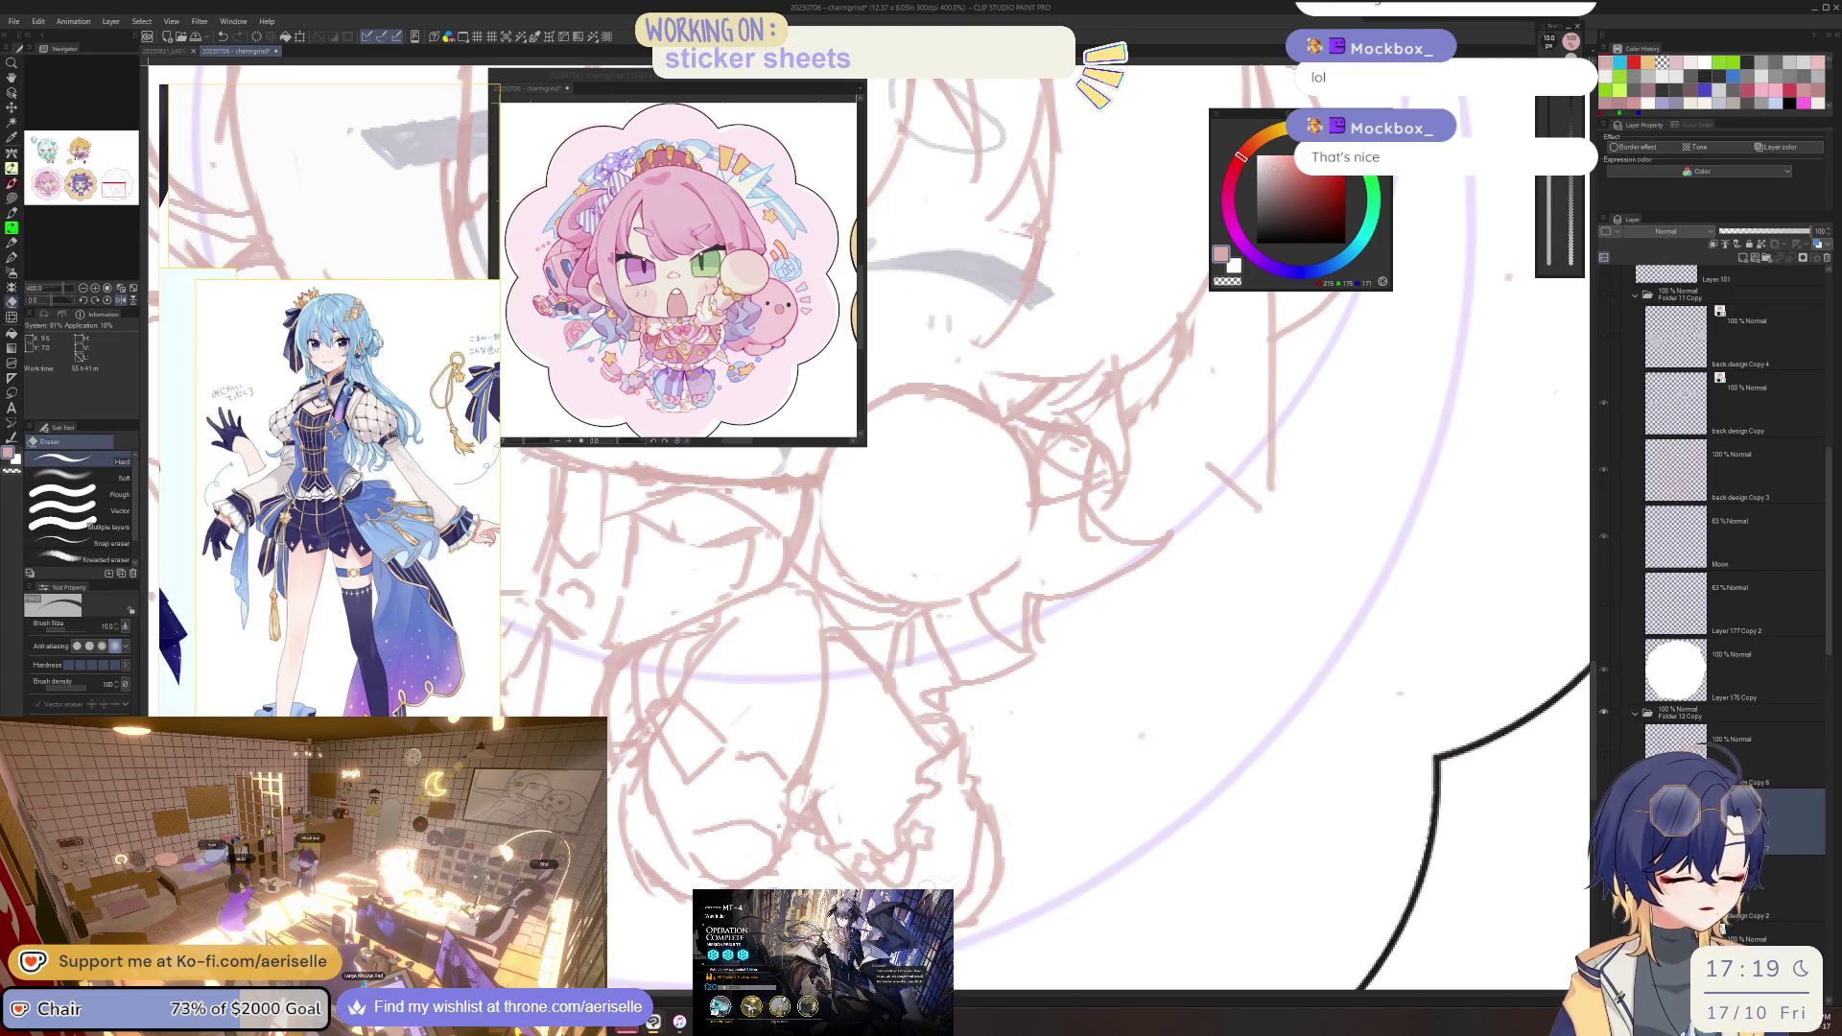
key(p)
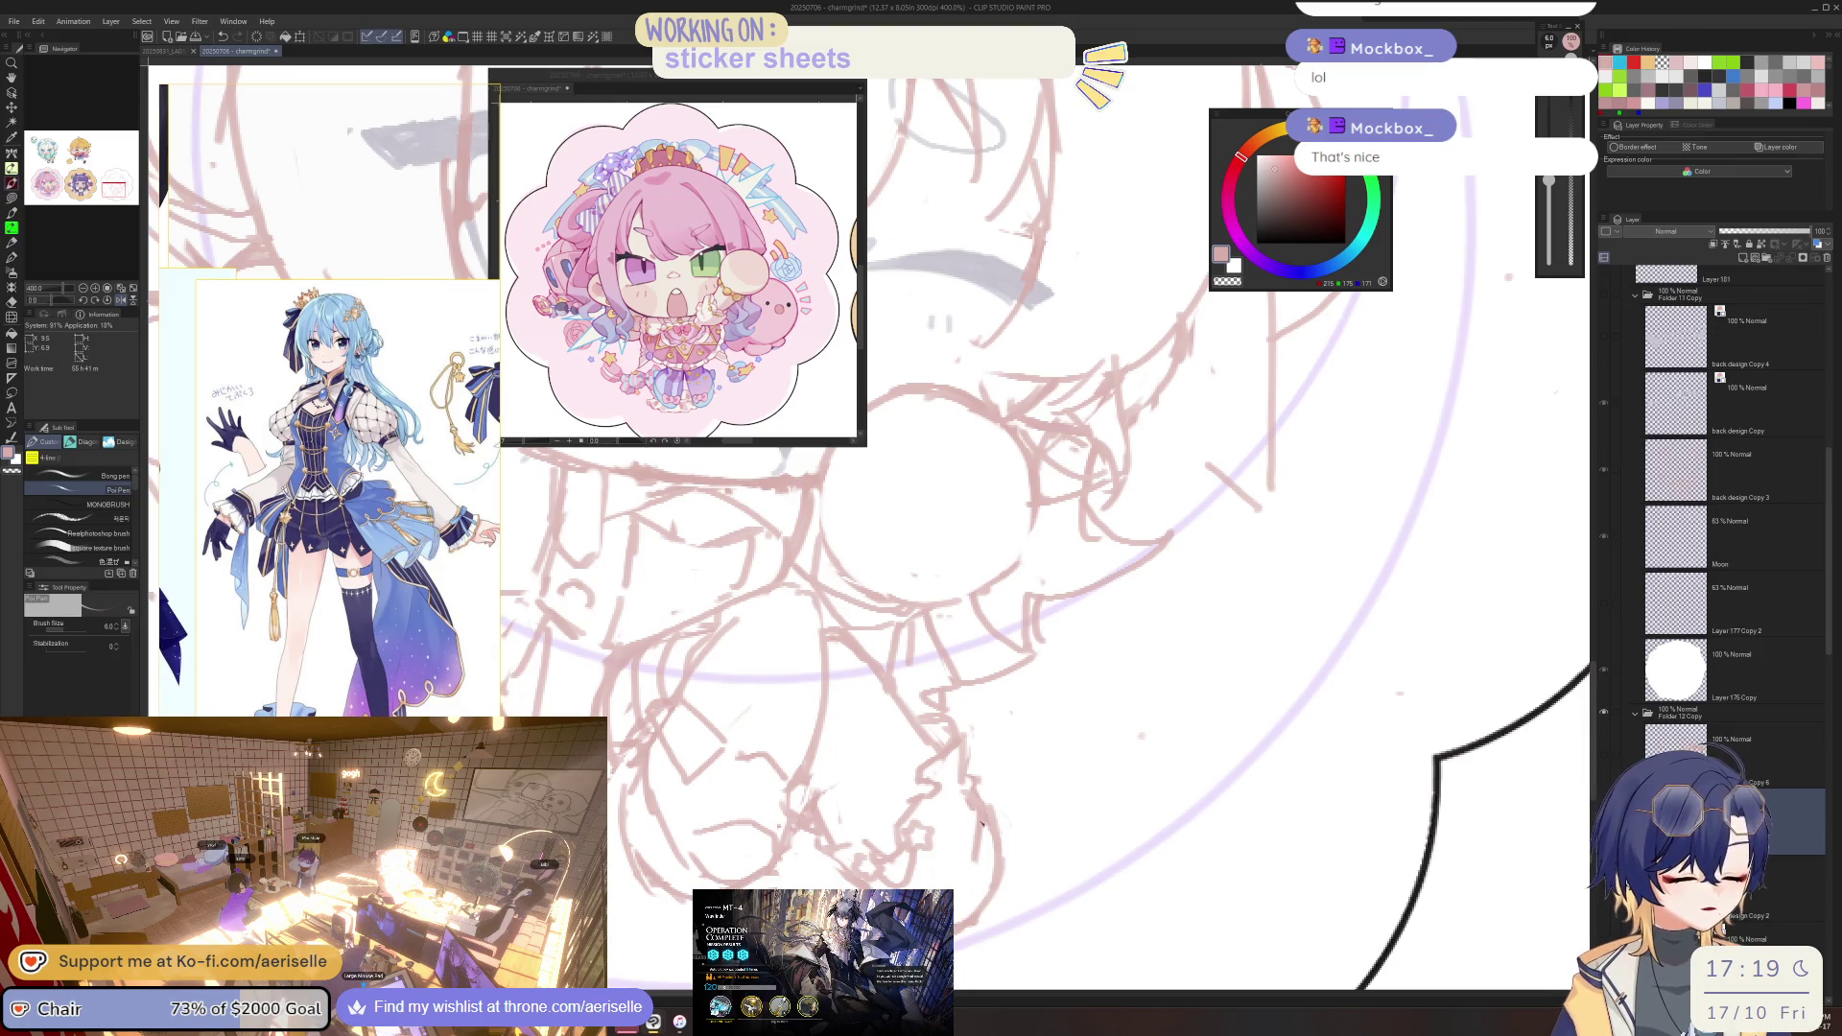
key(e)
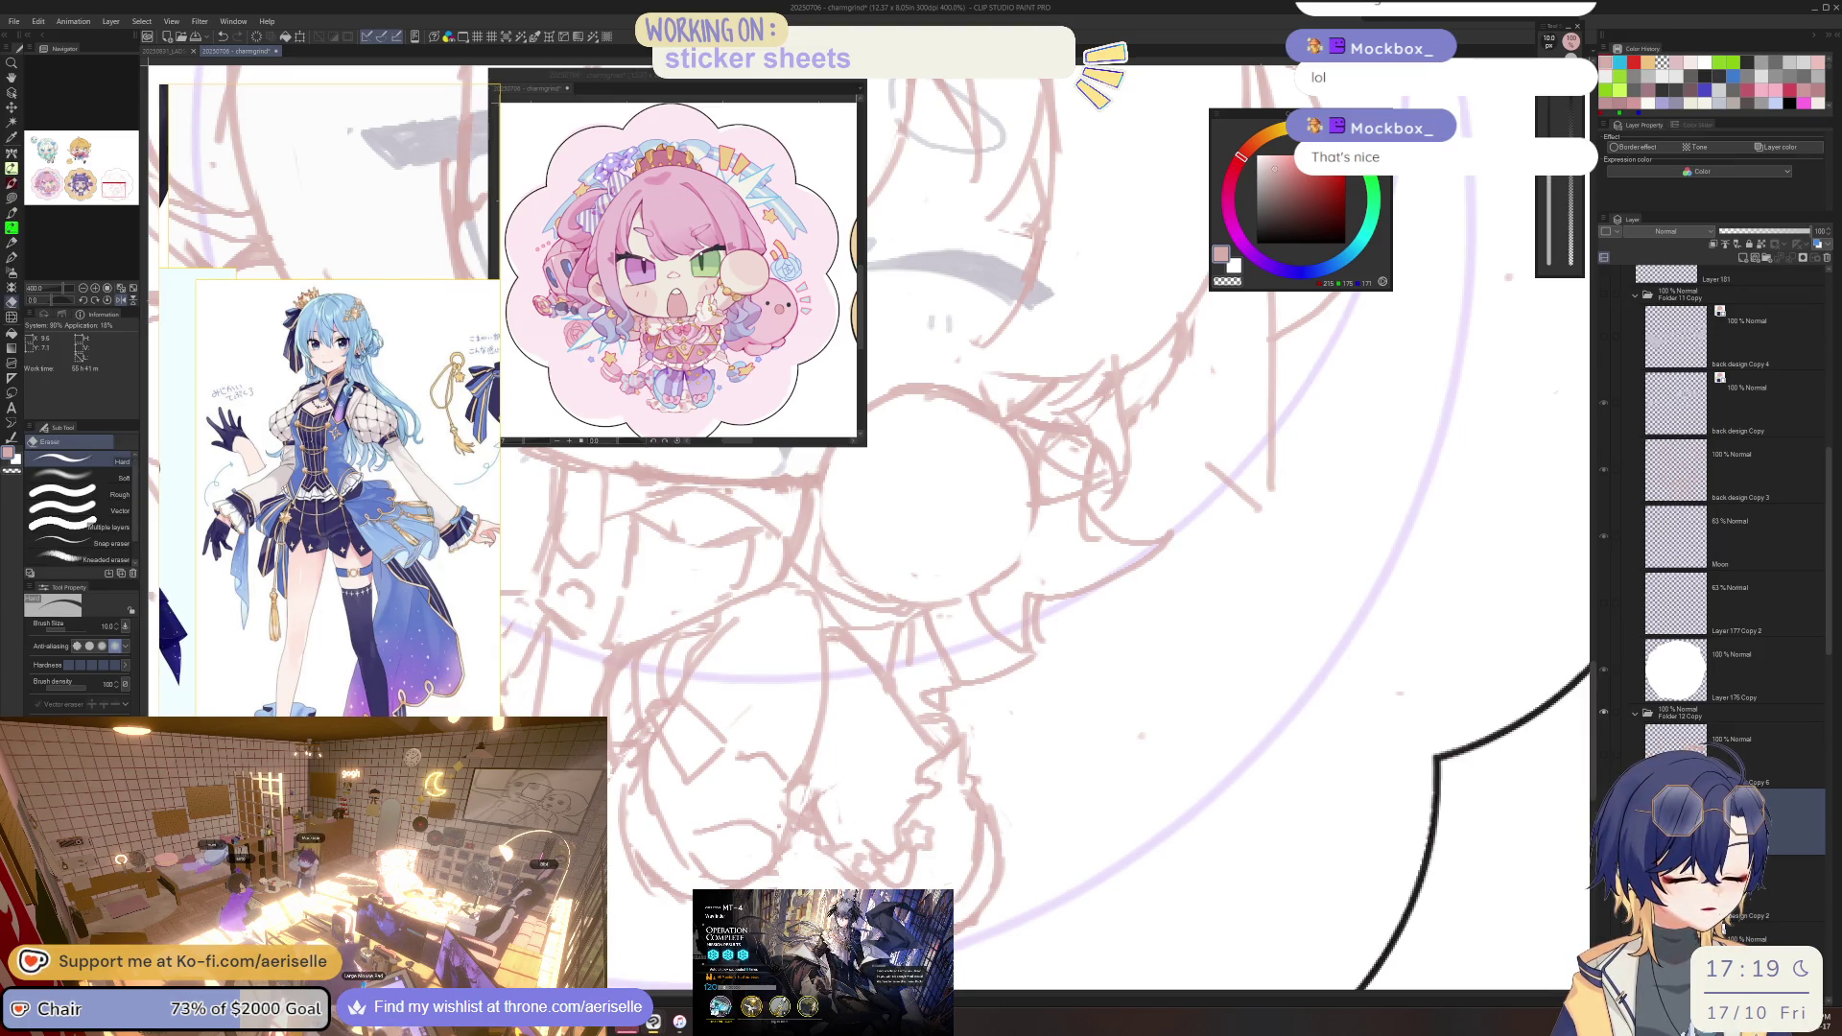
key(p)
key(e)
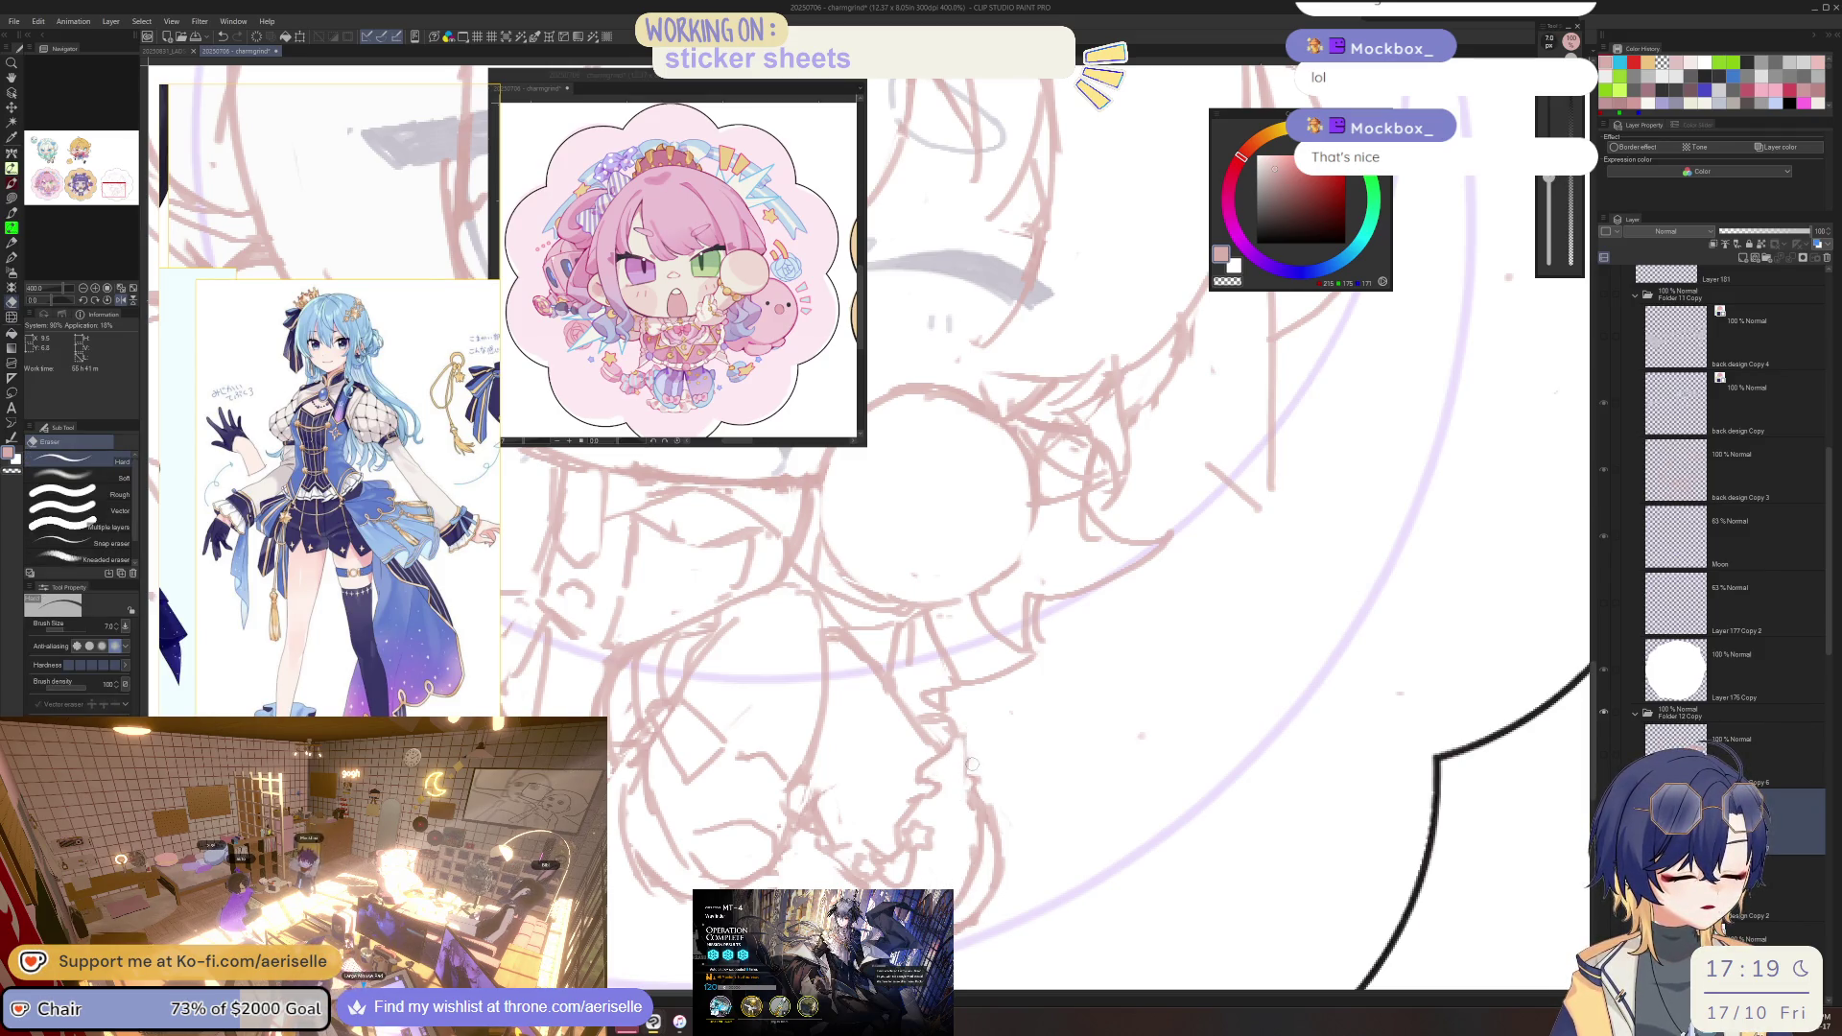
key(p)
key(e)
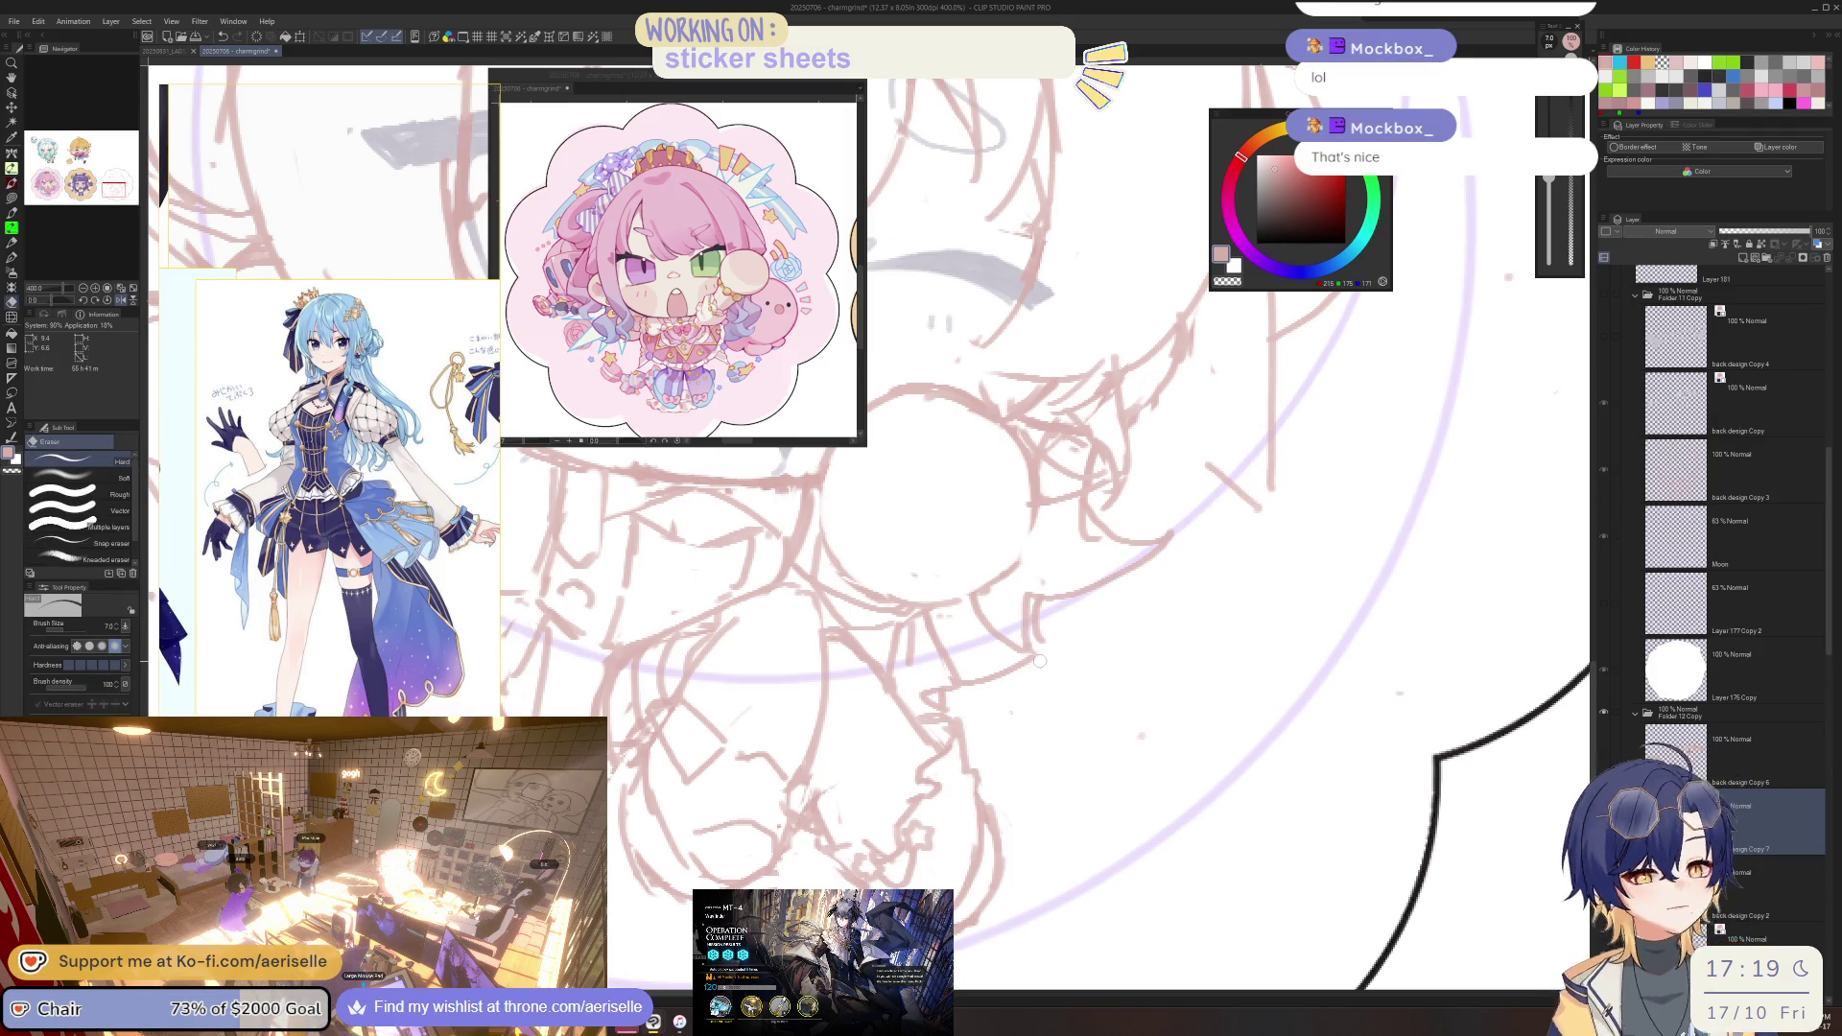
key(p)
key(e)
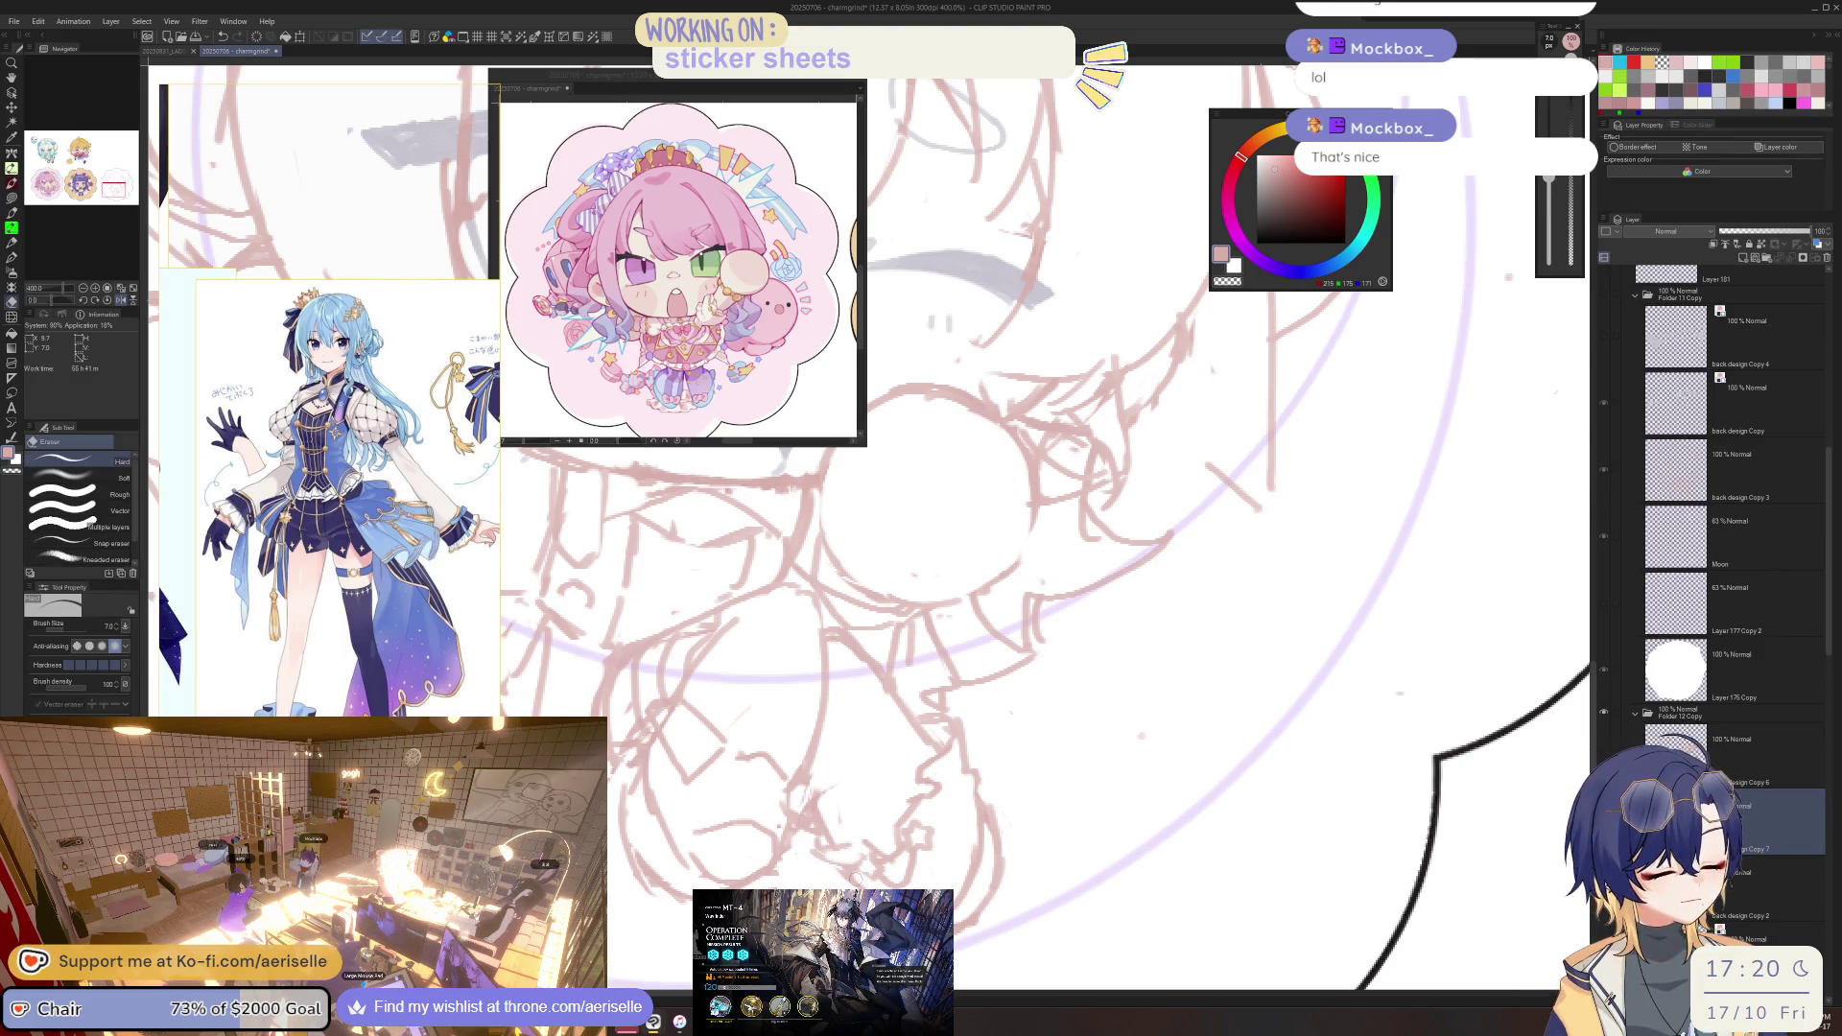
key(p)
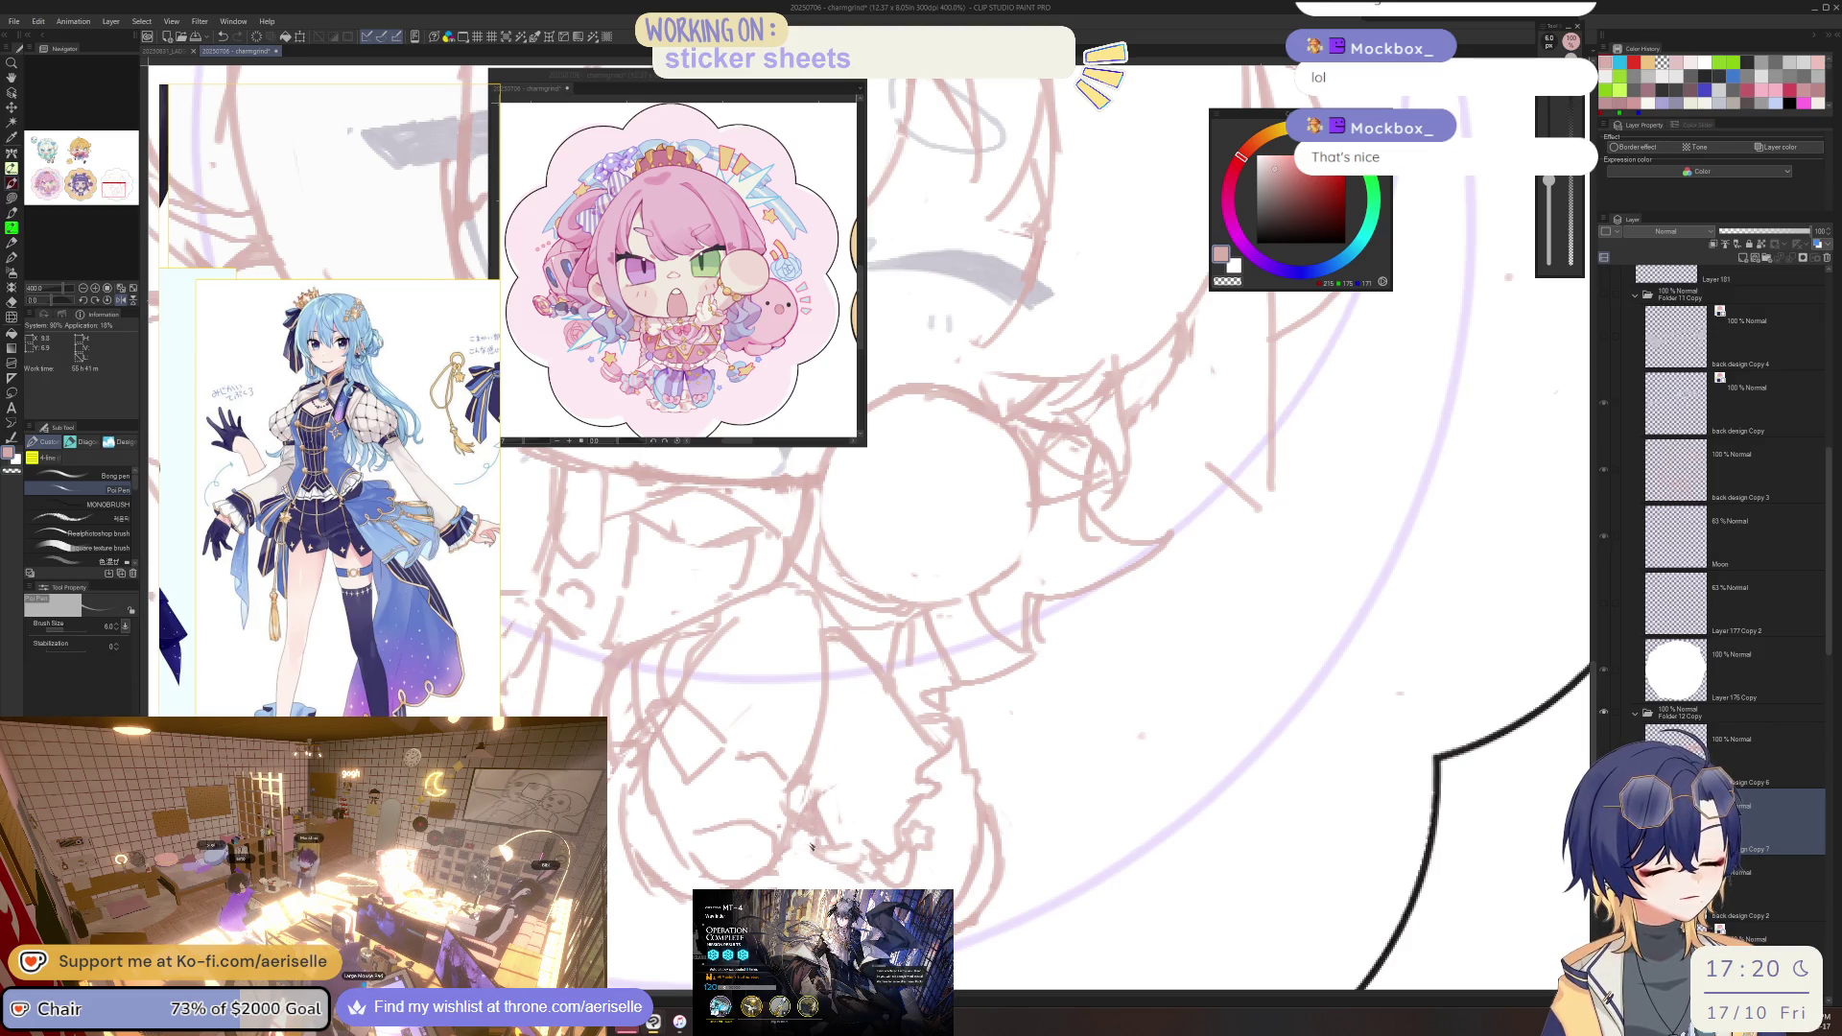
key(e)
Zoom out and centre the sticker sketch in view.
key(ctrl+minus)
drag(921, 537, 1038, 557)
scroll(900, 731, up, 2)
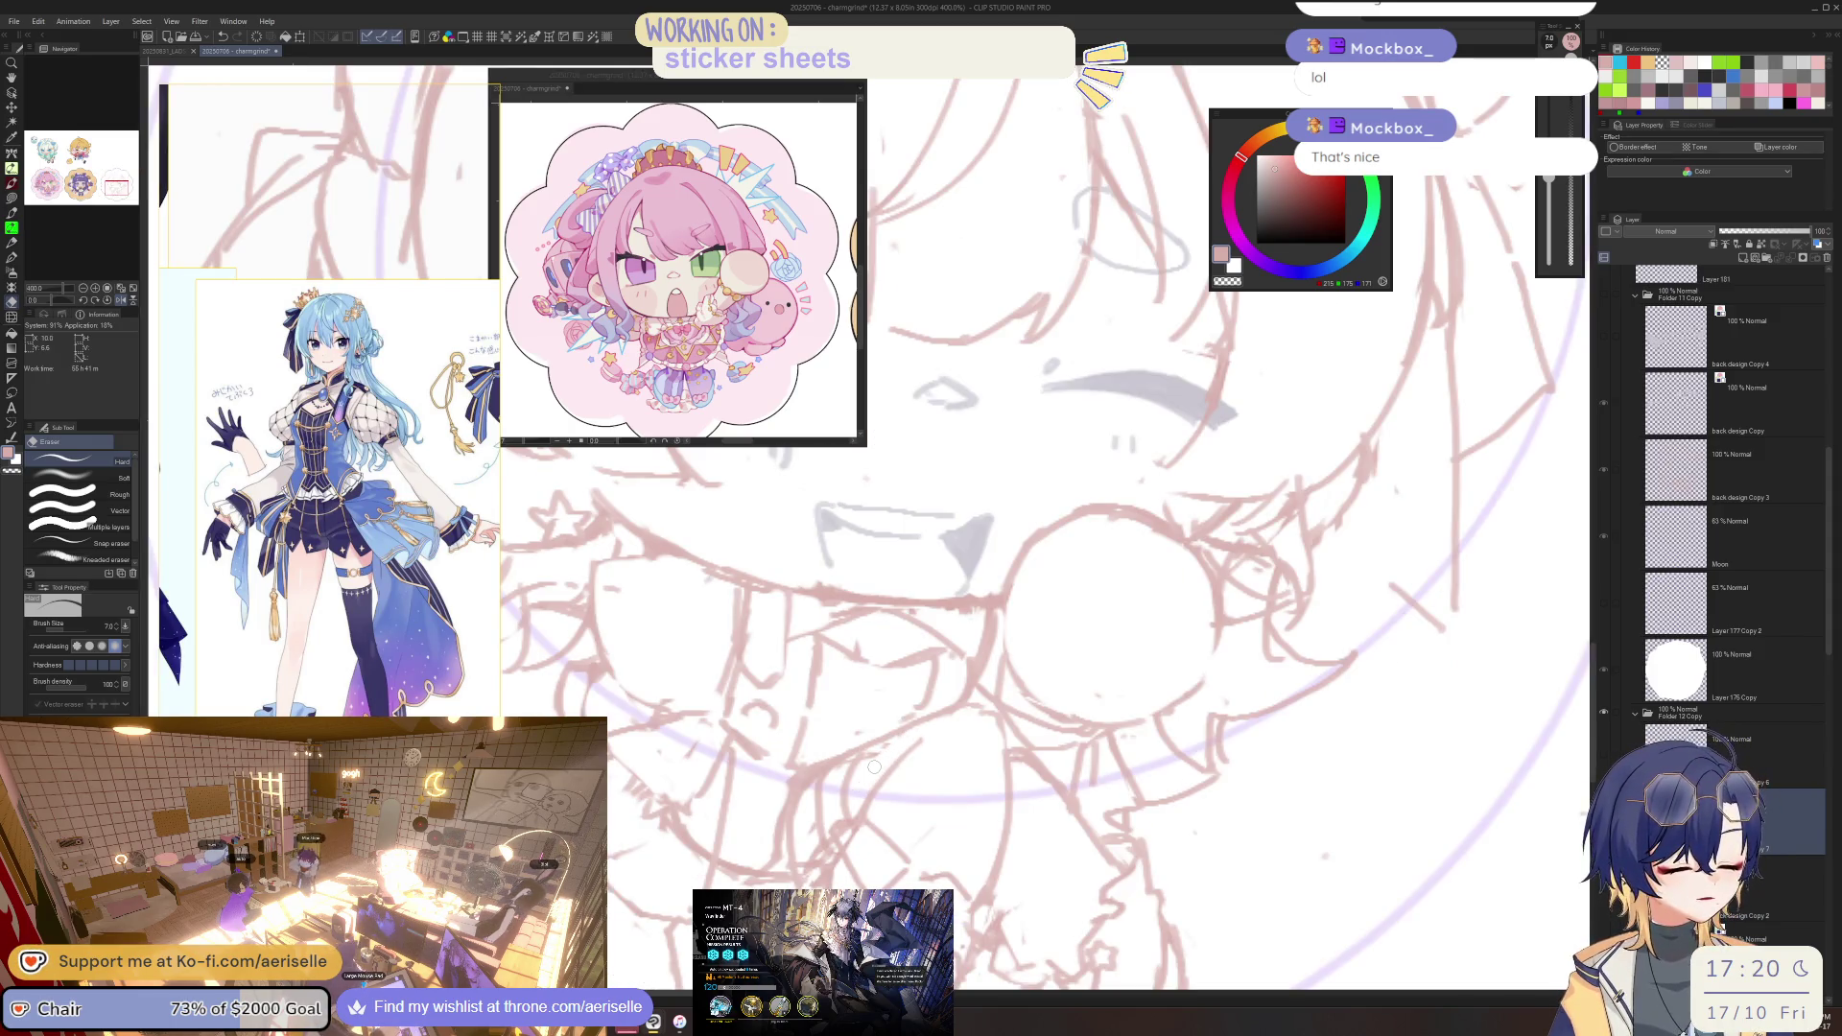
scroll(871, 776, down, 2)
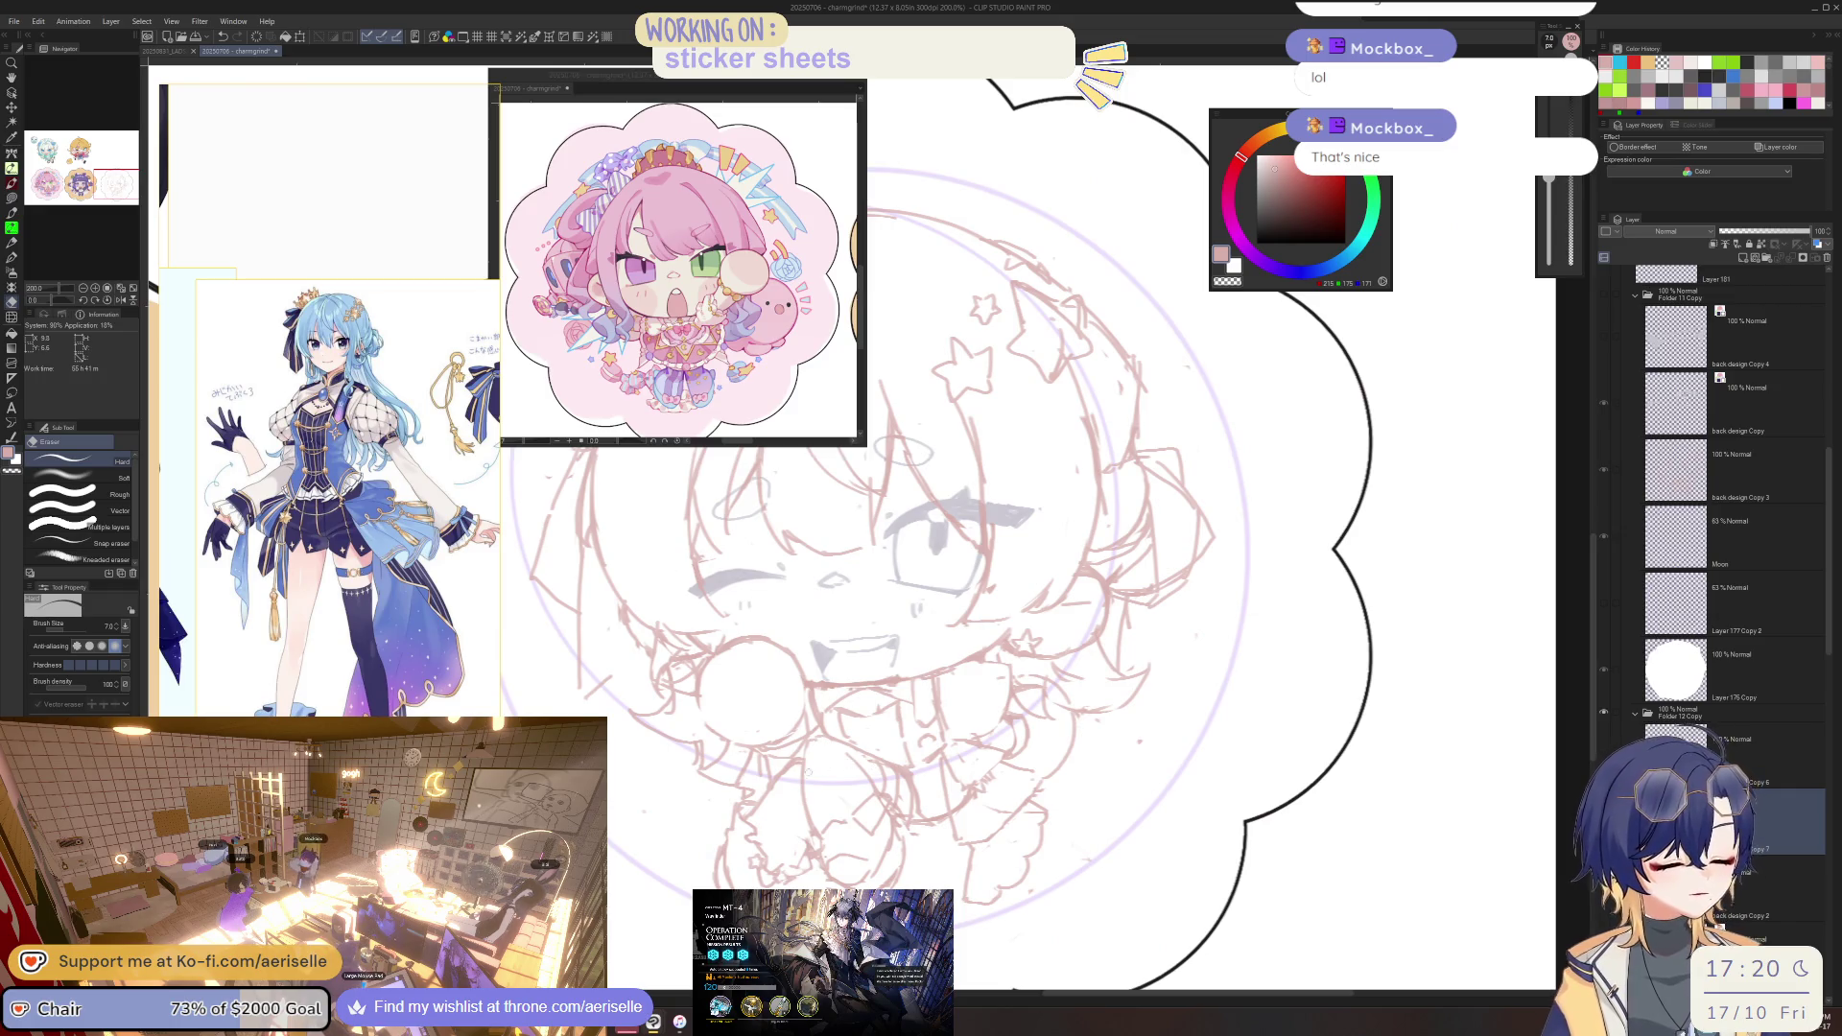
Zoom onto the lower face, erase stray strokes, and shrink the eraser from 120 to 100.
scroll(809, 773, up, 2)
key(p)
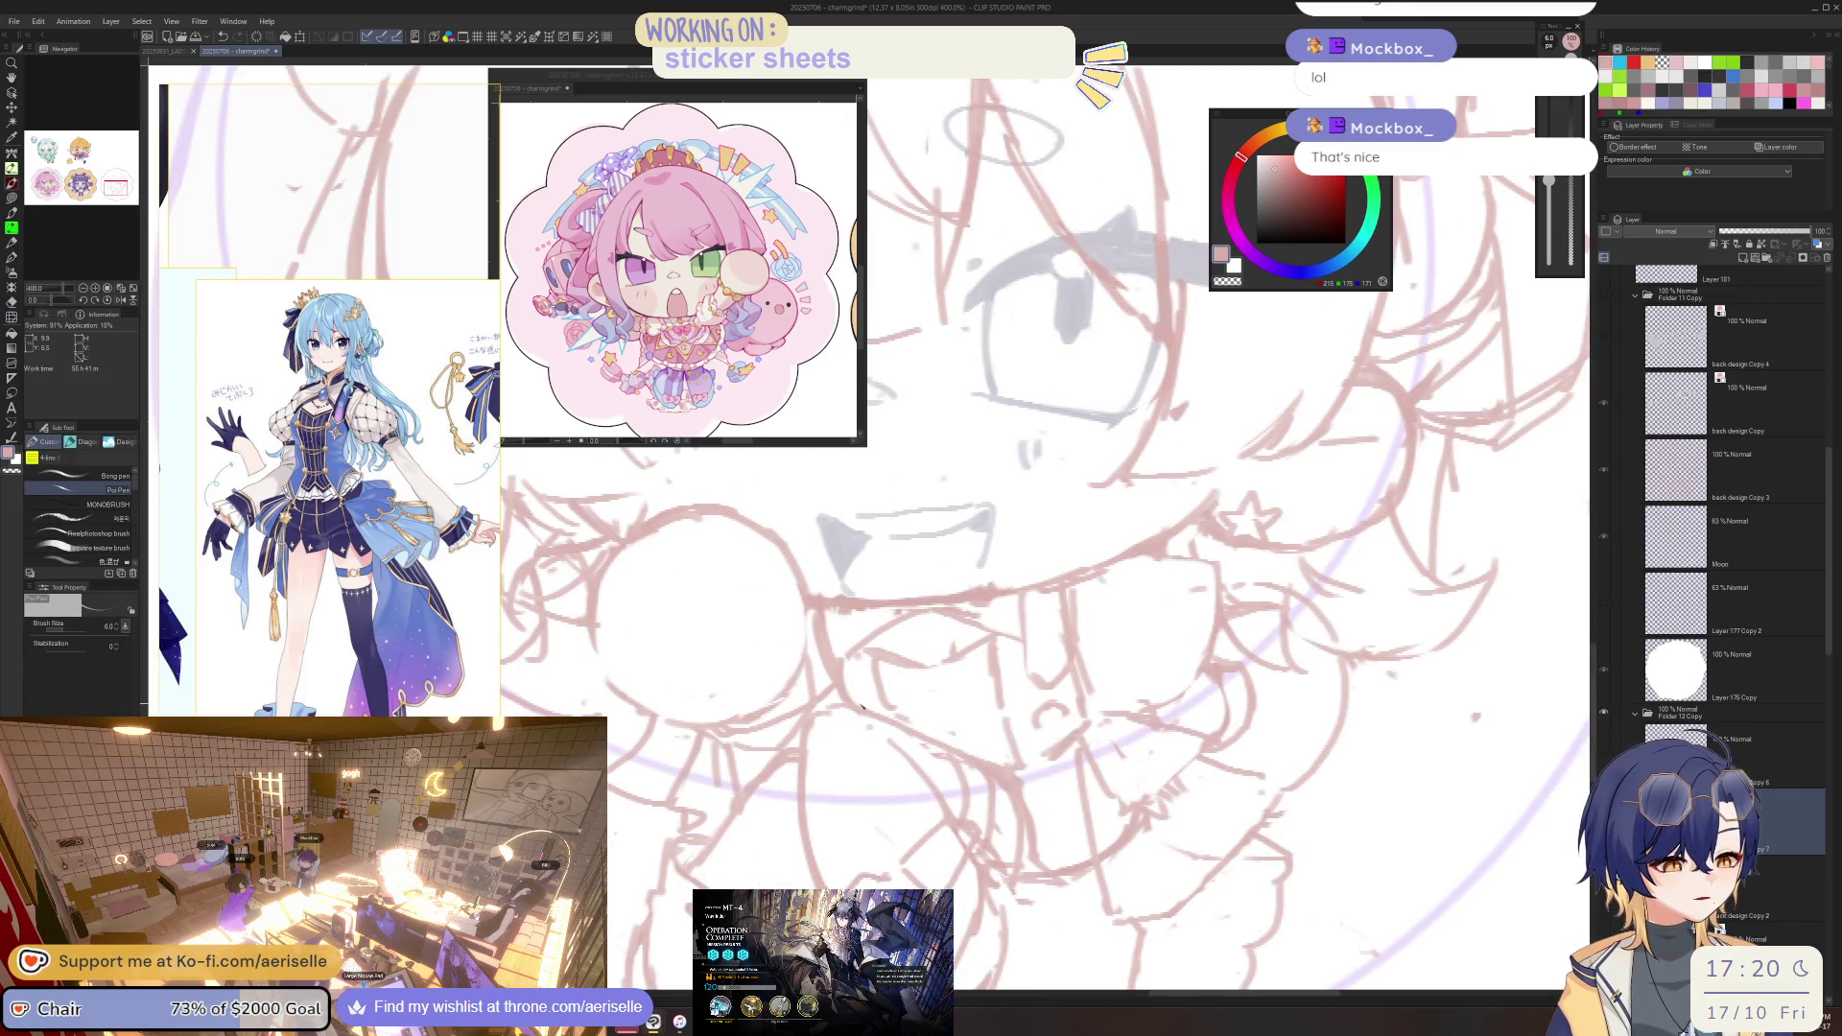
drag(947, 754, 903, 639)
key(e)
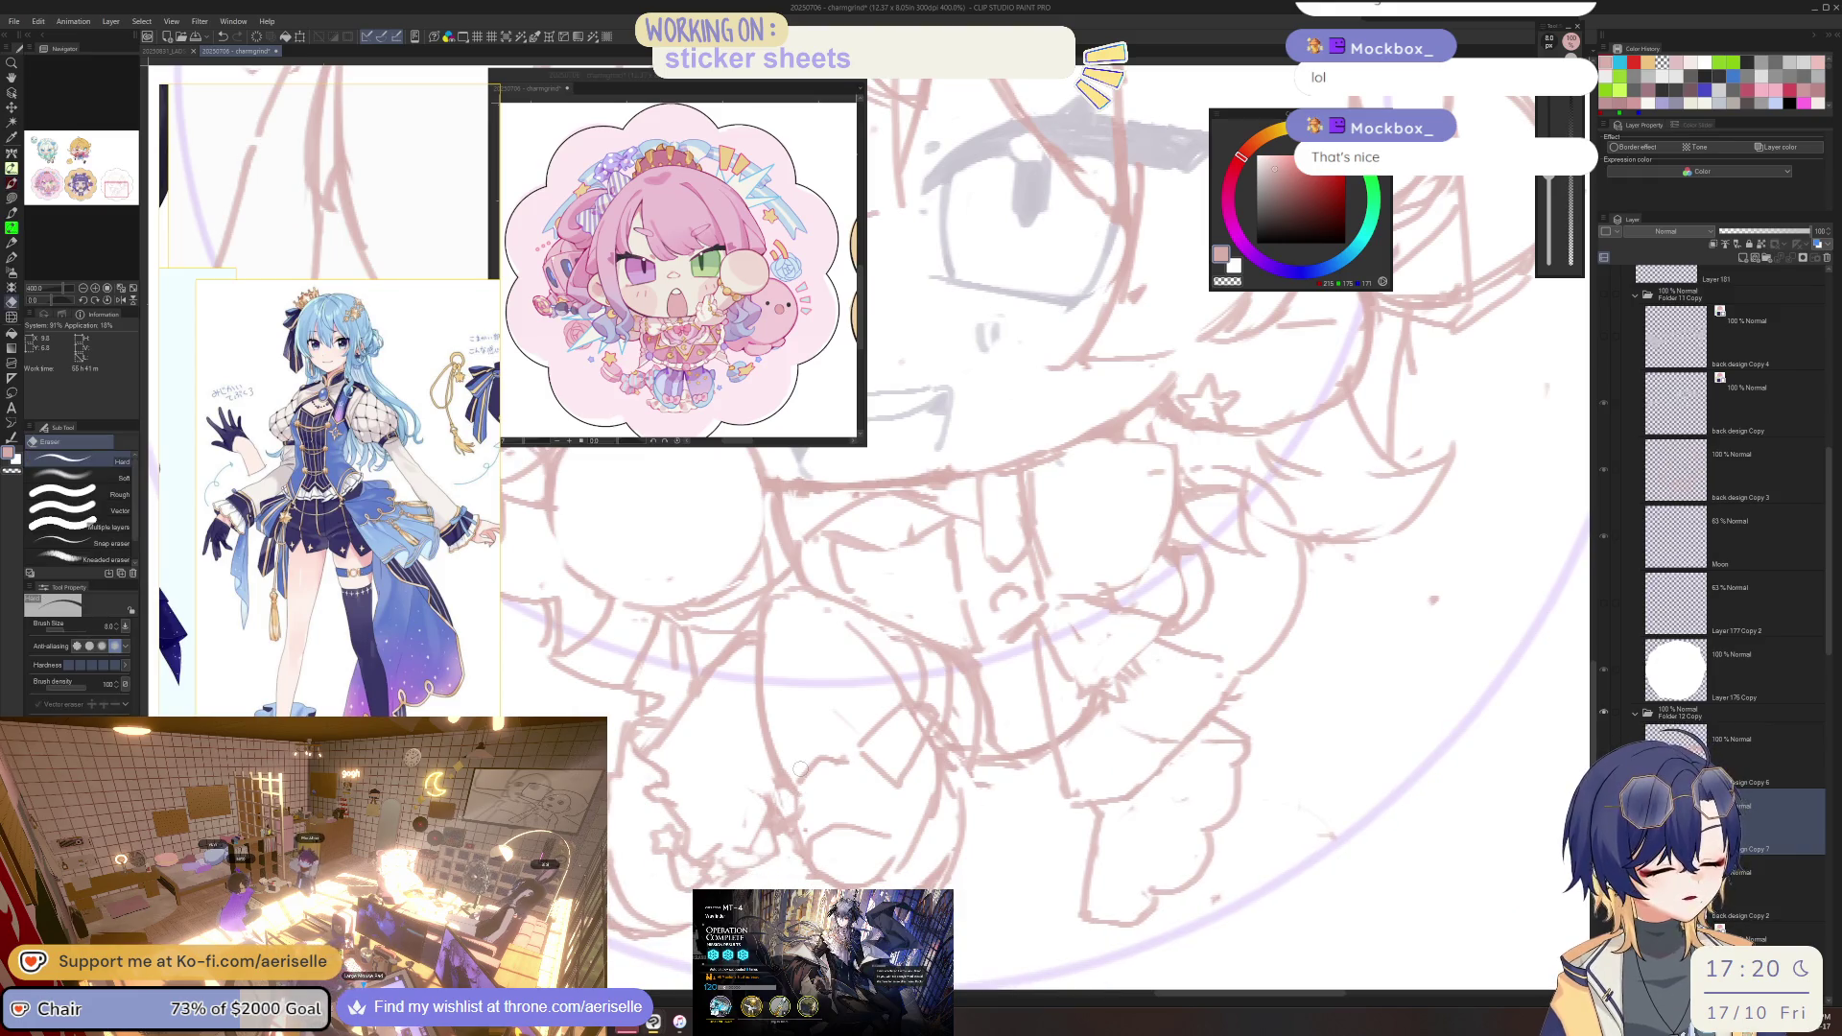
scroll(809, 759, down, 2)
scroll(901, 662, up, 4)
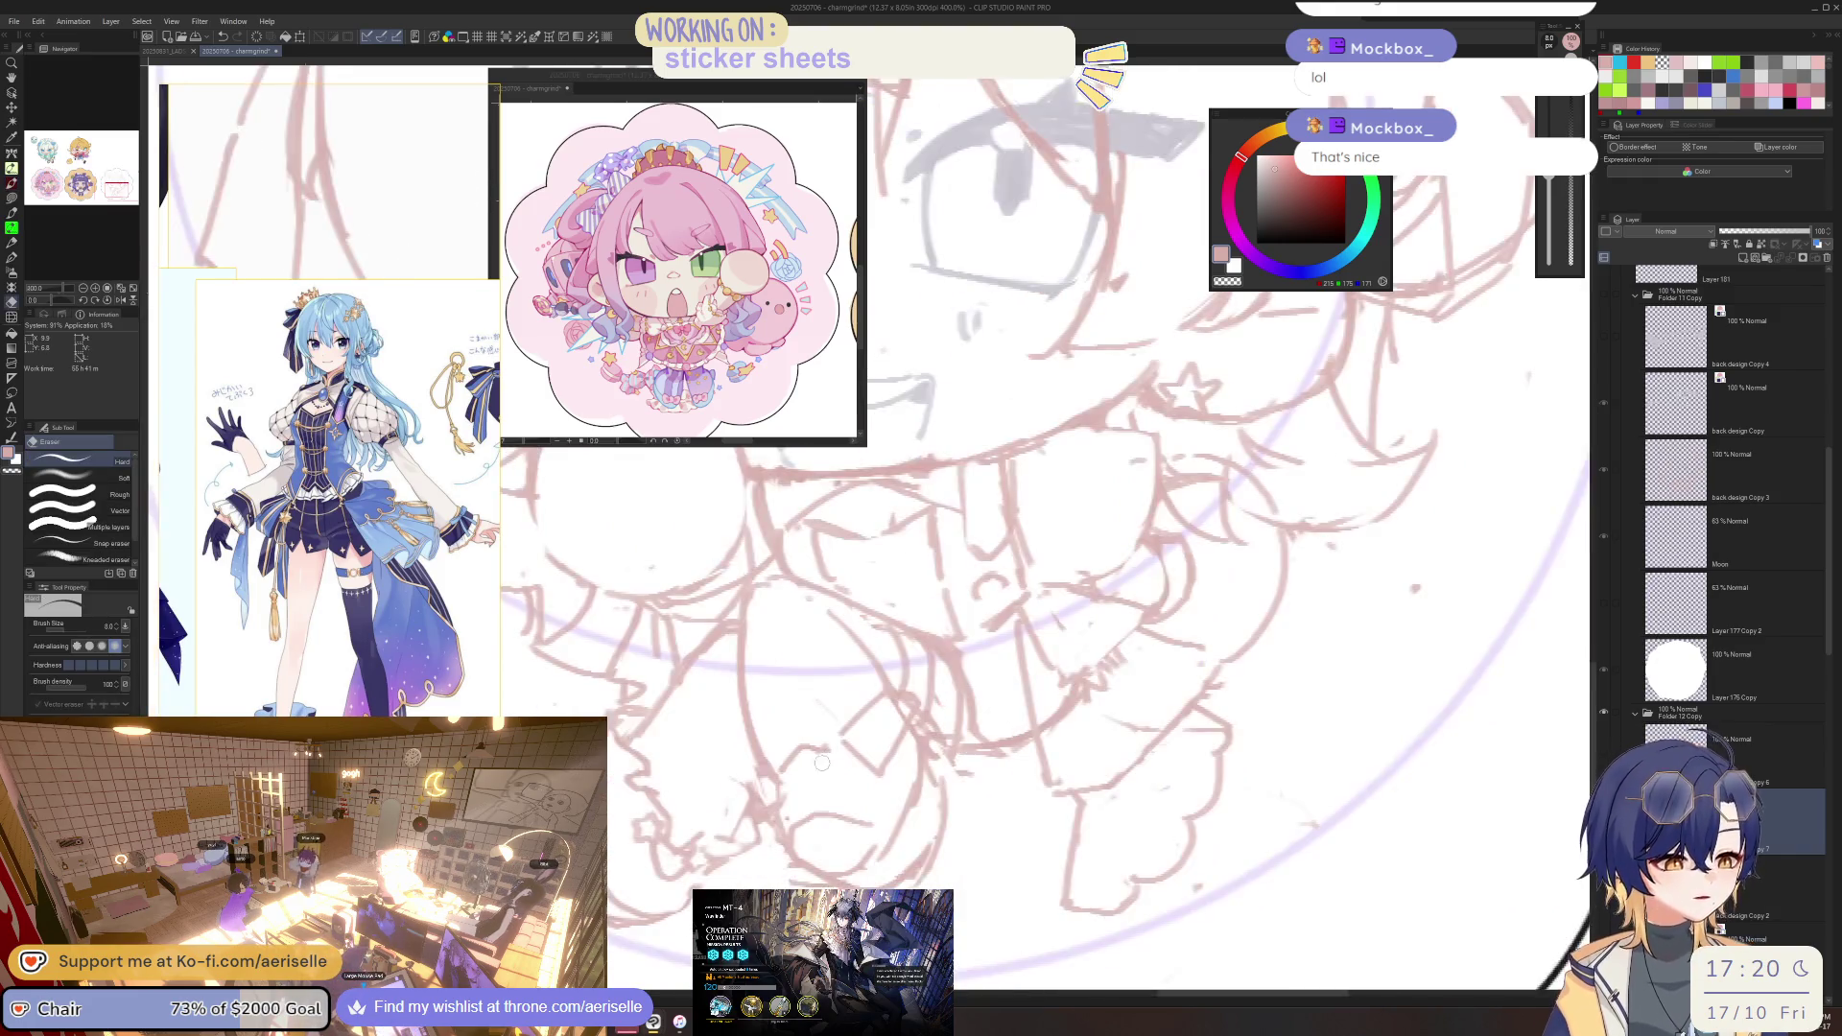
mouse_move(792, 831)
mouse_down()
mouse_move(777, 767)
mouse_move(997, 709)
mouse_move(864, 685)
mouse_up()
key(bracketleft)
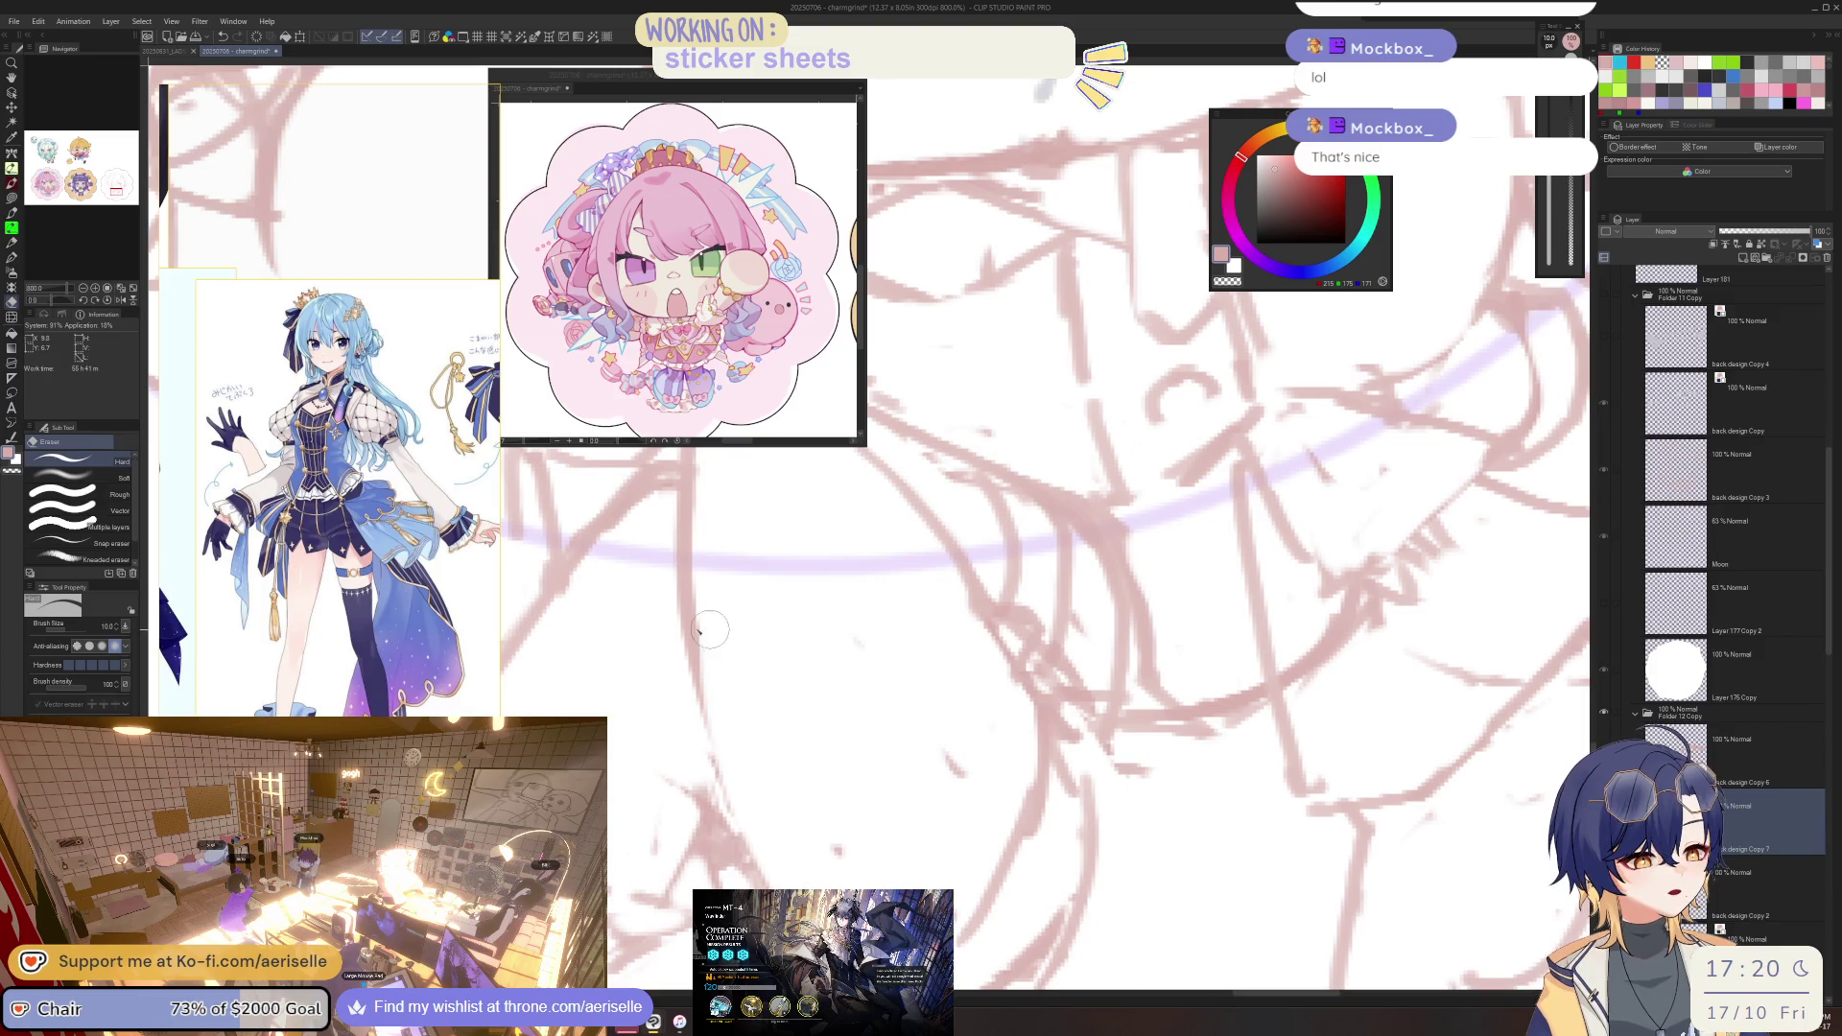
Flip the view horizontally to check the sketch, then restore the unmirrored view.
key(p)
scroll(951, 788, down, 4)
scroll(950, 788, up, 4)
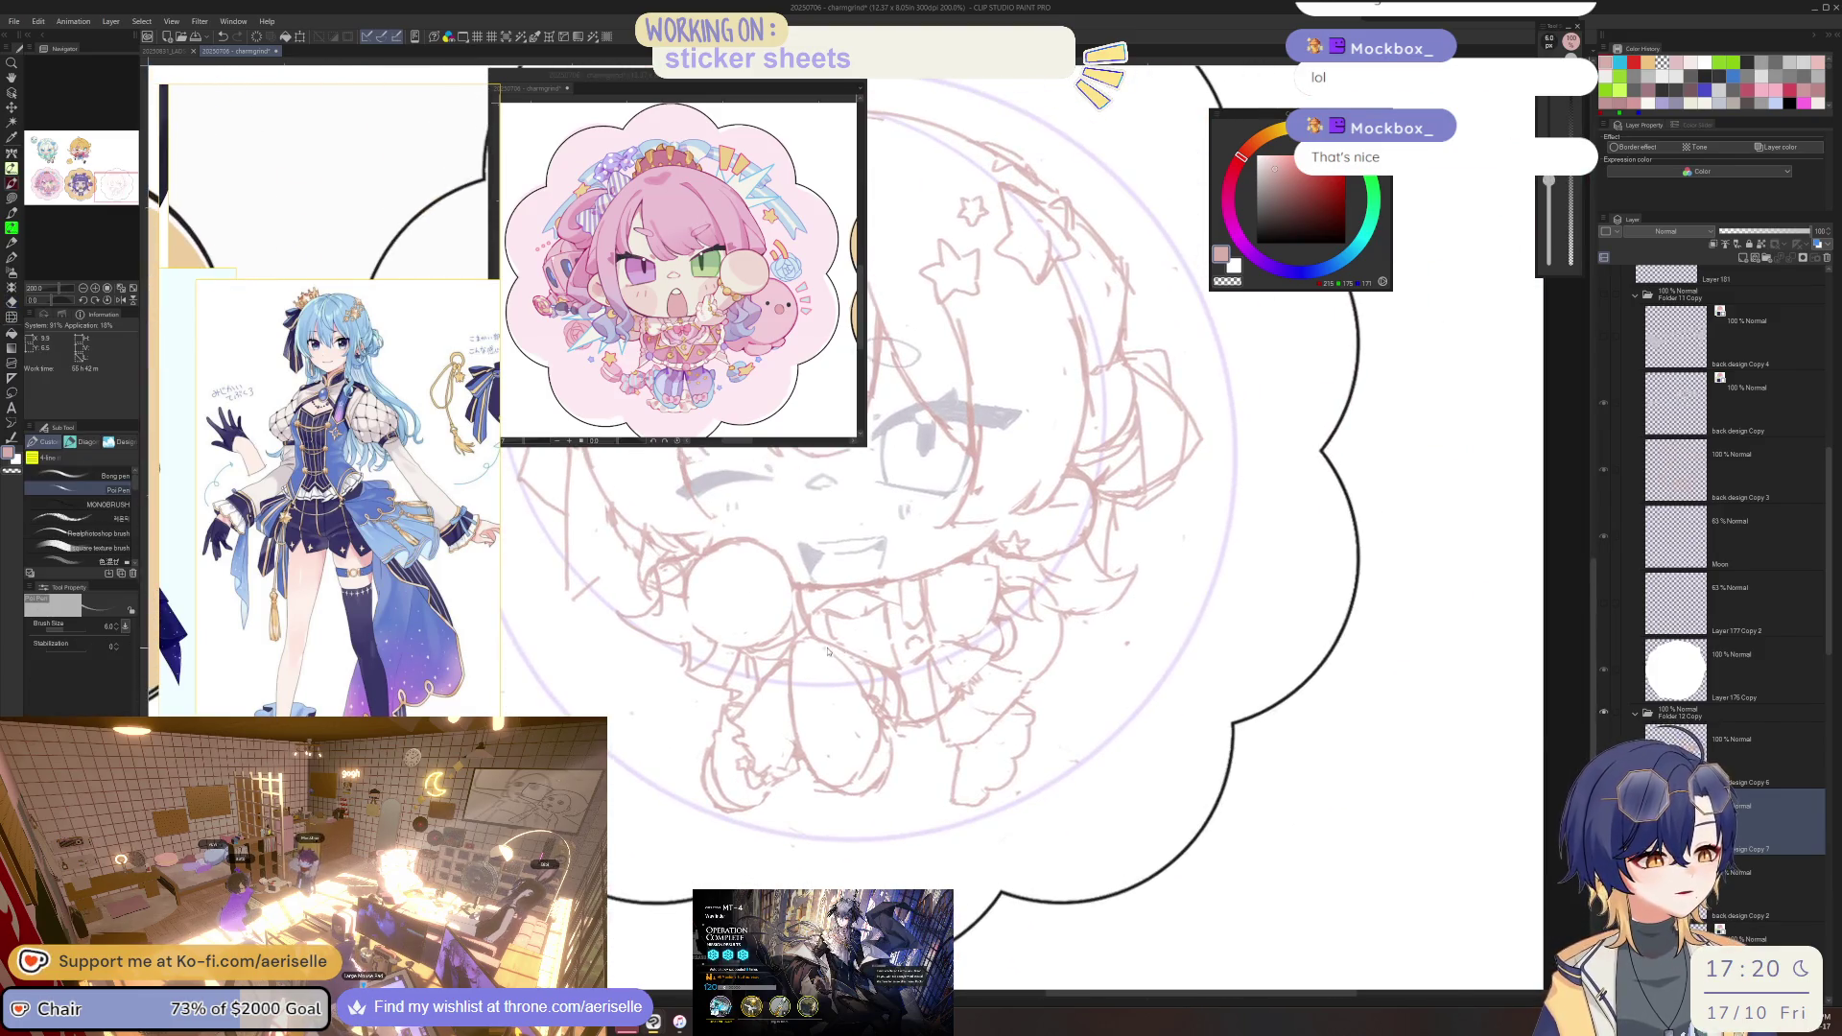
scroll(864, 681, down, 2)
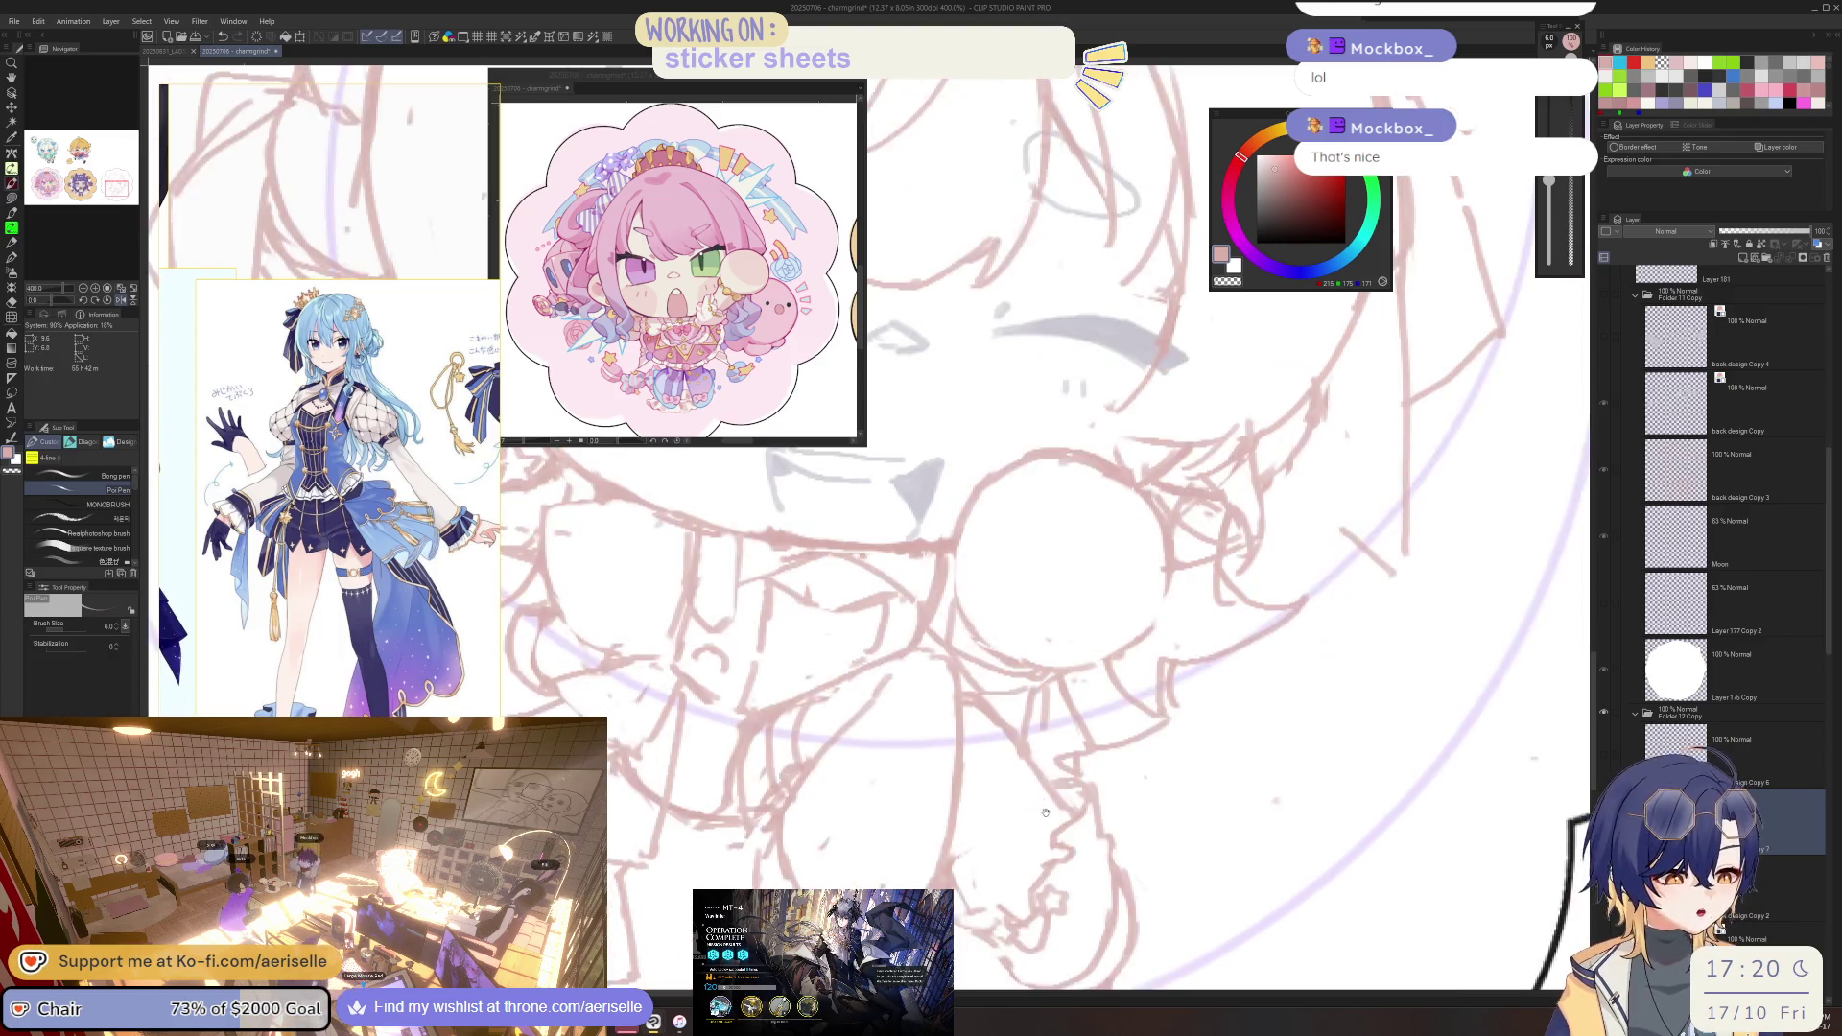
key(e)
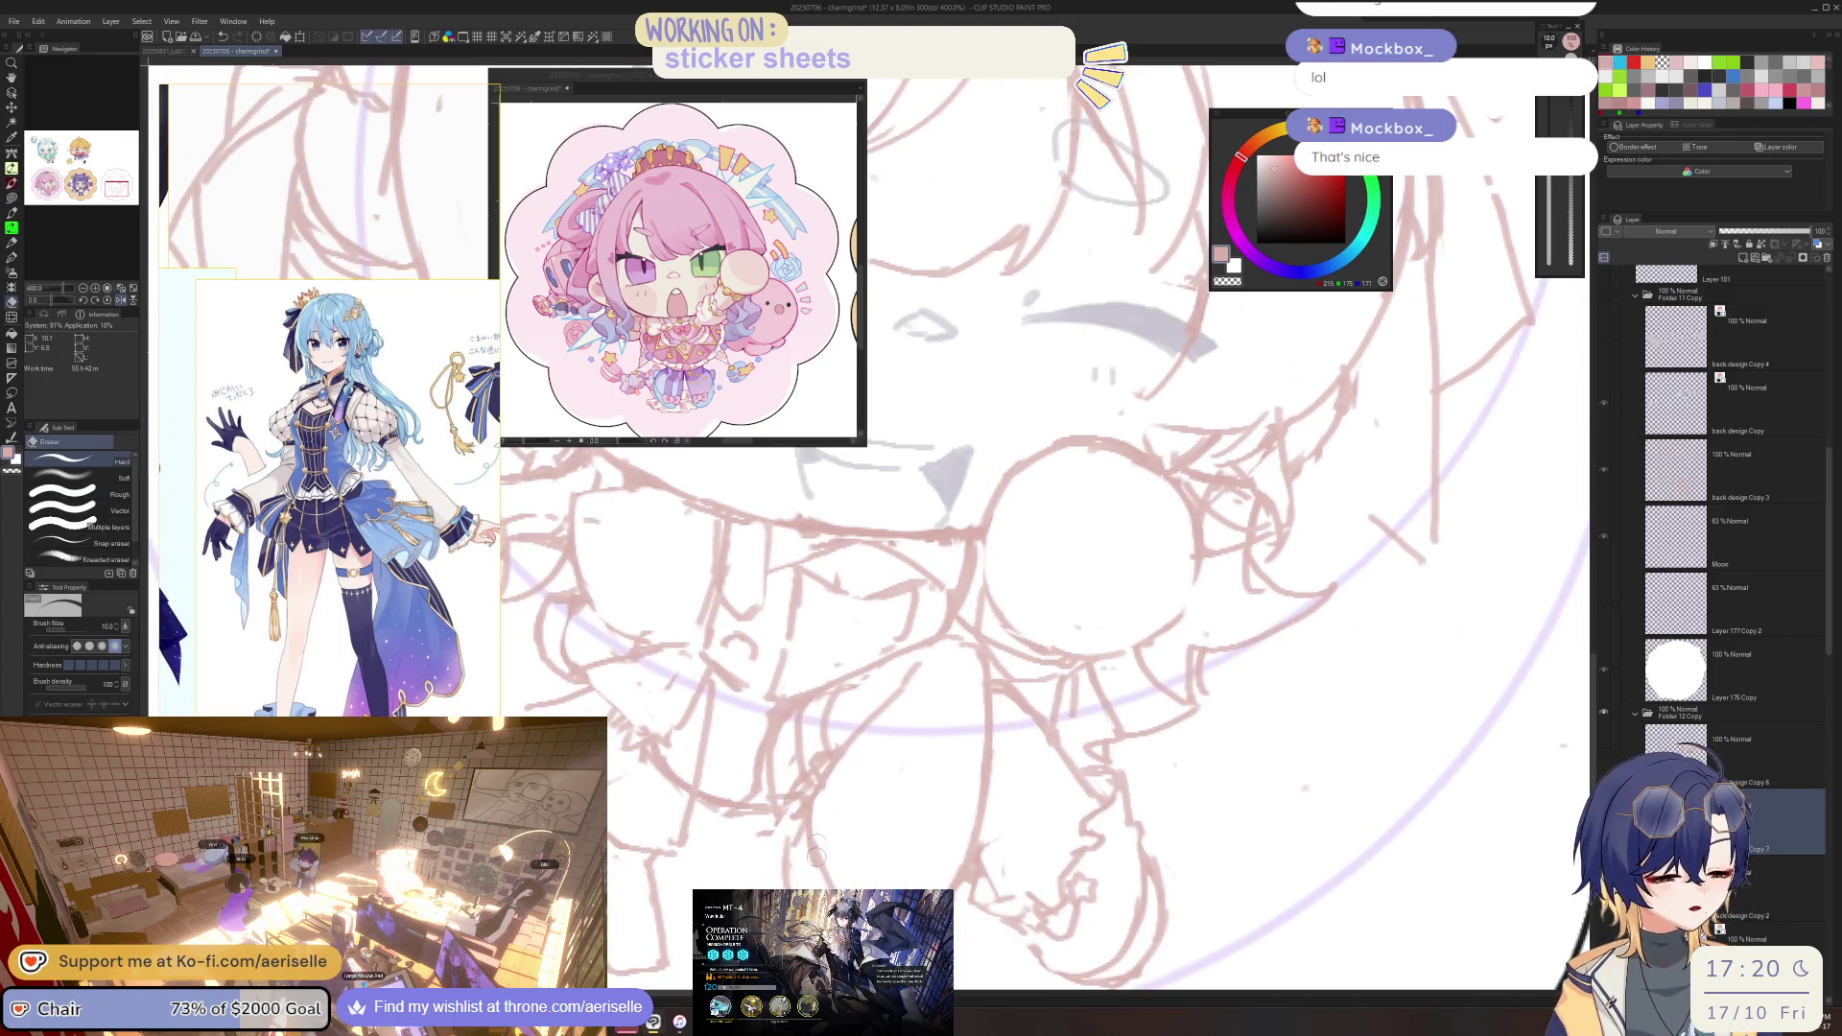
key(p)
key(minus)
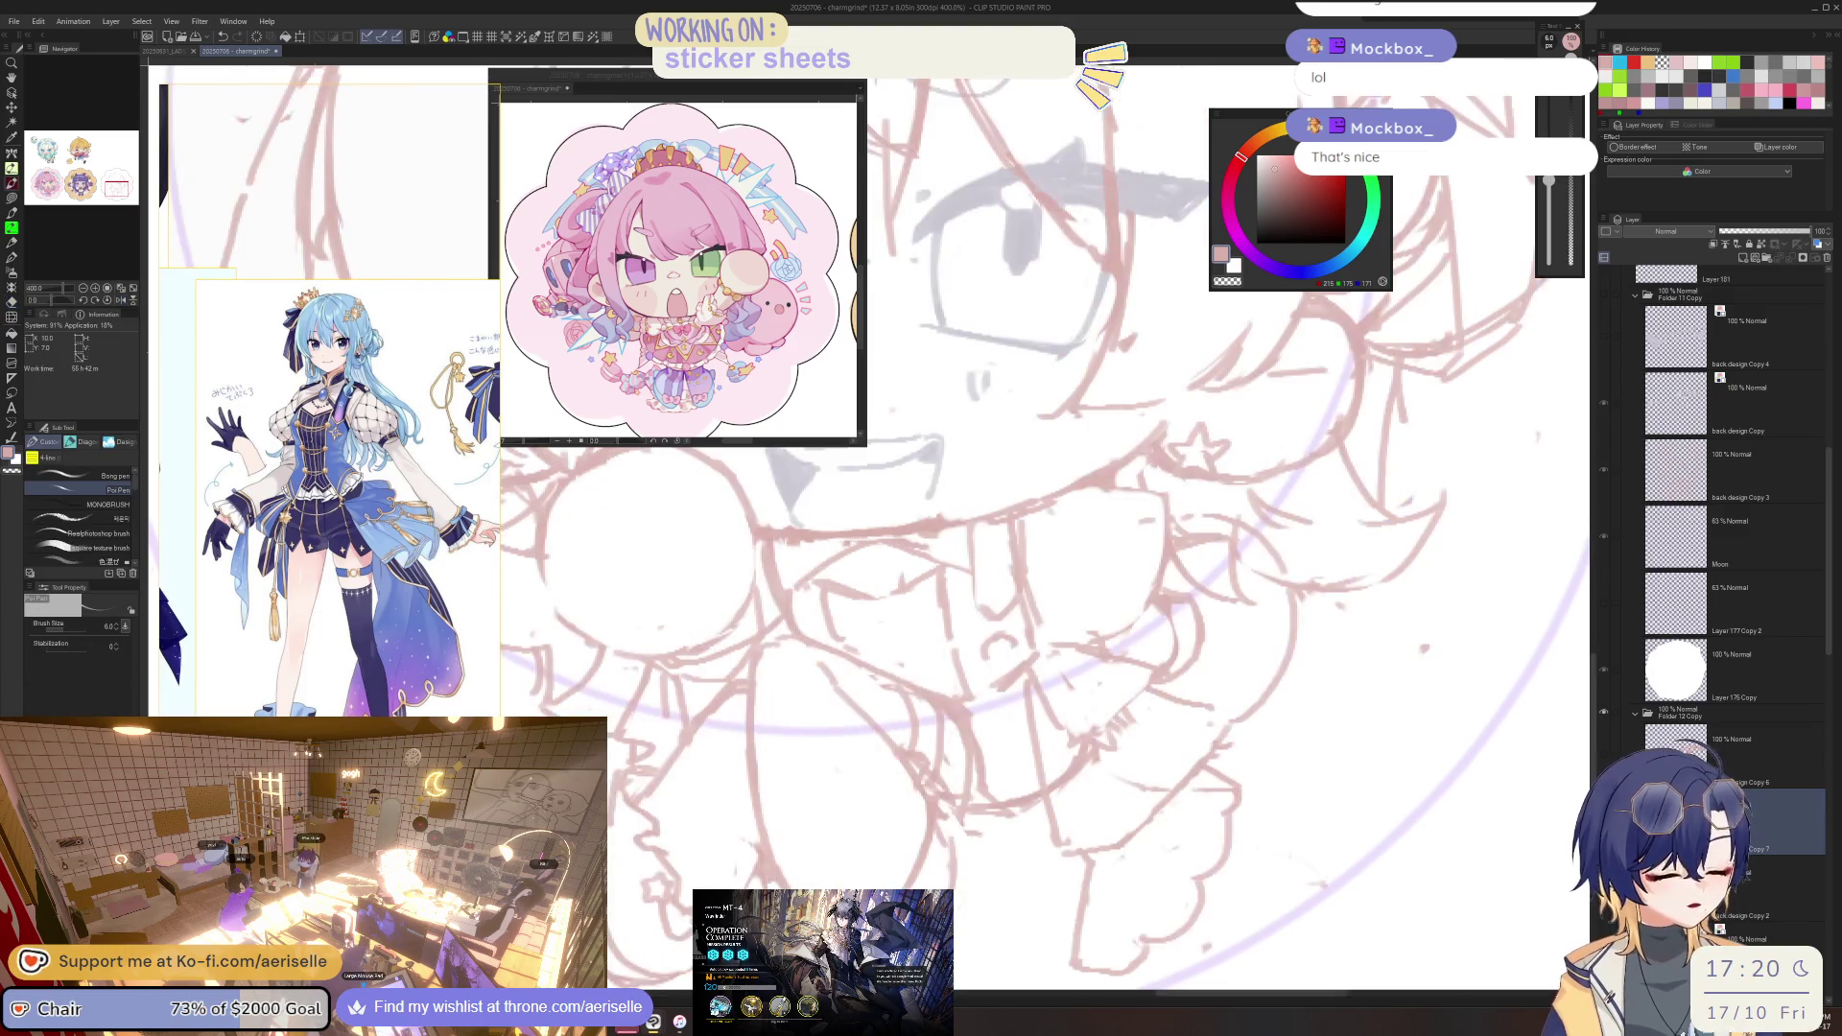
key(minus)
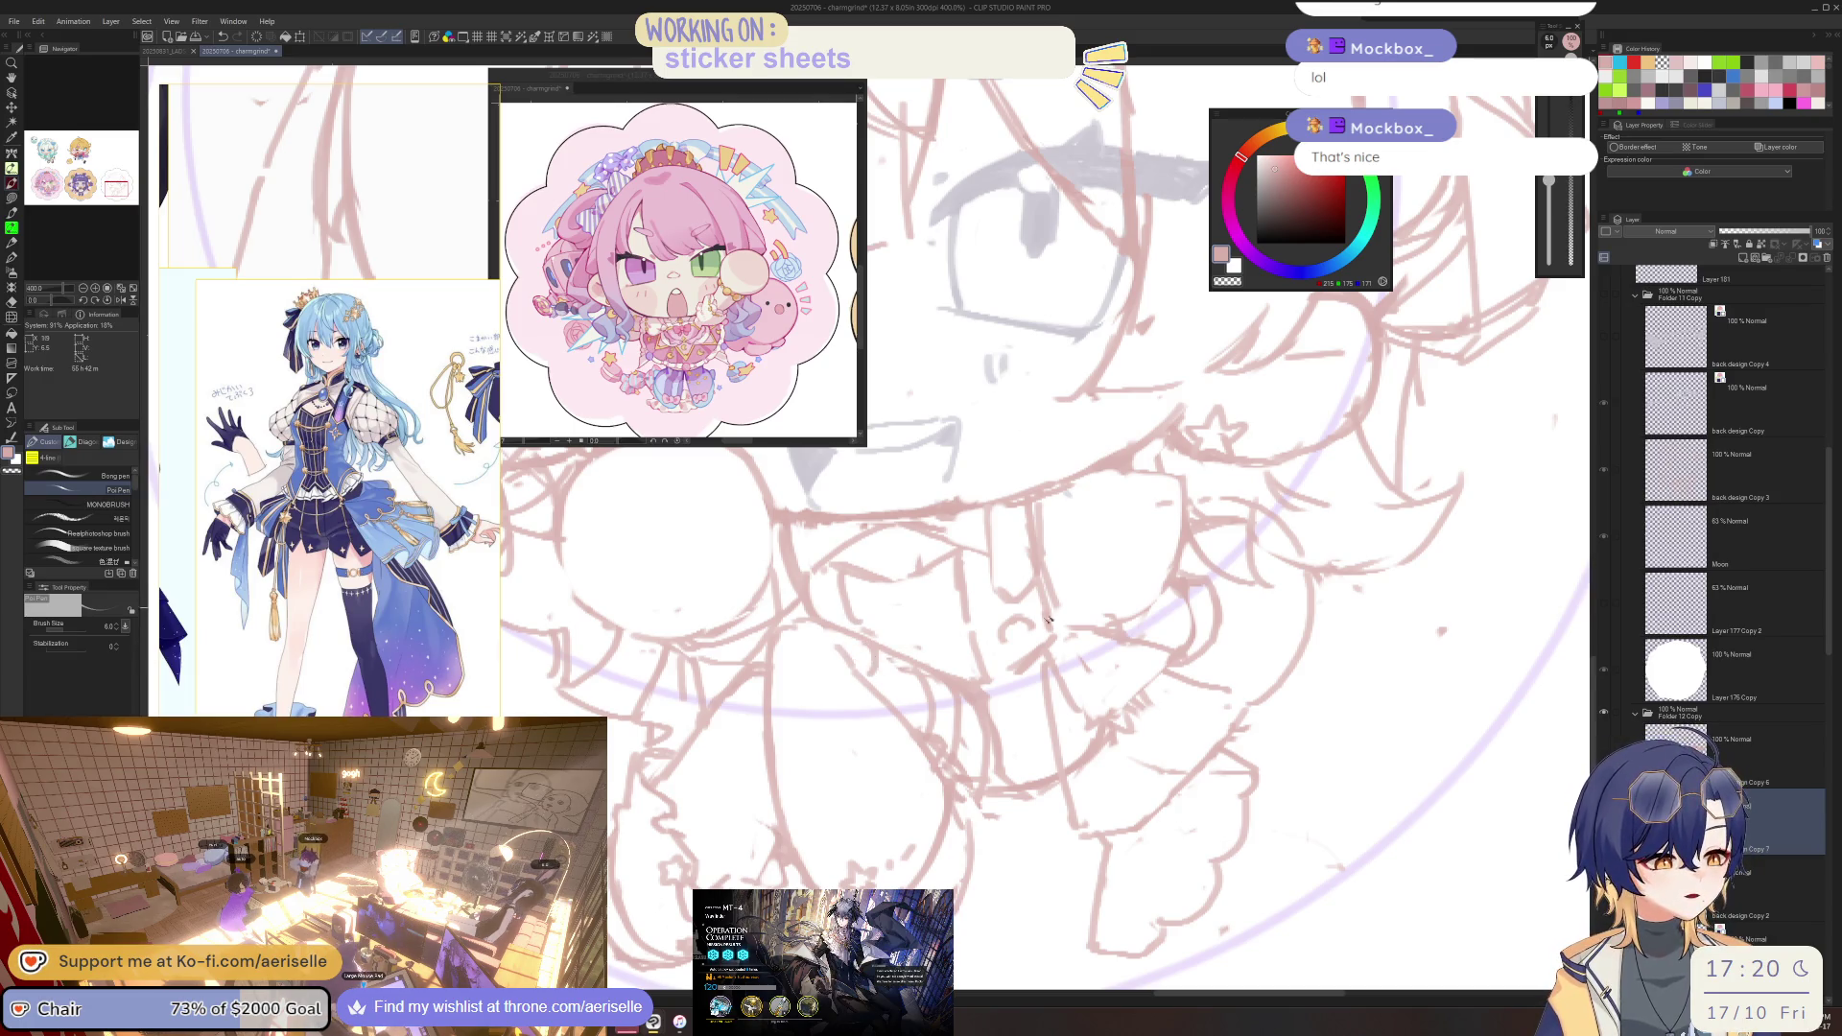
key(e)
scroll(914, 685, down, 5)
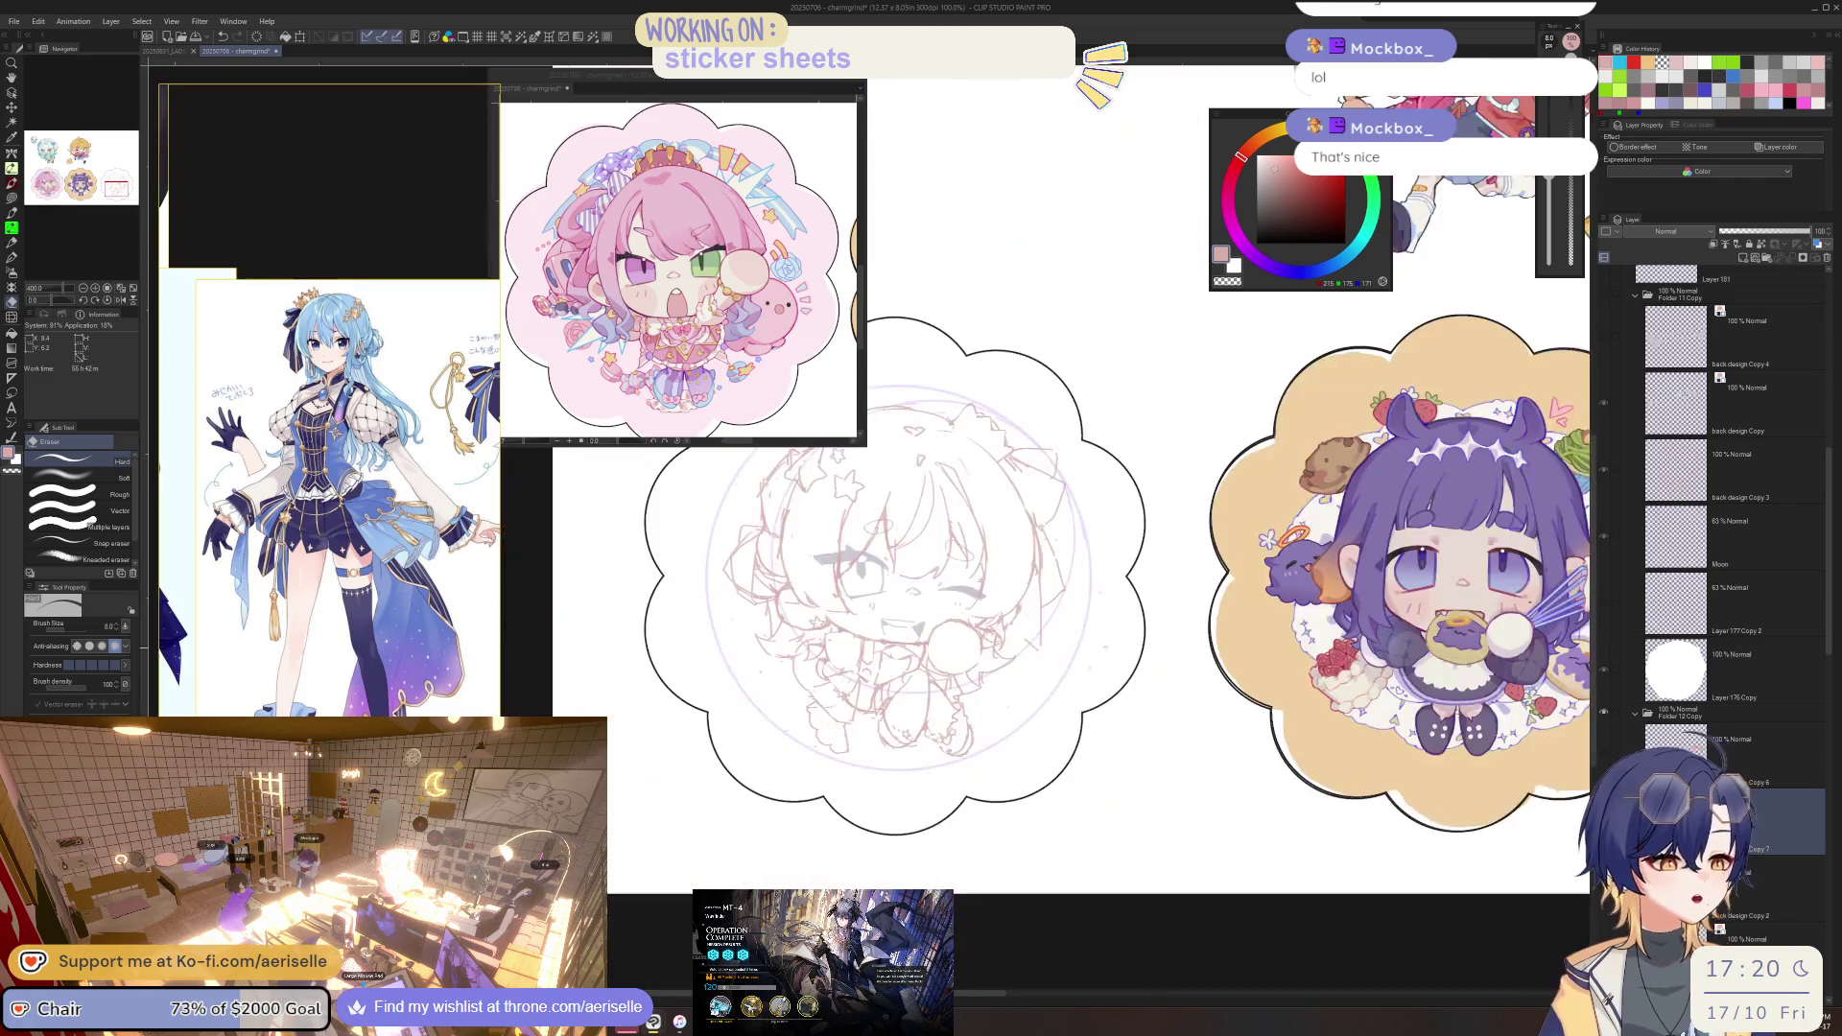
Switch to the Pen and back to the Eraser, zoomed out to 150% on the whole sticker.
scroll(937, 702, up, 6)
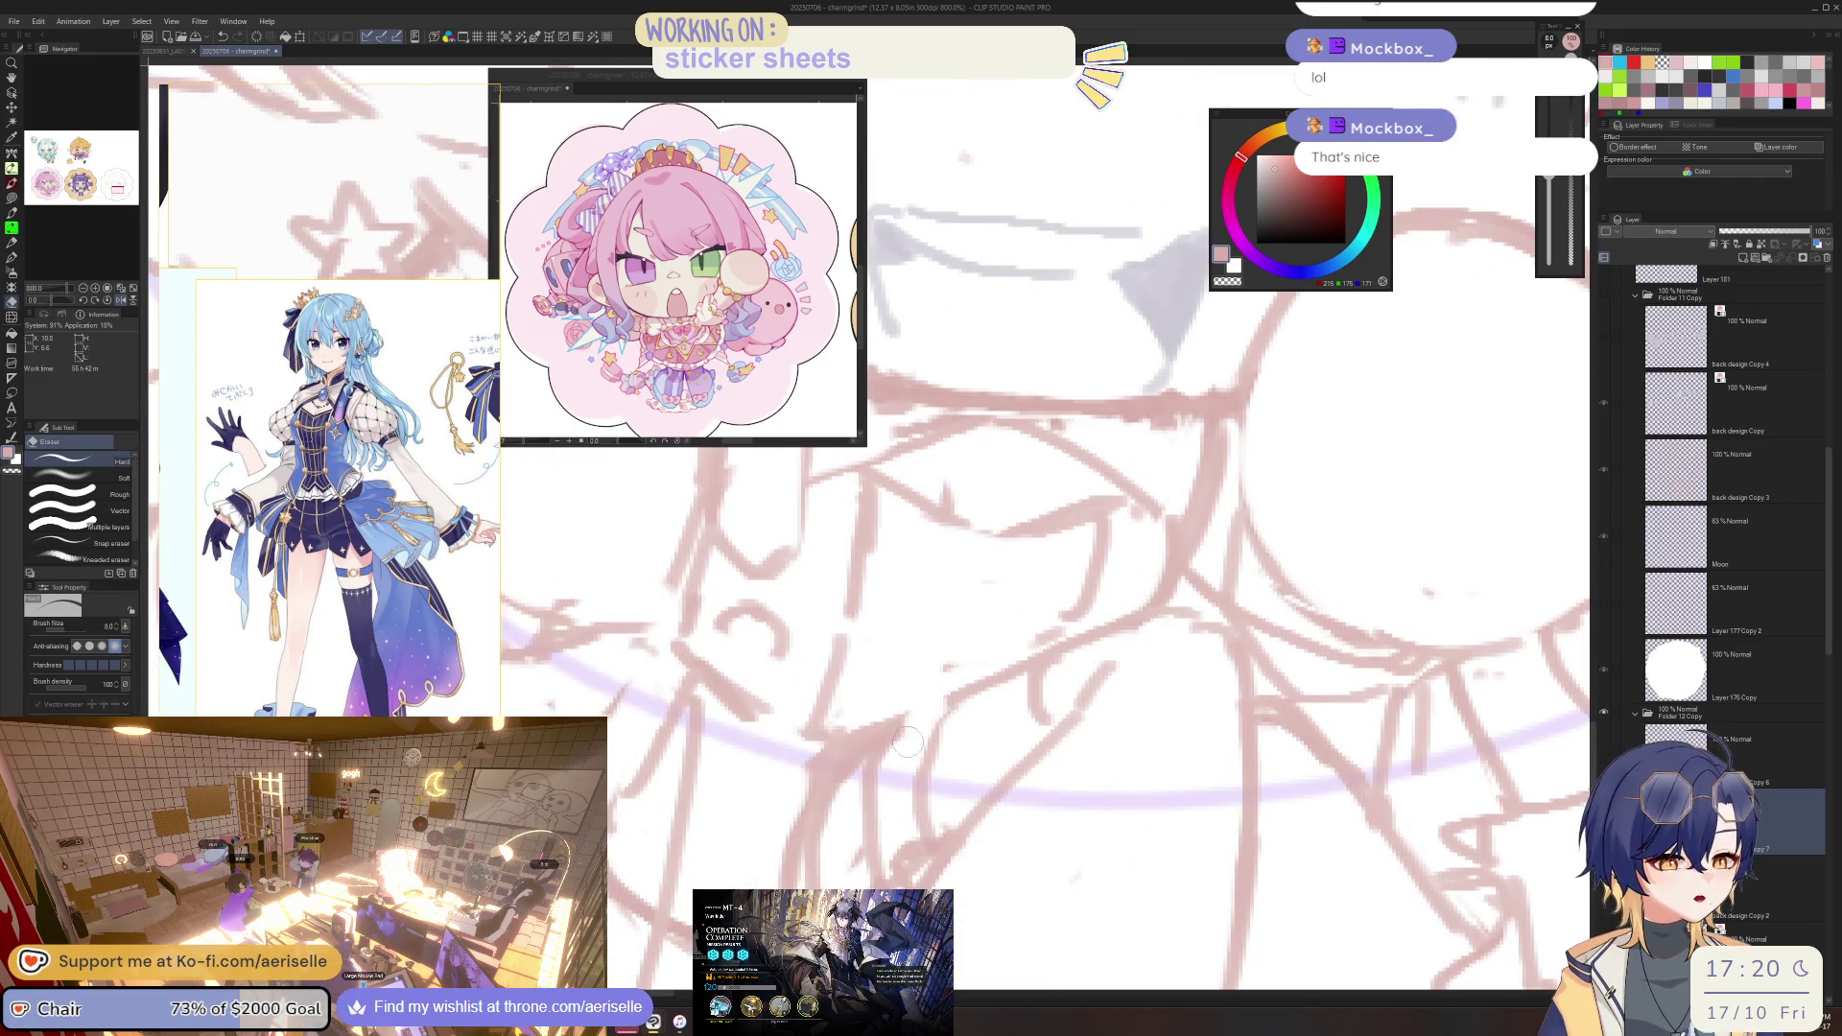
key(p)
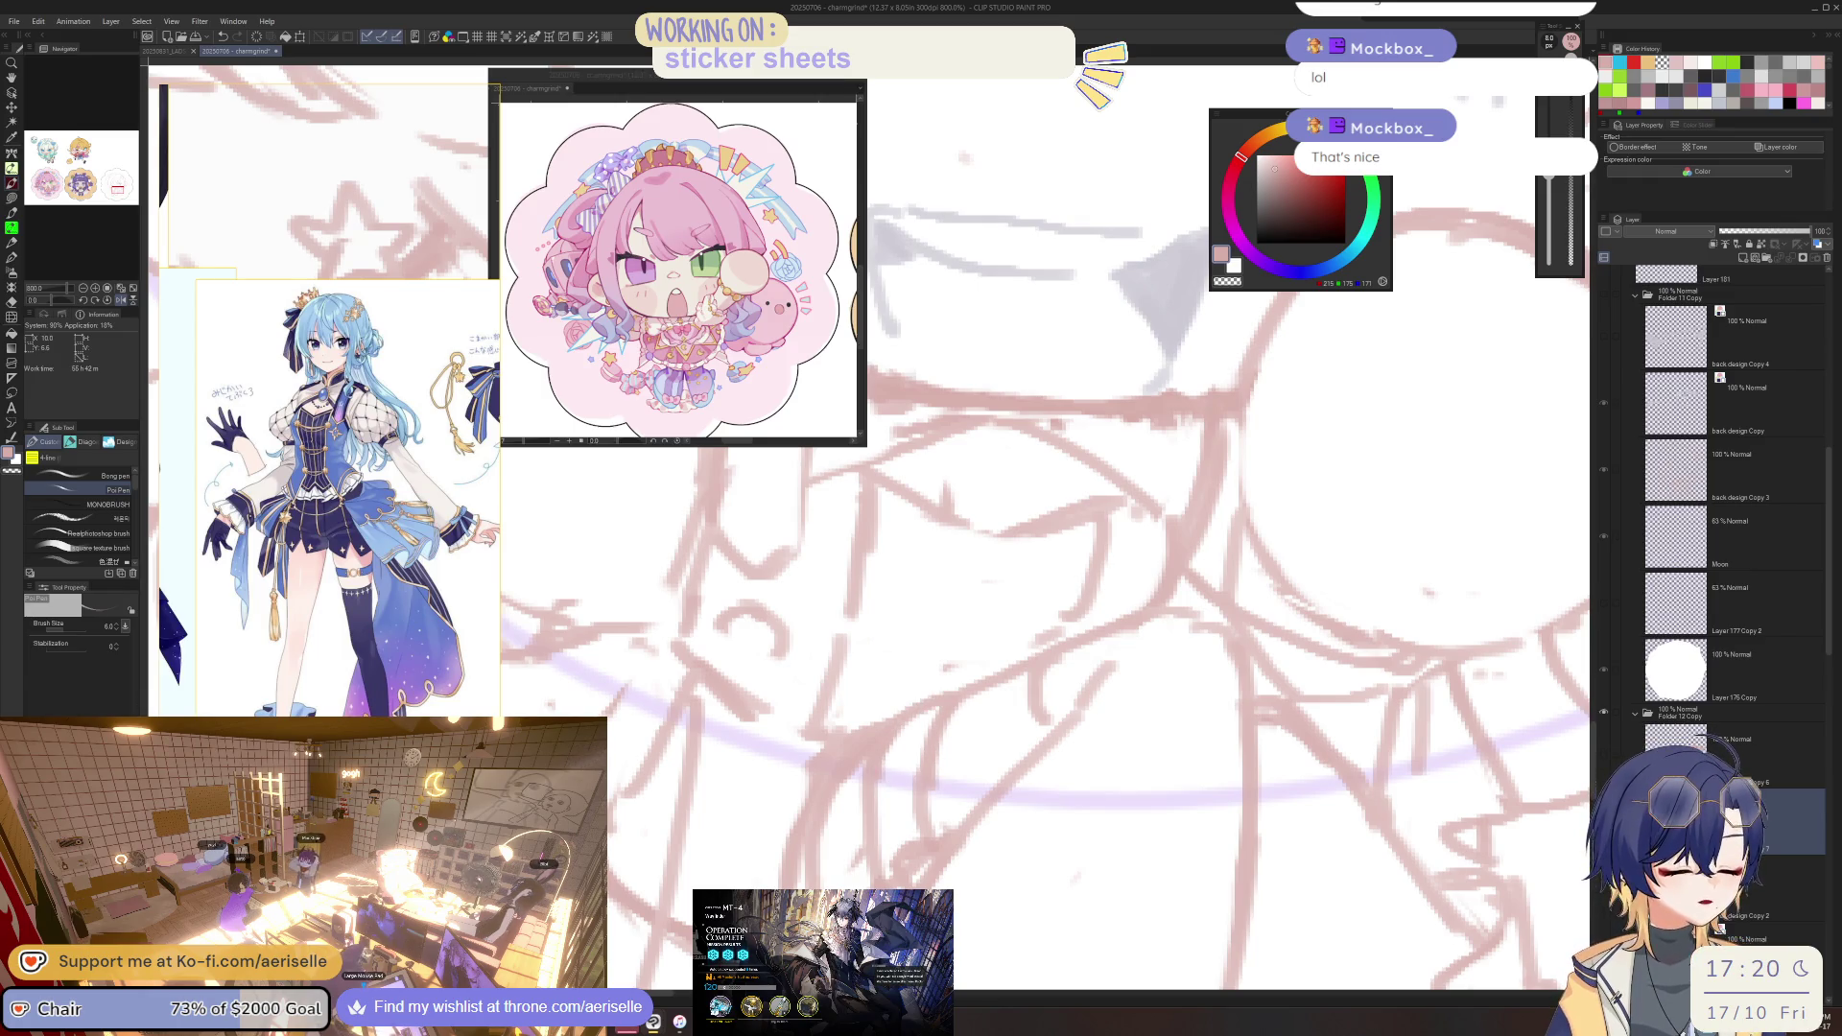
key(e)
scroll(959, 739, down, 5)
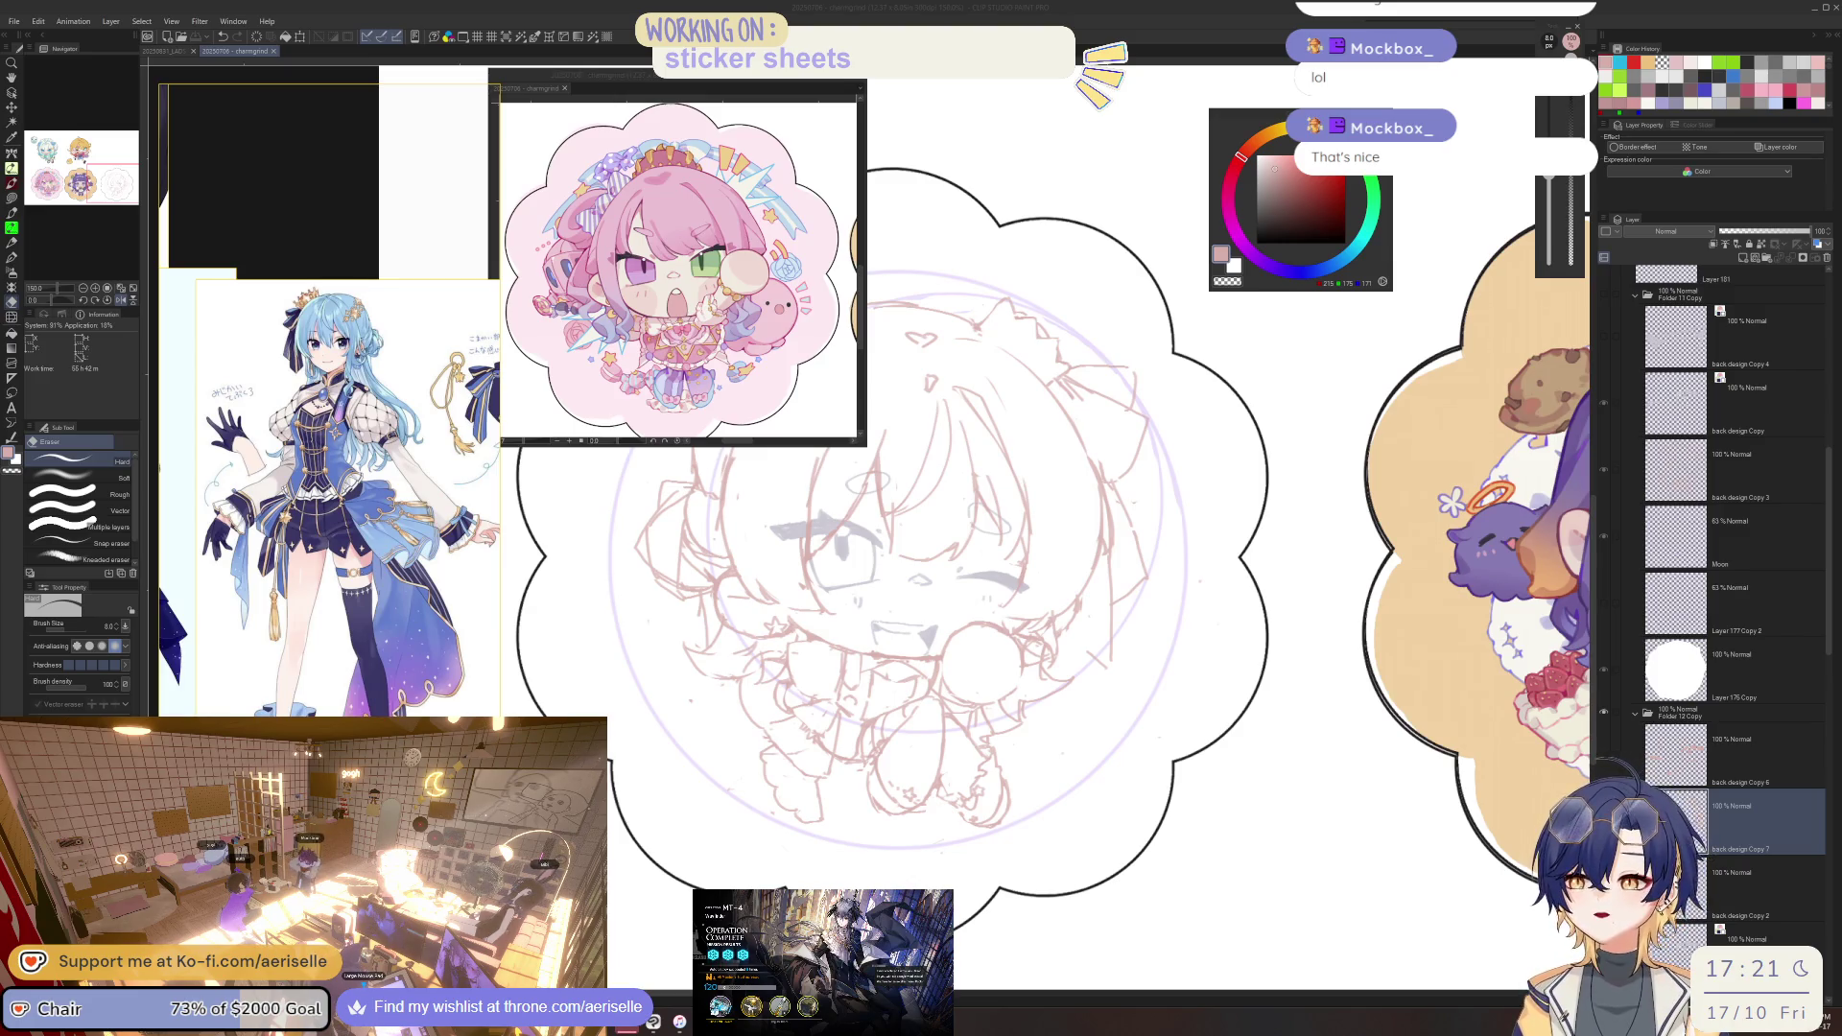
In Spotify, drag track 10 to Playlist#4 again and choose Don't add for the duplicate.
key(alt+Tab)
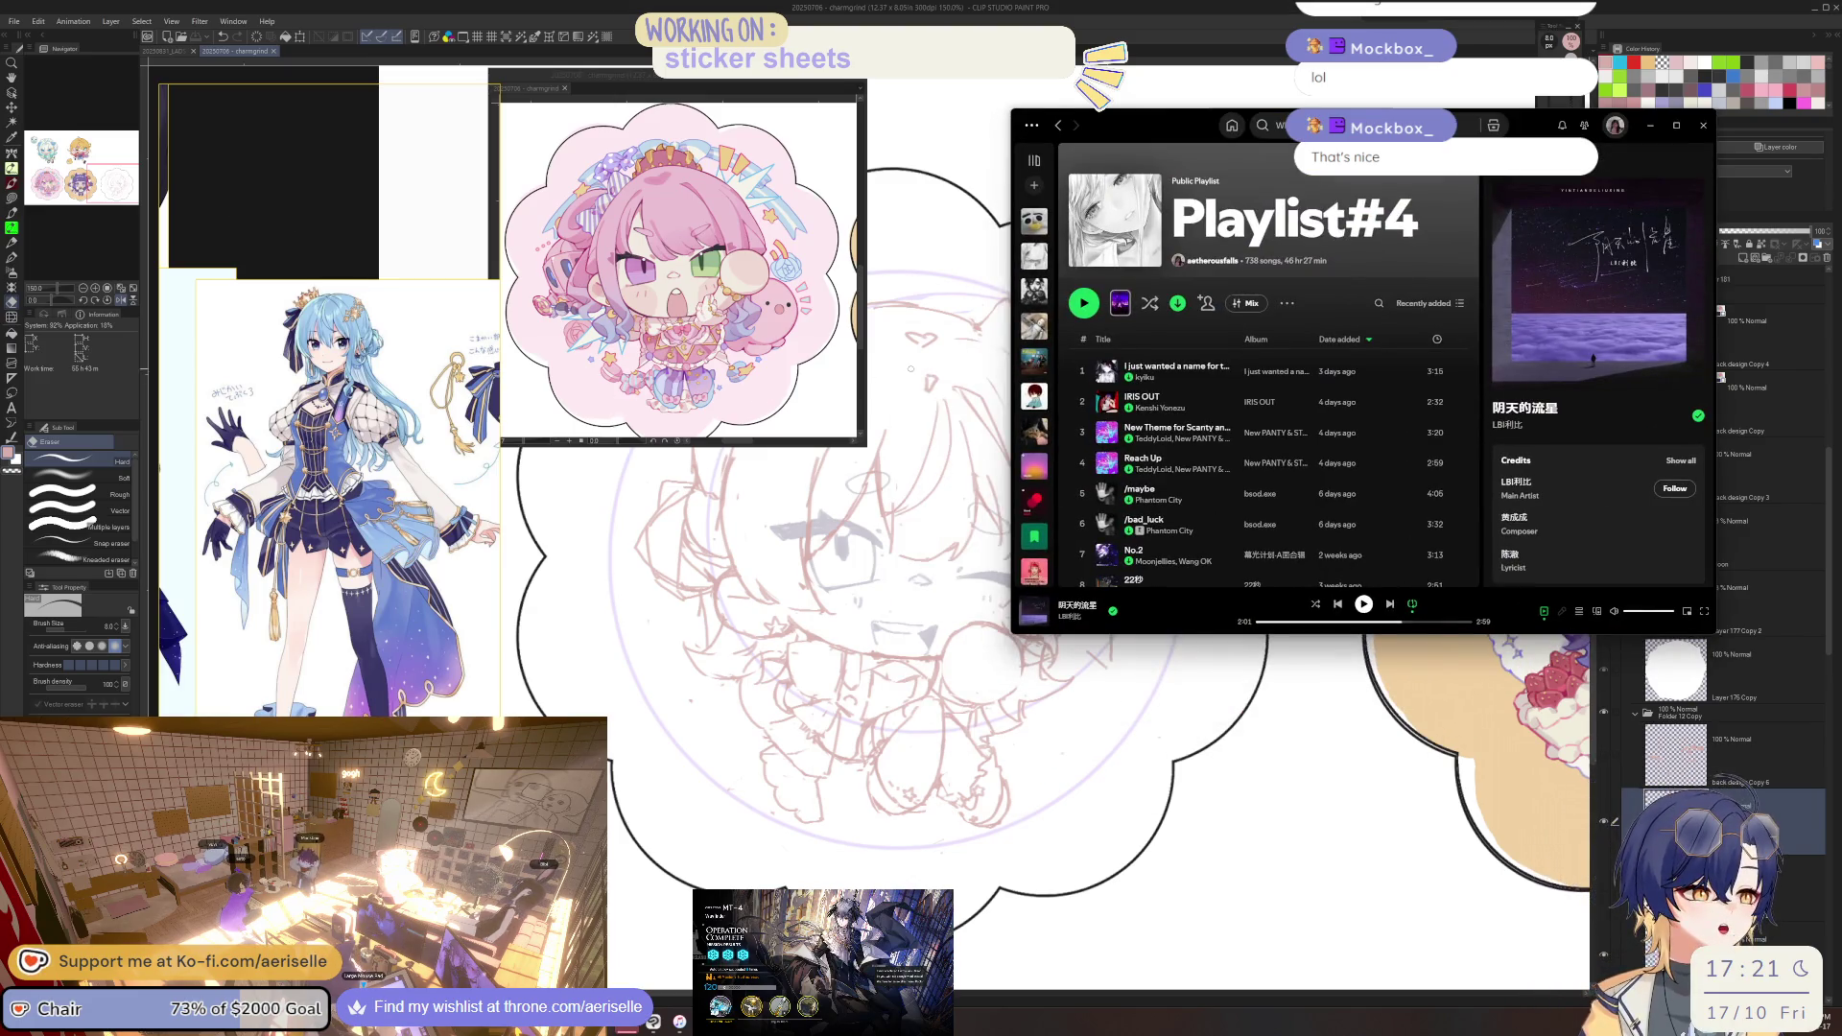
scroll(1185, 526, down, 1)
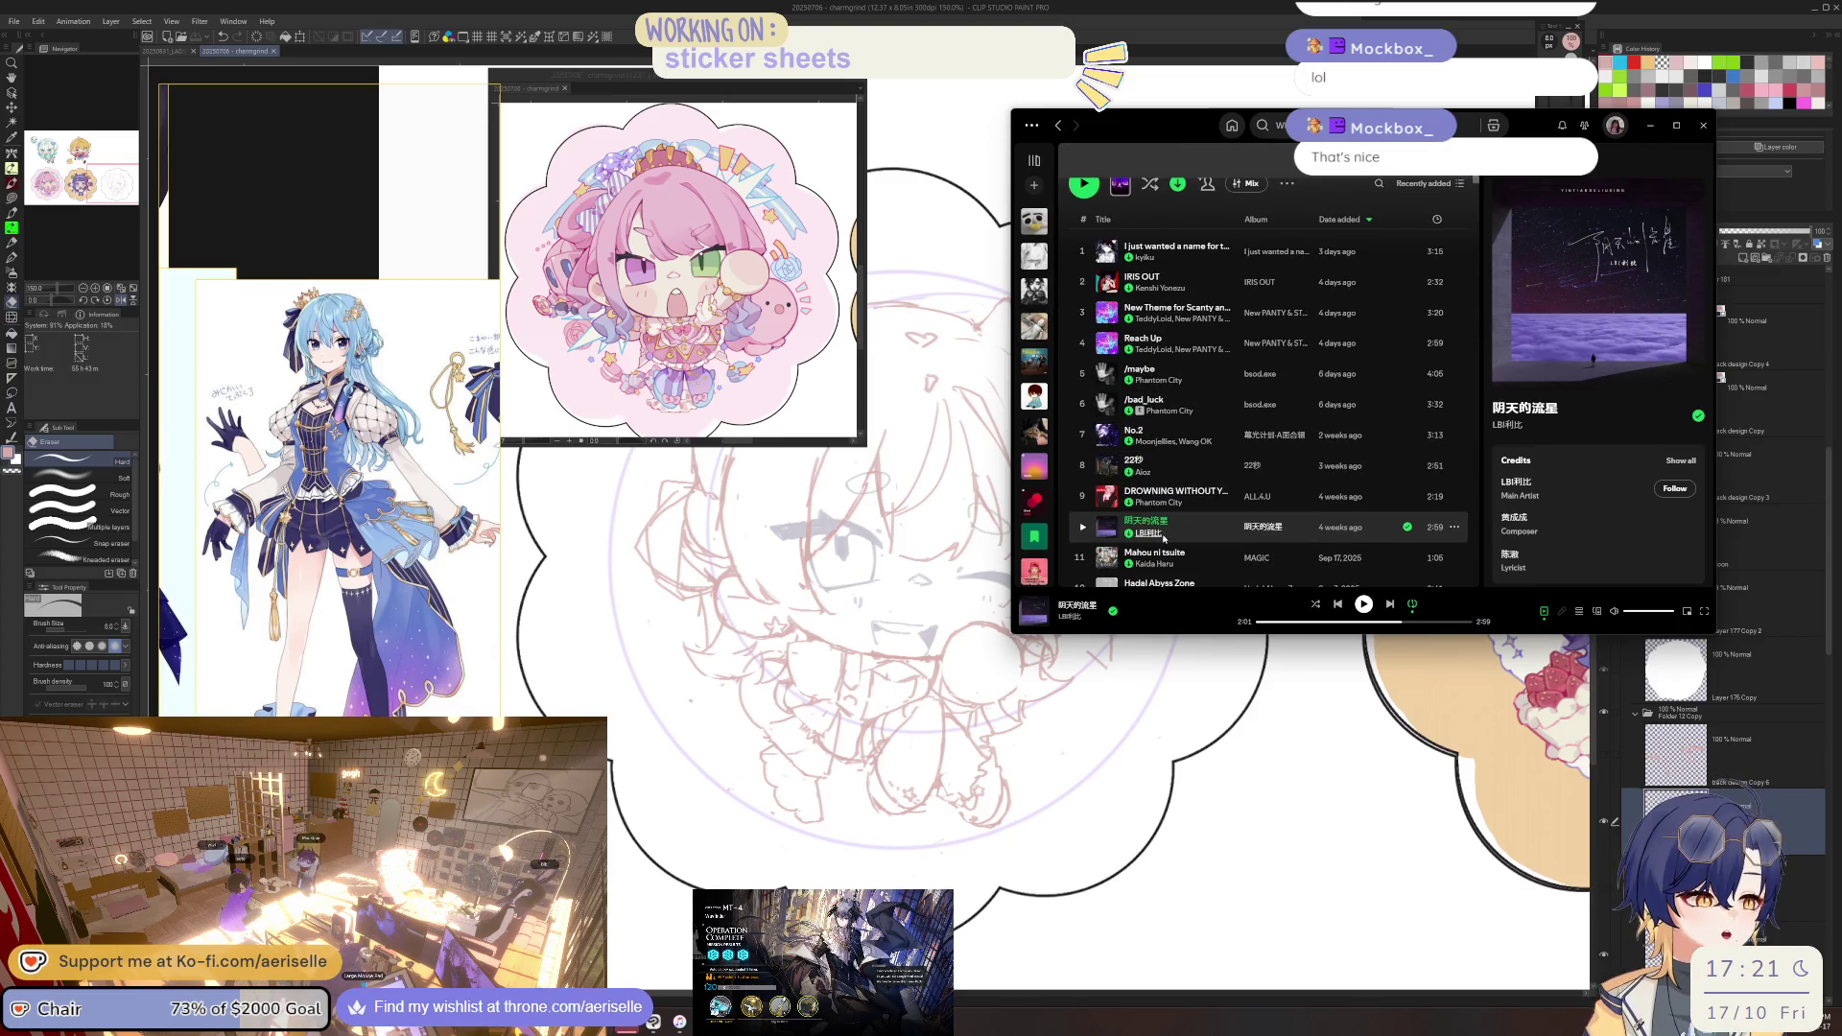
drag(1172, 538, 1172, 525)
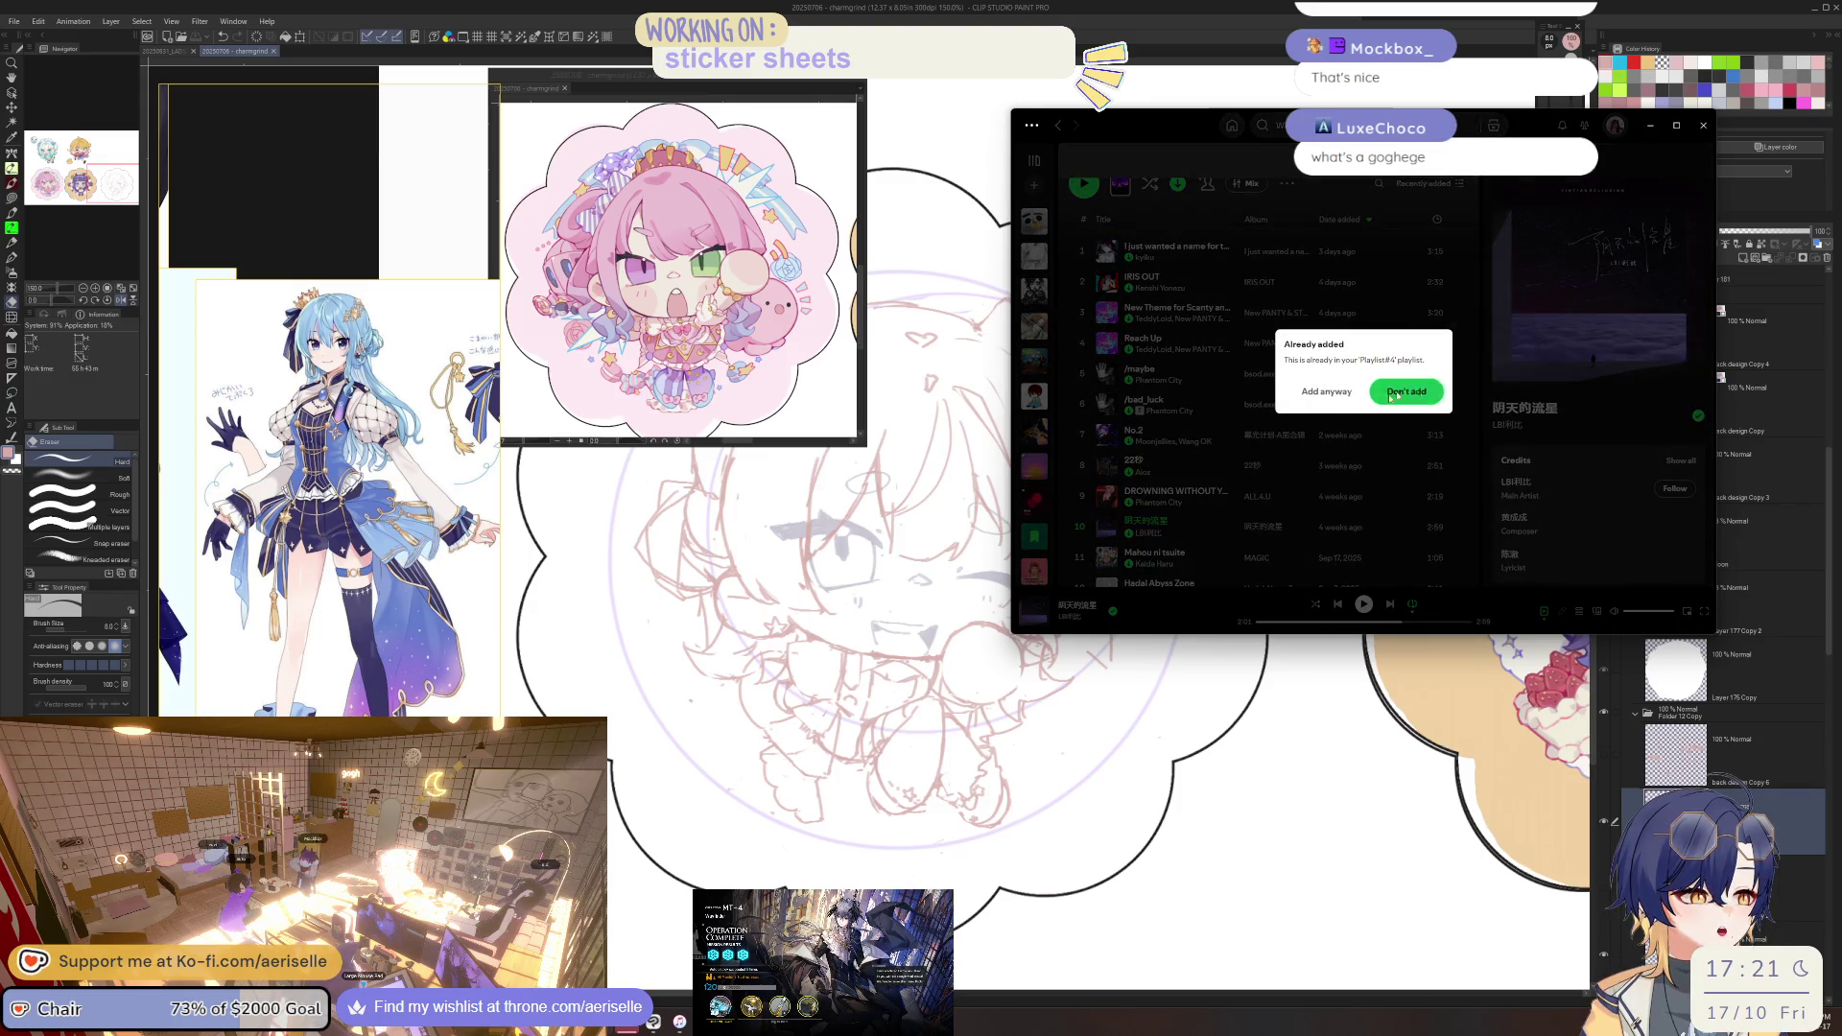
click(1178, 522)
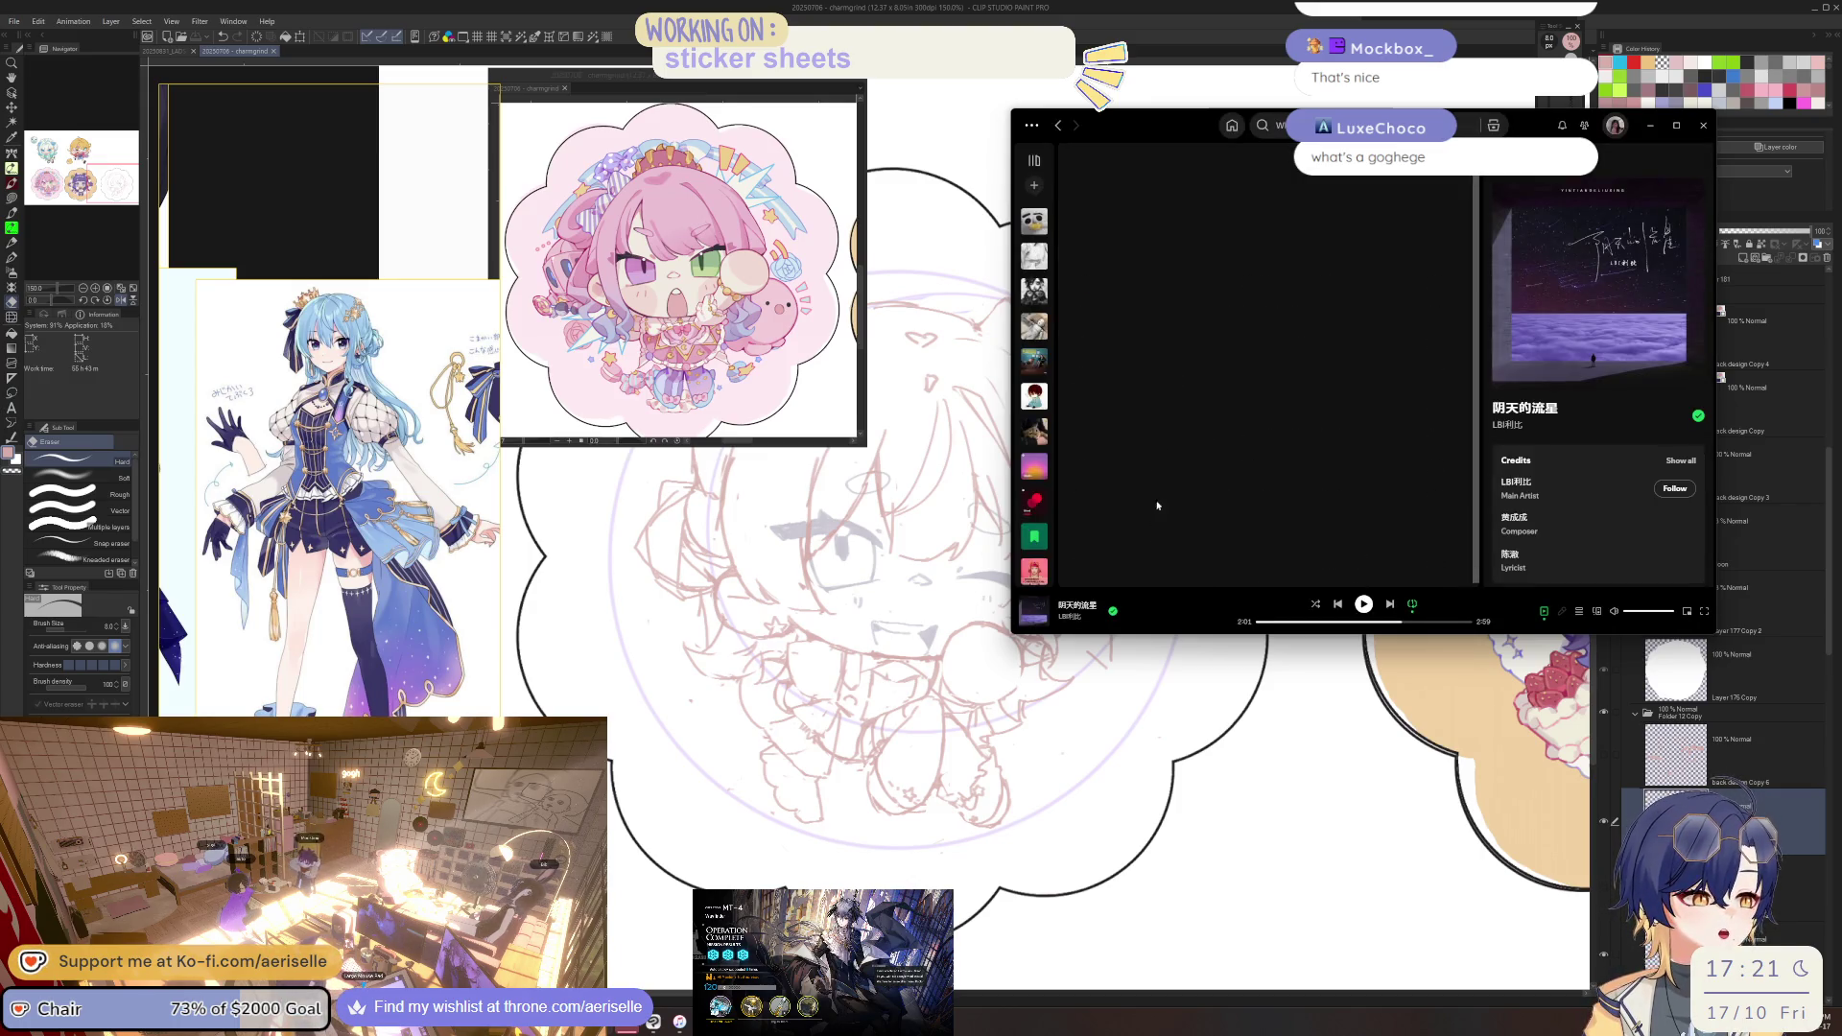
scroll(1167, 425, down, 5)
scroll(1190, 439, up, 3)
key(alt+Left)
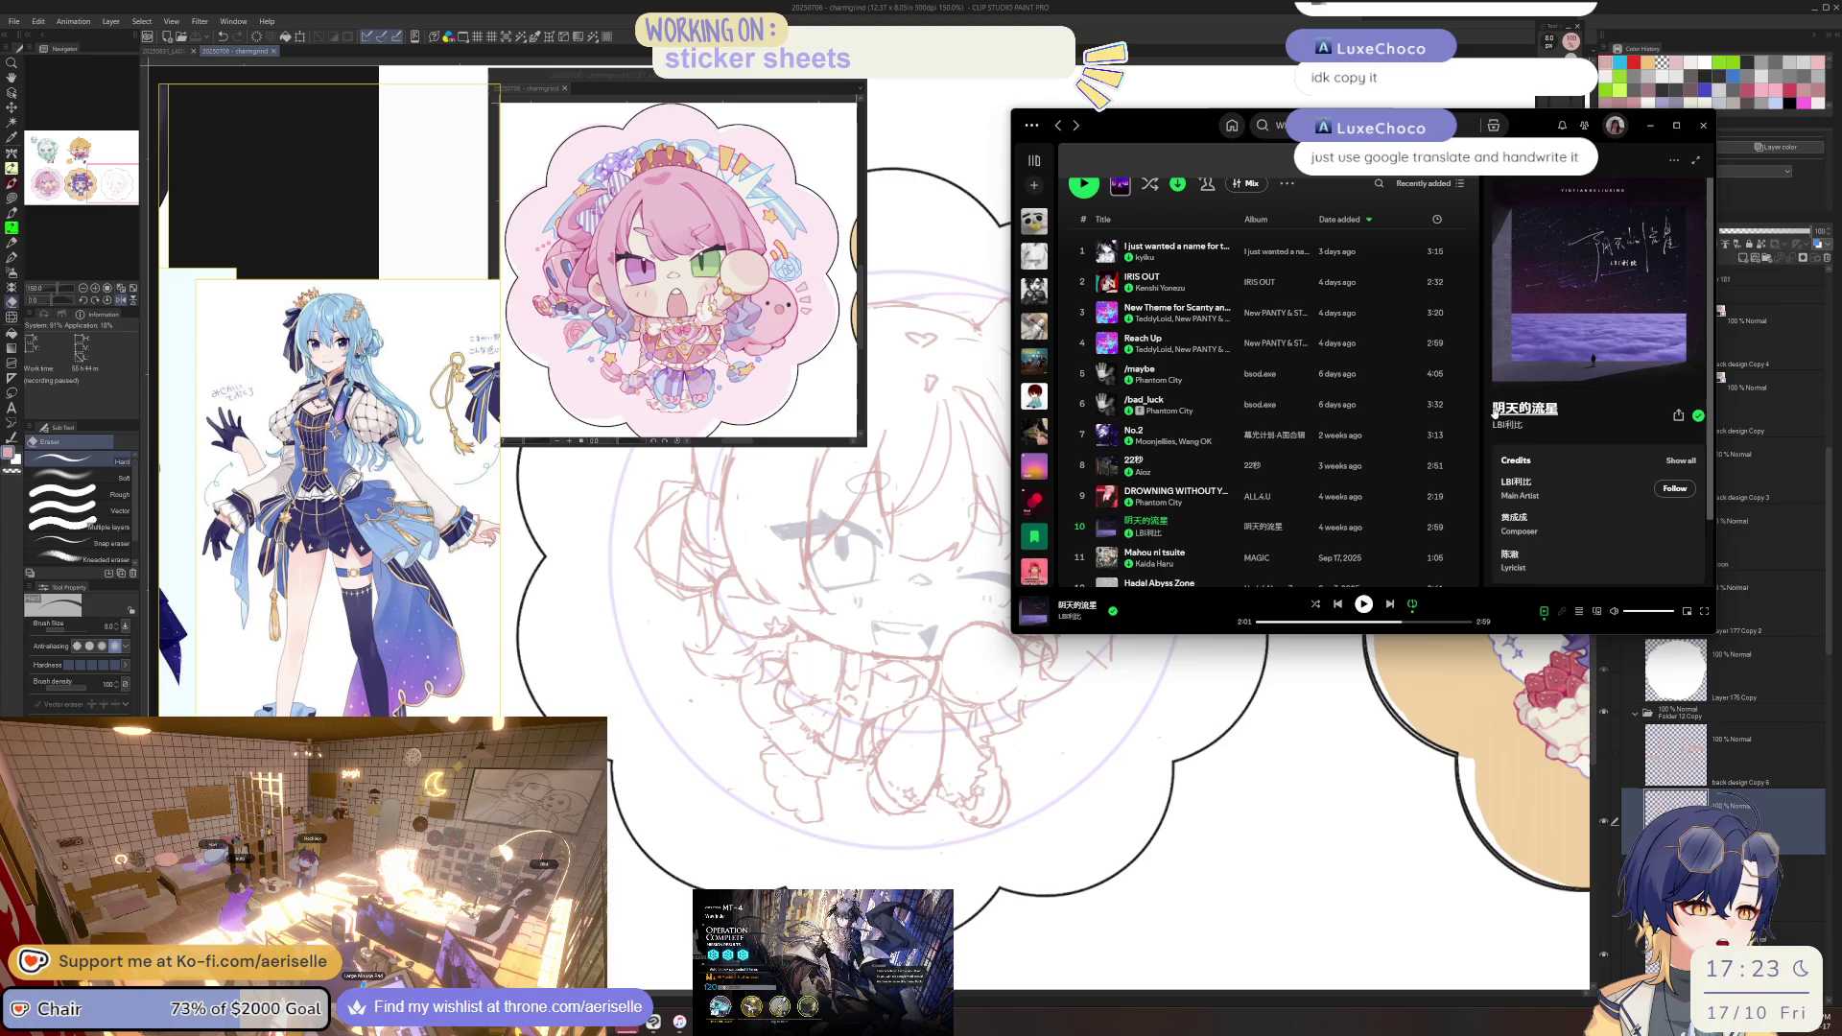
Copy the now-playing song's link via Share > Copy Song Link and move Spotify aside.
right_click(1525, 410)
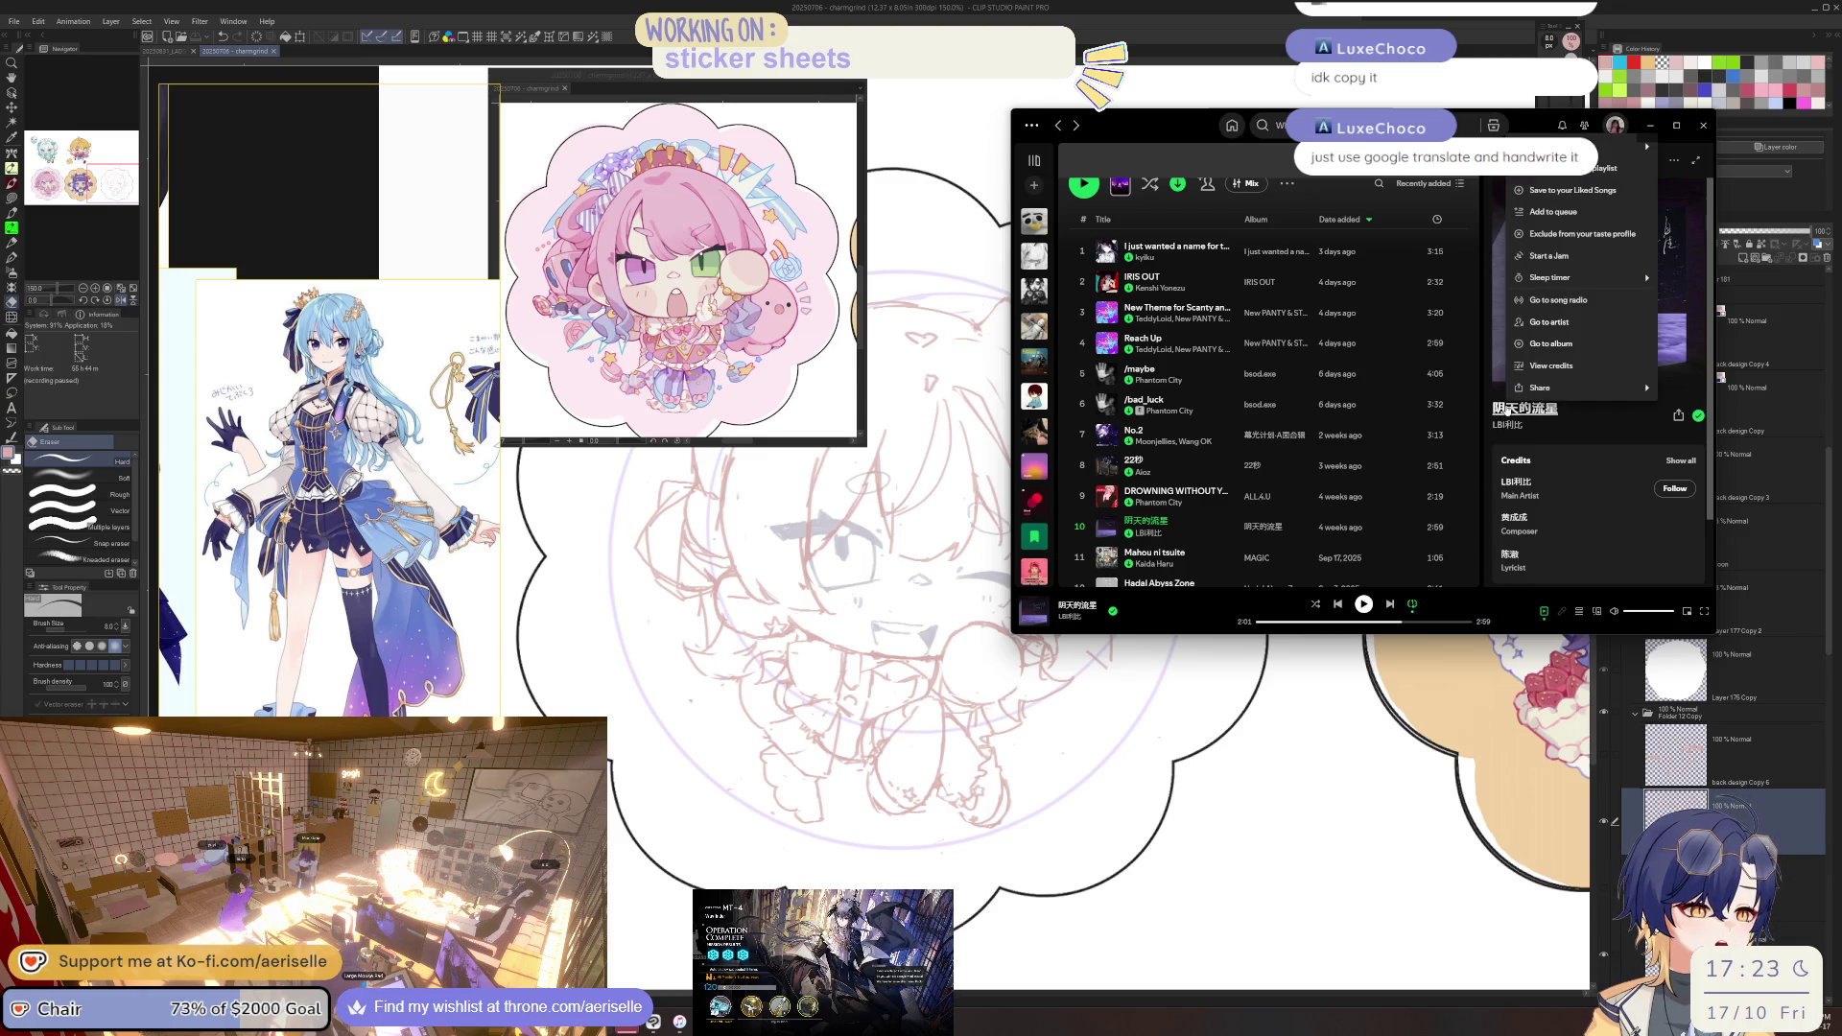
click(1684, 418)
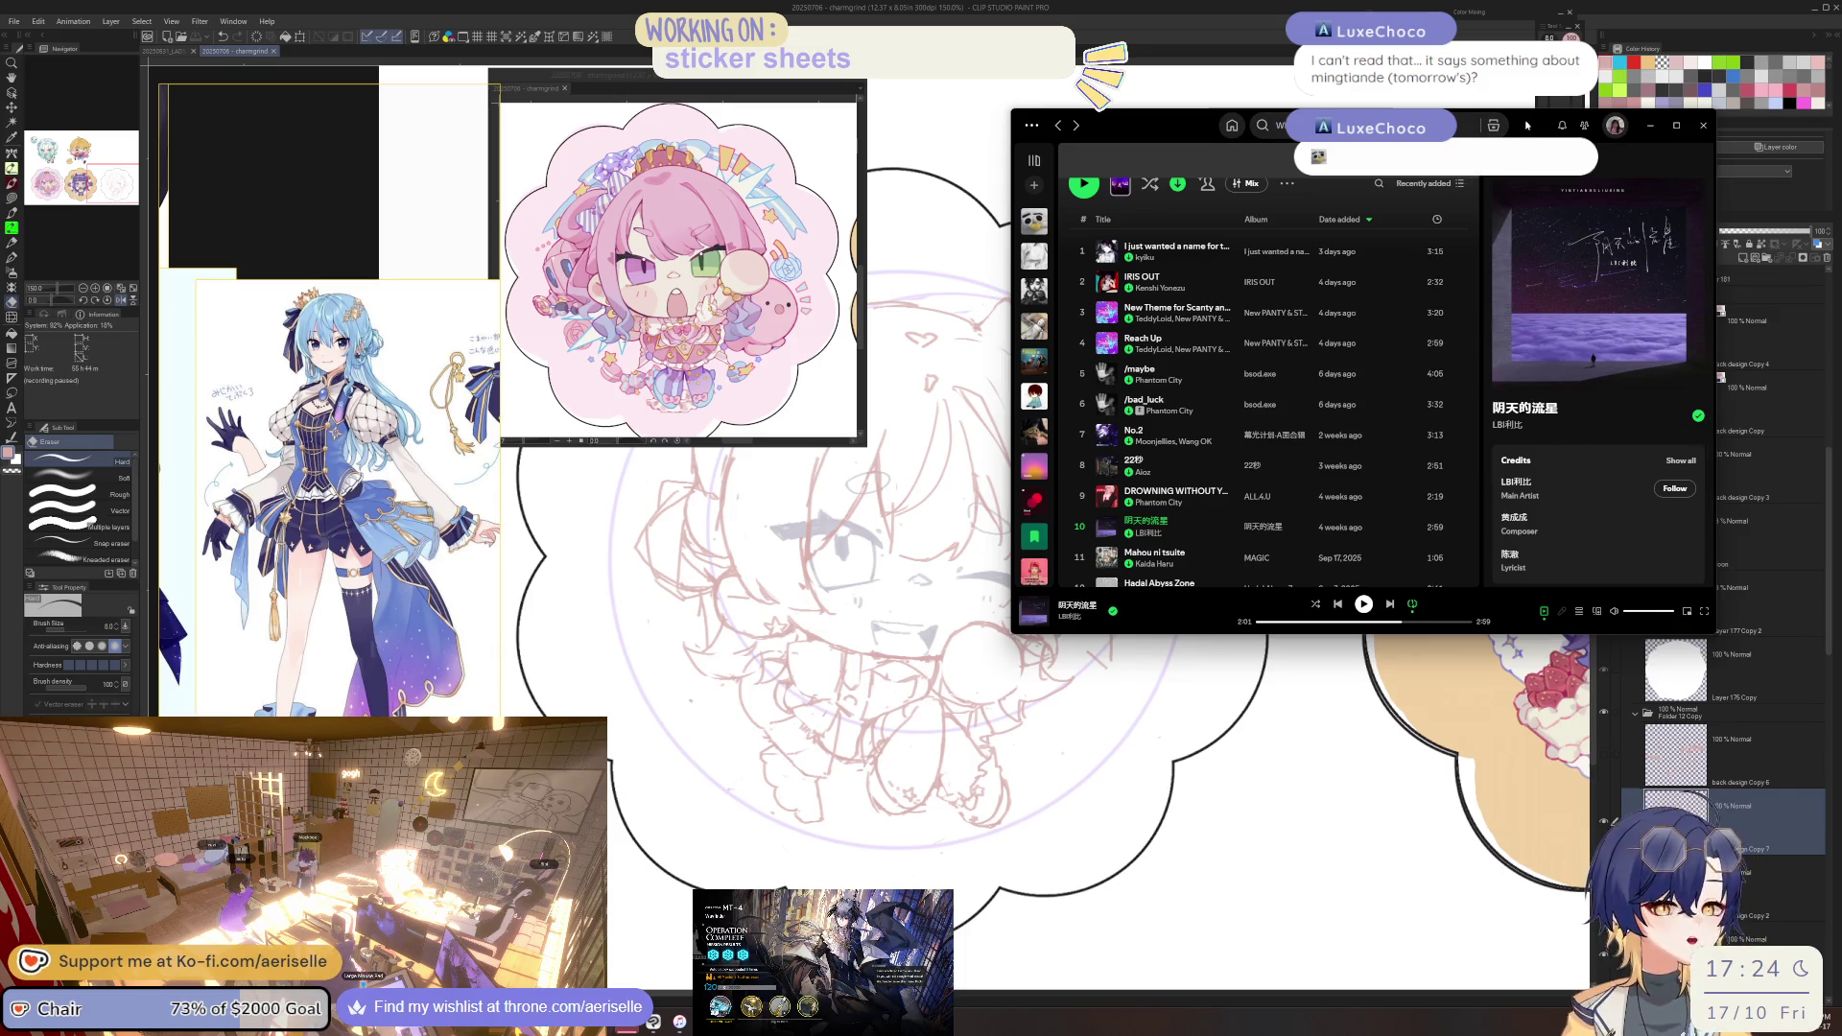
drag(1528, 123, 1520, 133)
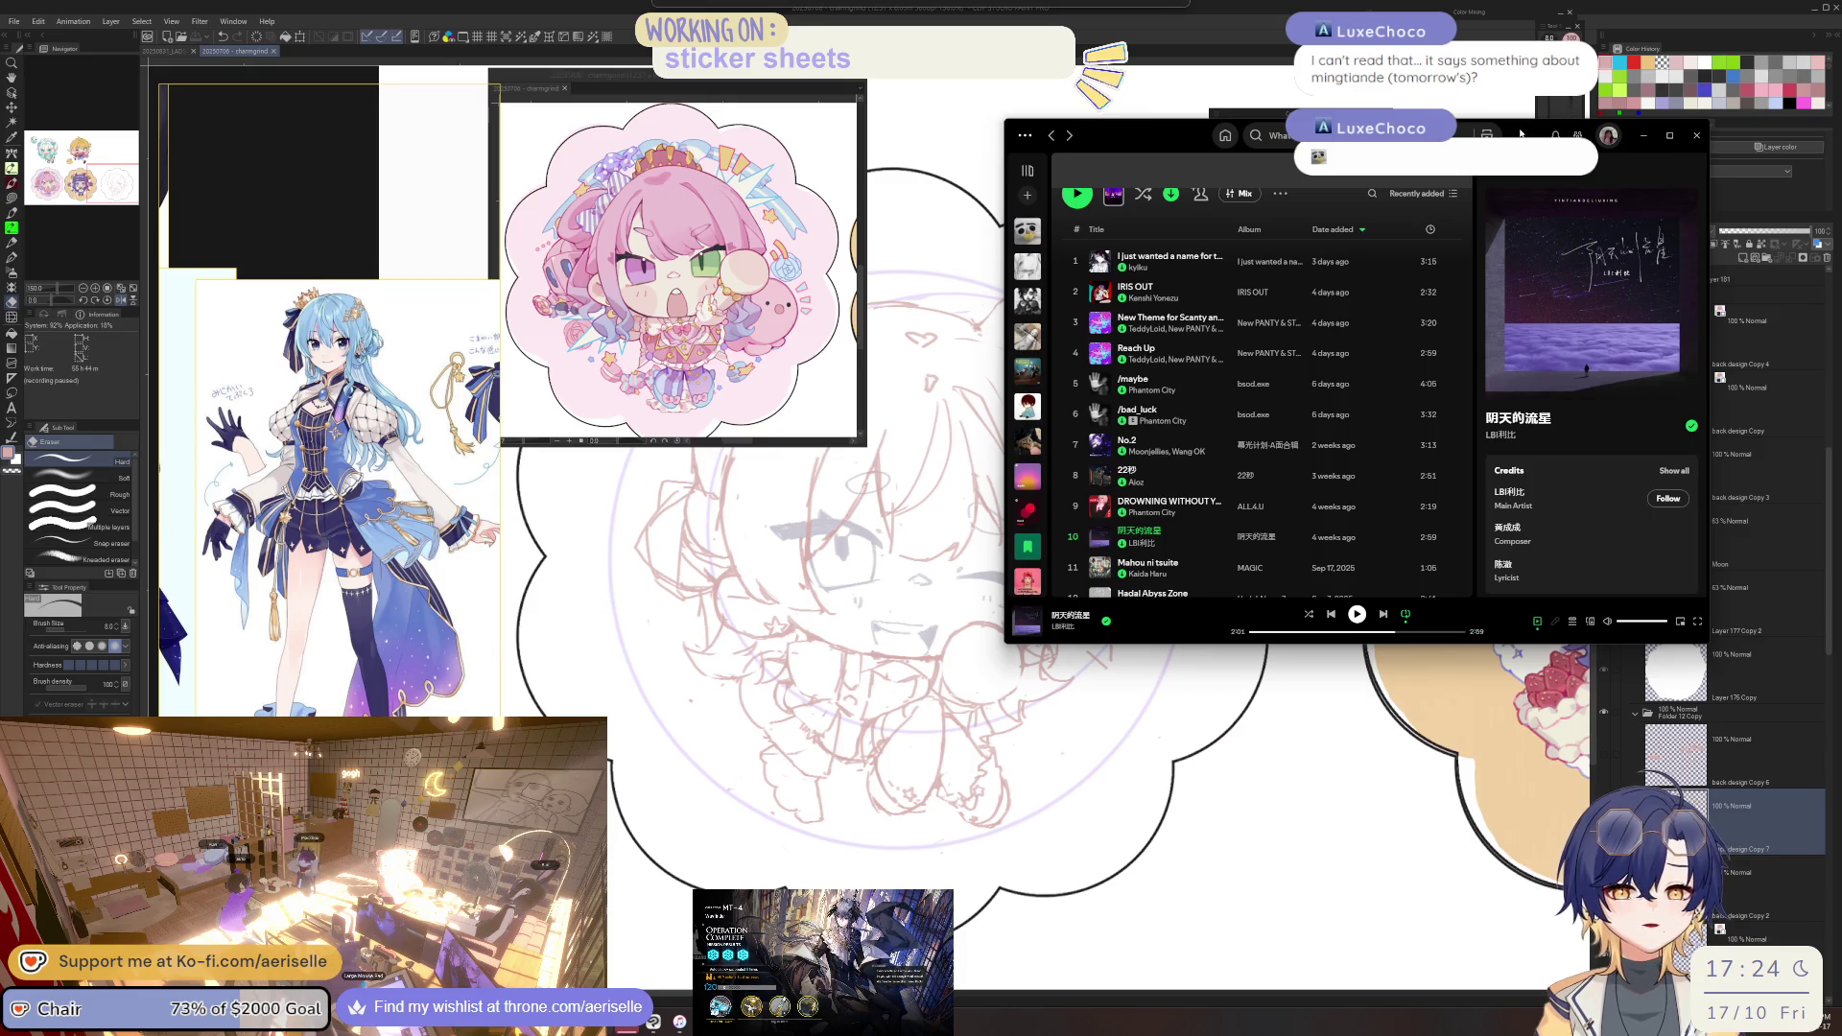
drag(1520, 133, 1489, 188)
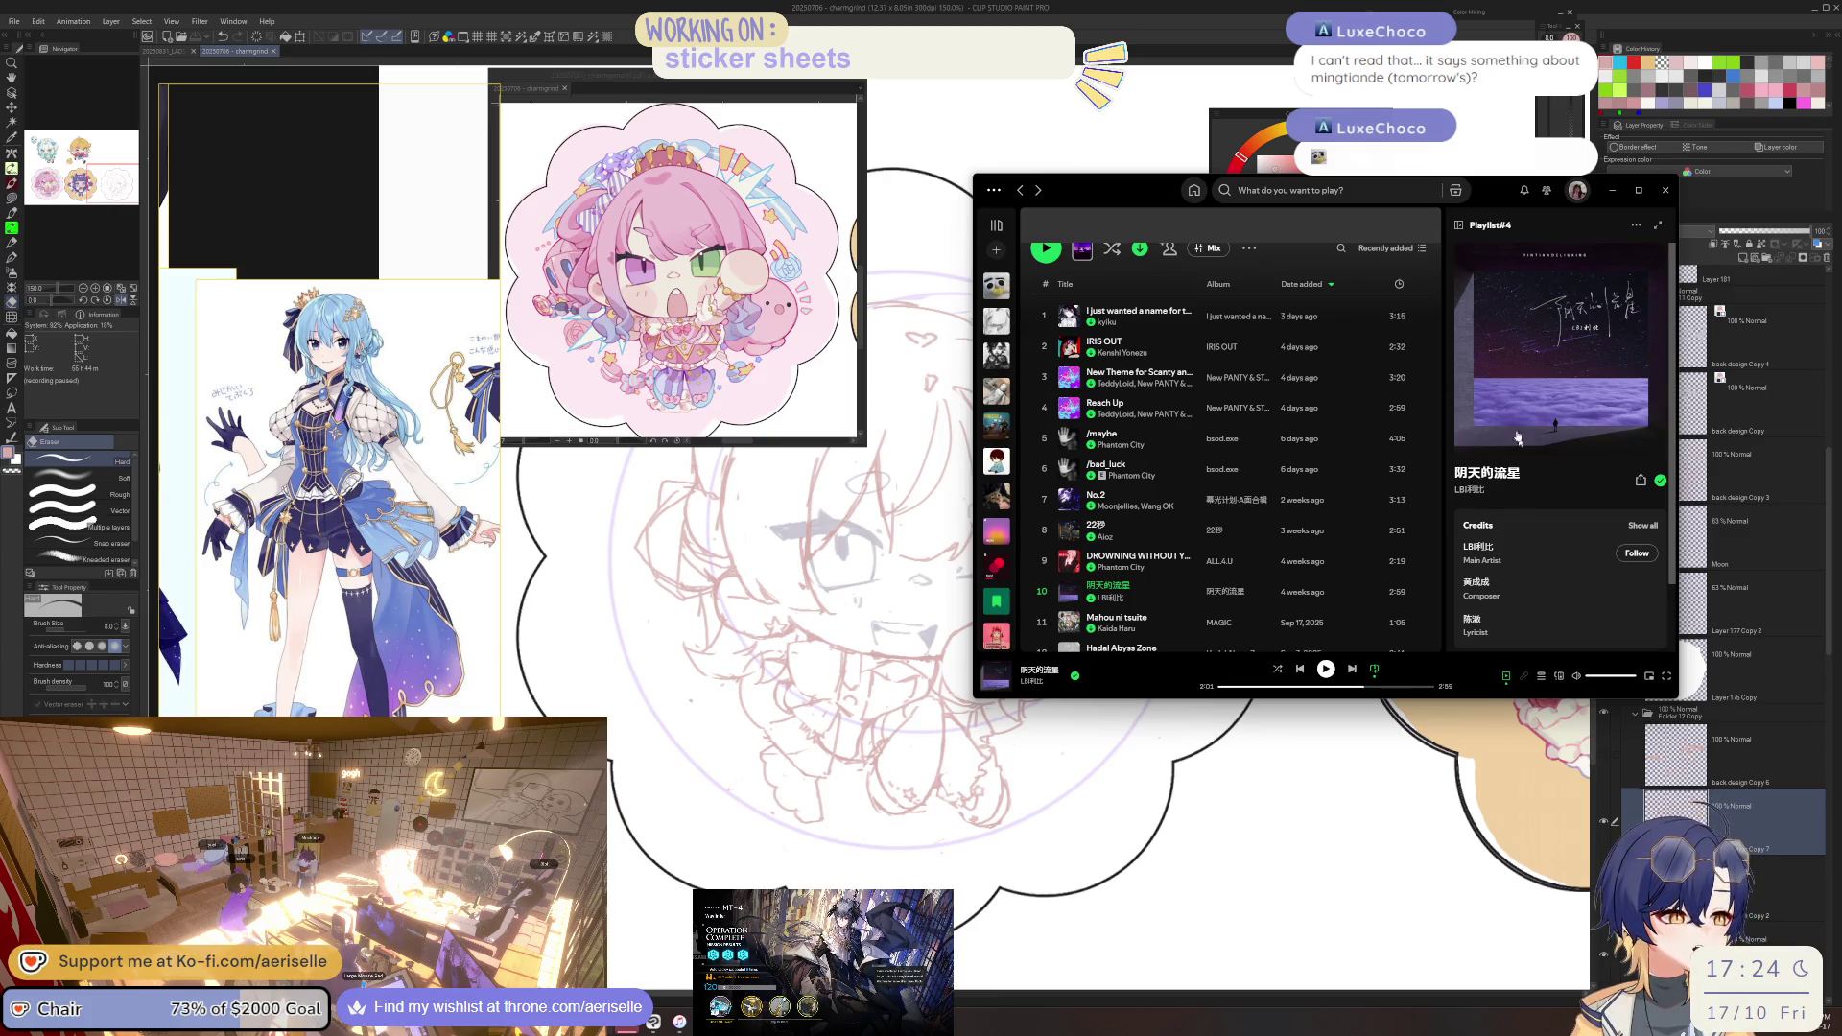
drag(1496, 208, 1155, 310)
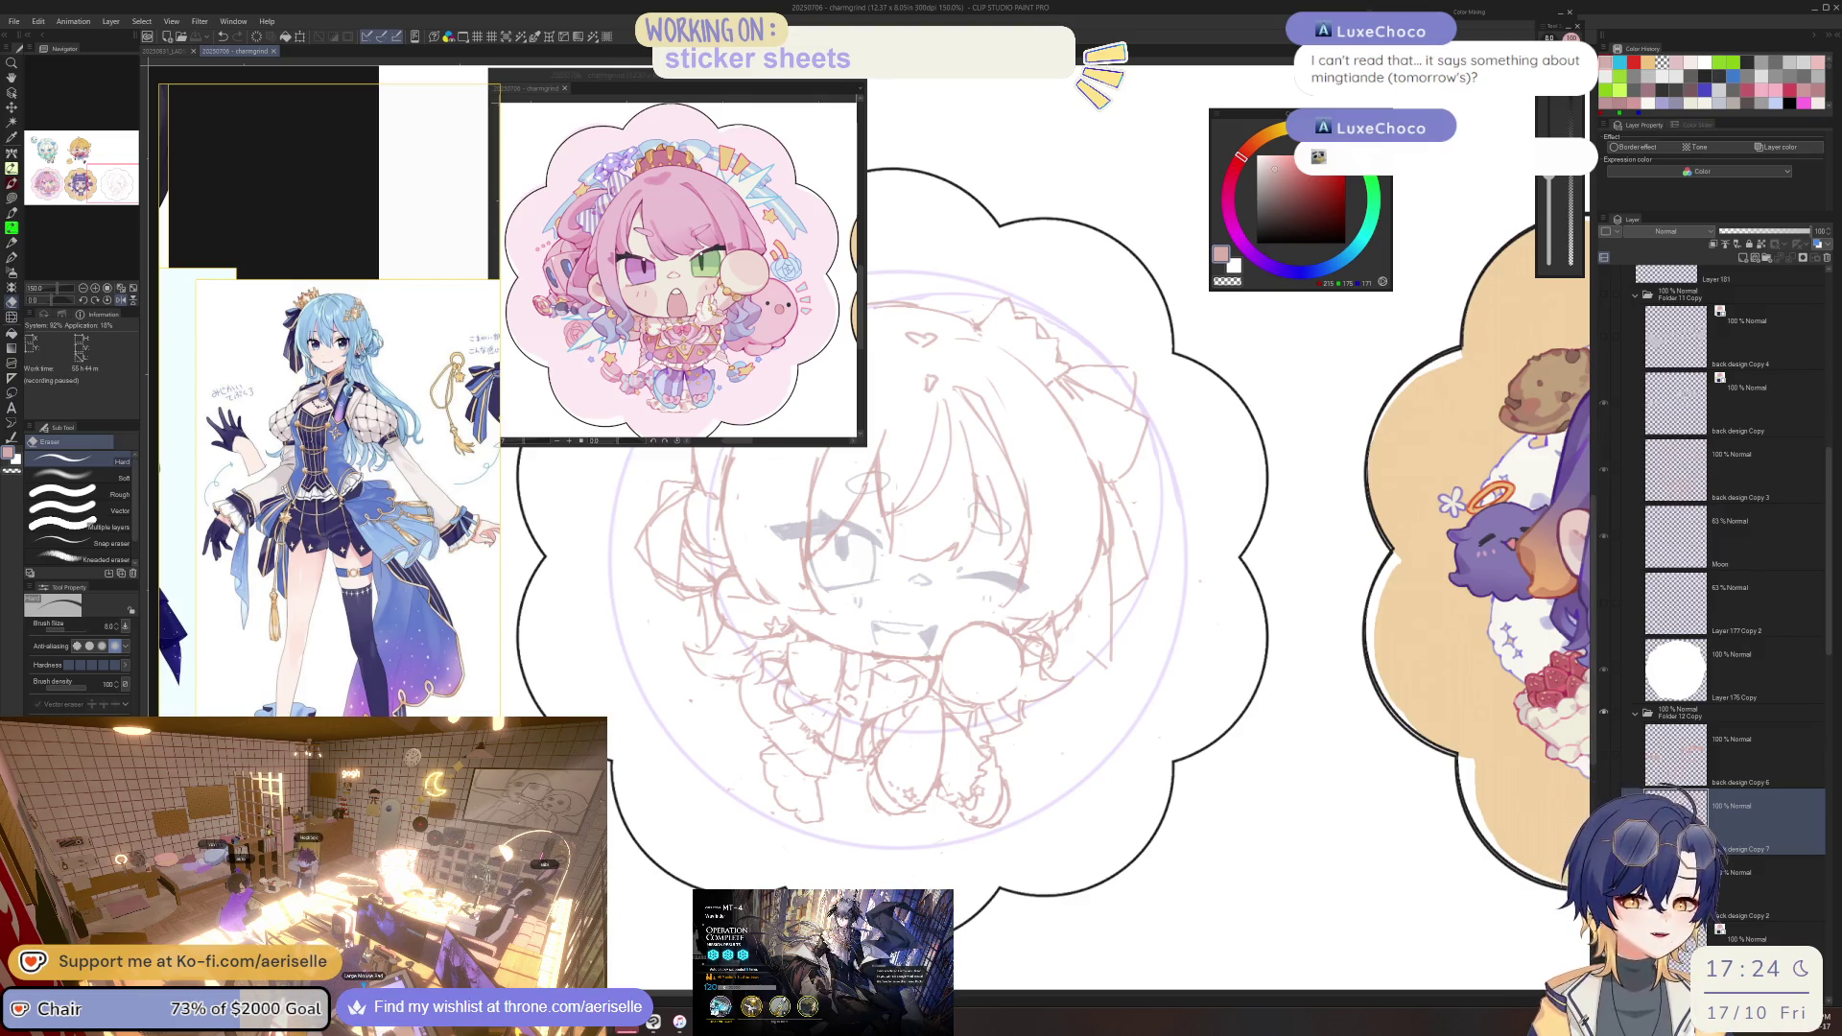
Rotate the canvas view slightly and reposition the reference window.
click(929, 782)
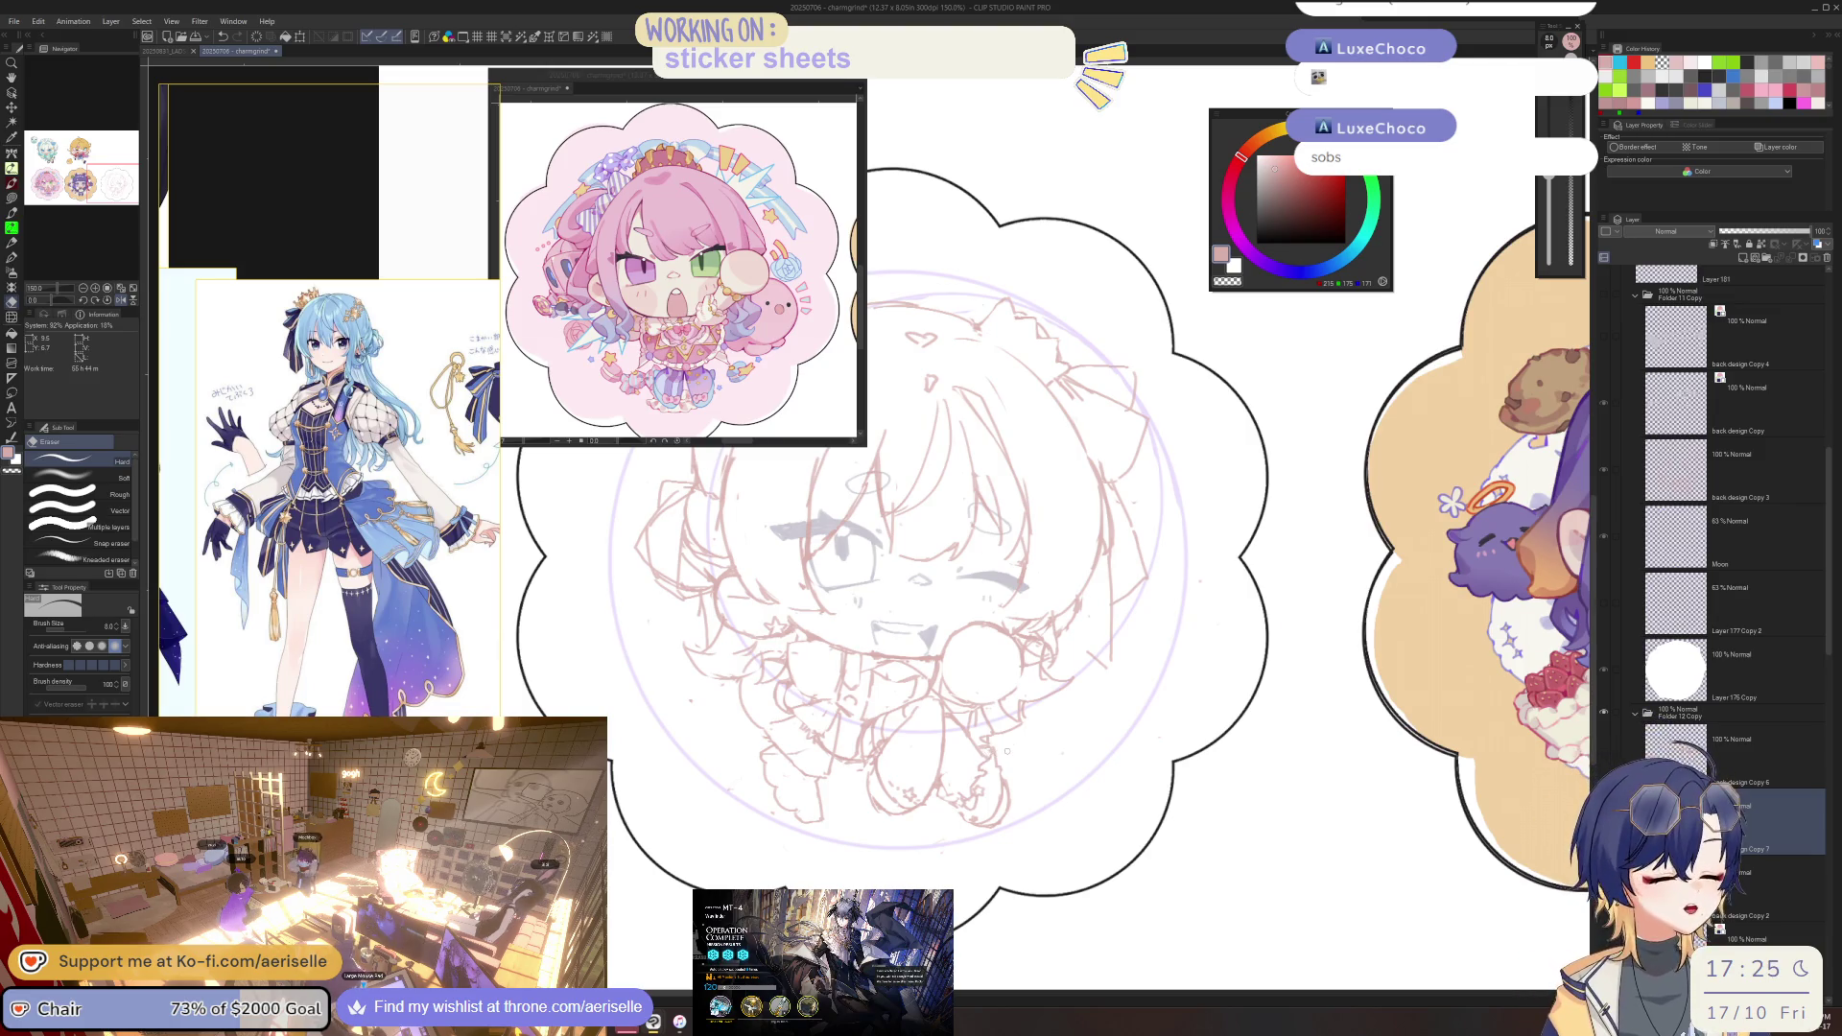
drag(1016, 749, 988, 777)
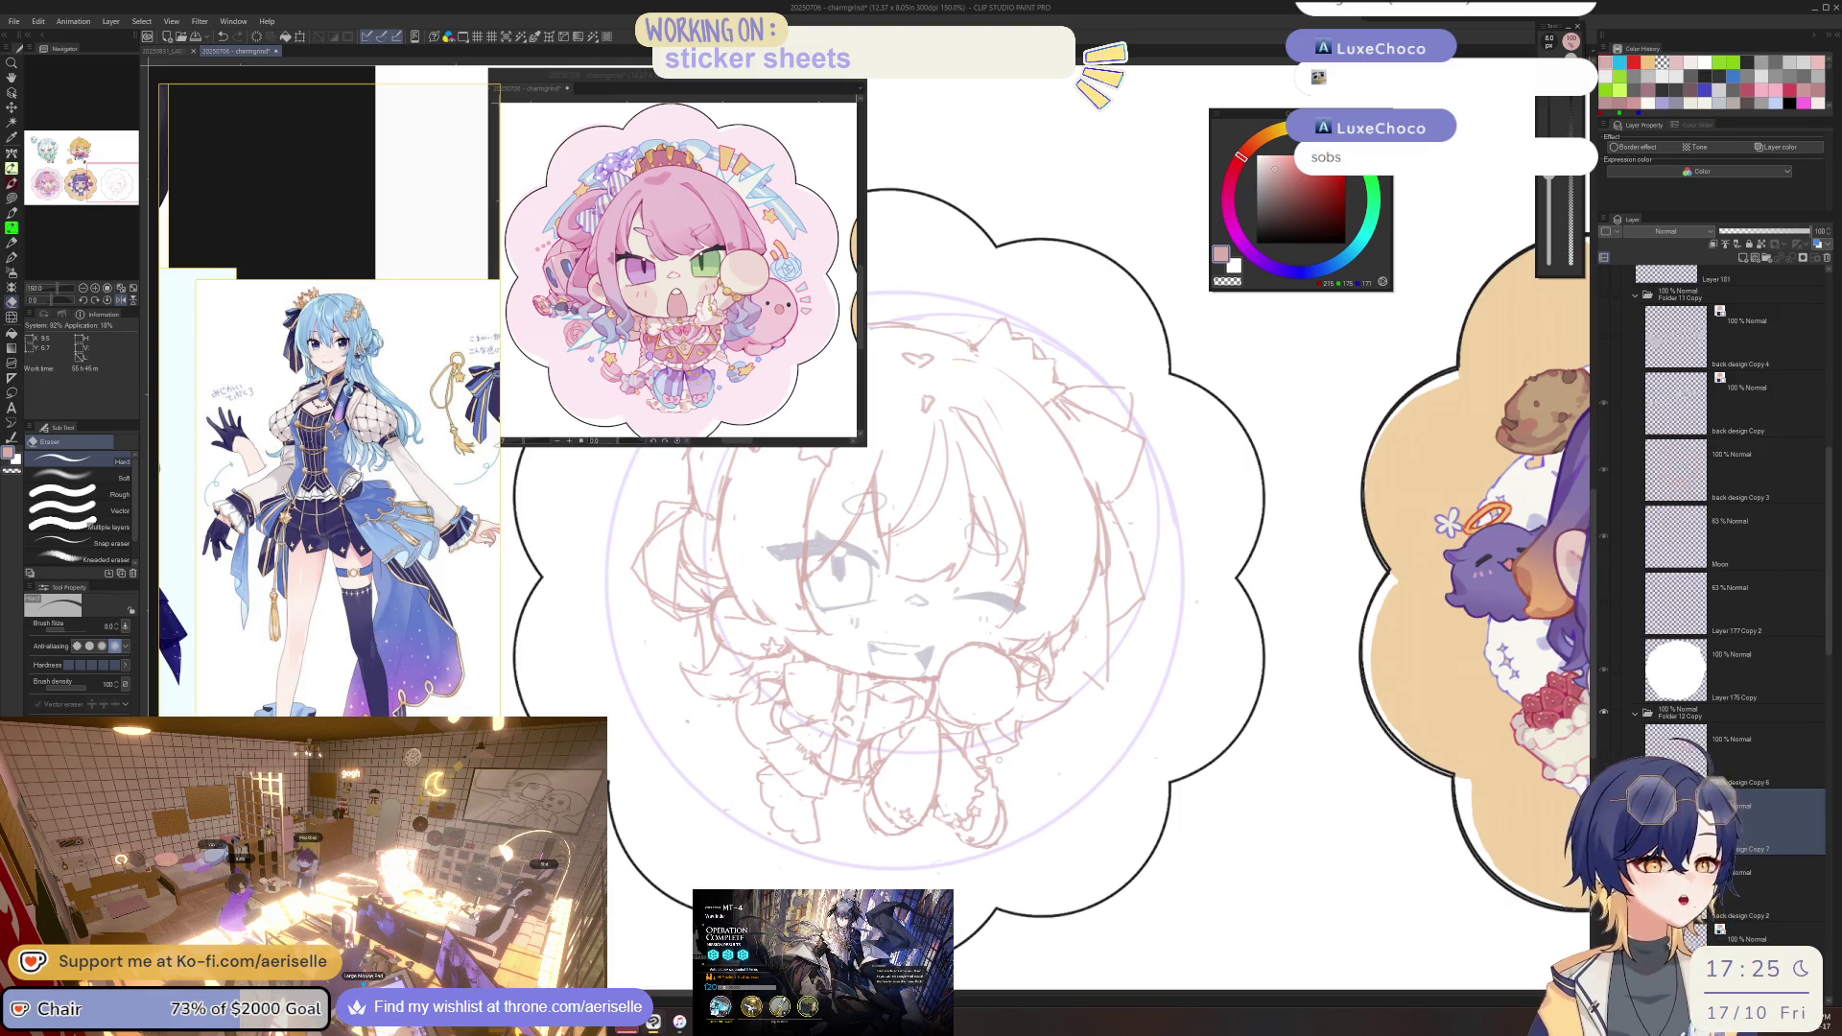
drag(806, 85, 1225, 132)
scroll(1094, 307, down, 2)
scroll(959, 480, down, 3)
scroll(959, 479, up, 3)
mouse_move(1033, 128)
mouse_down()
mouse_move(672, 92)
mouse_move(639, 63)
mouse_up()
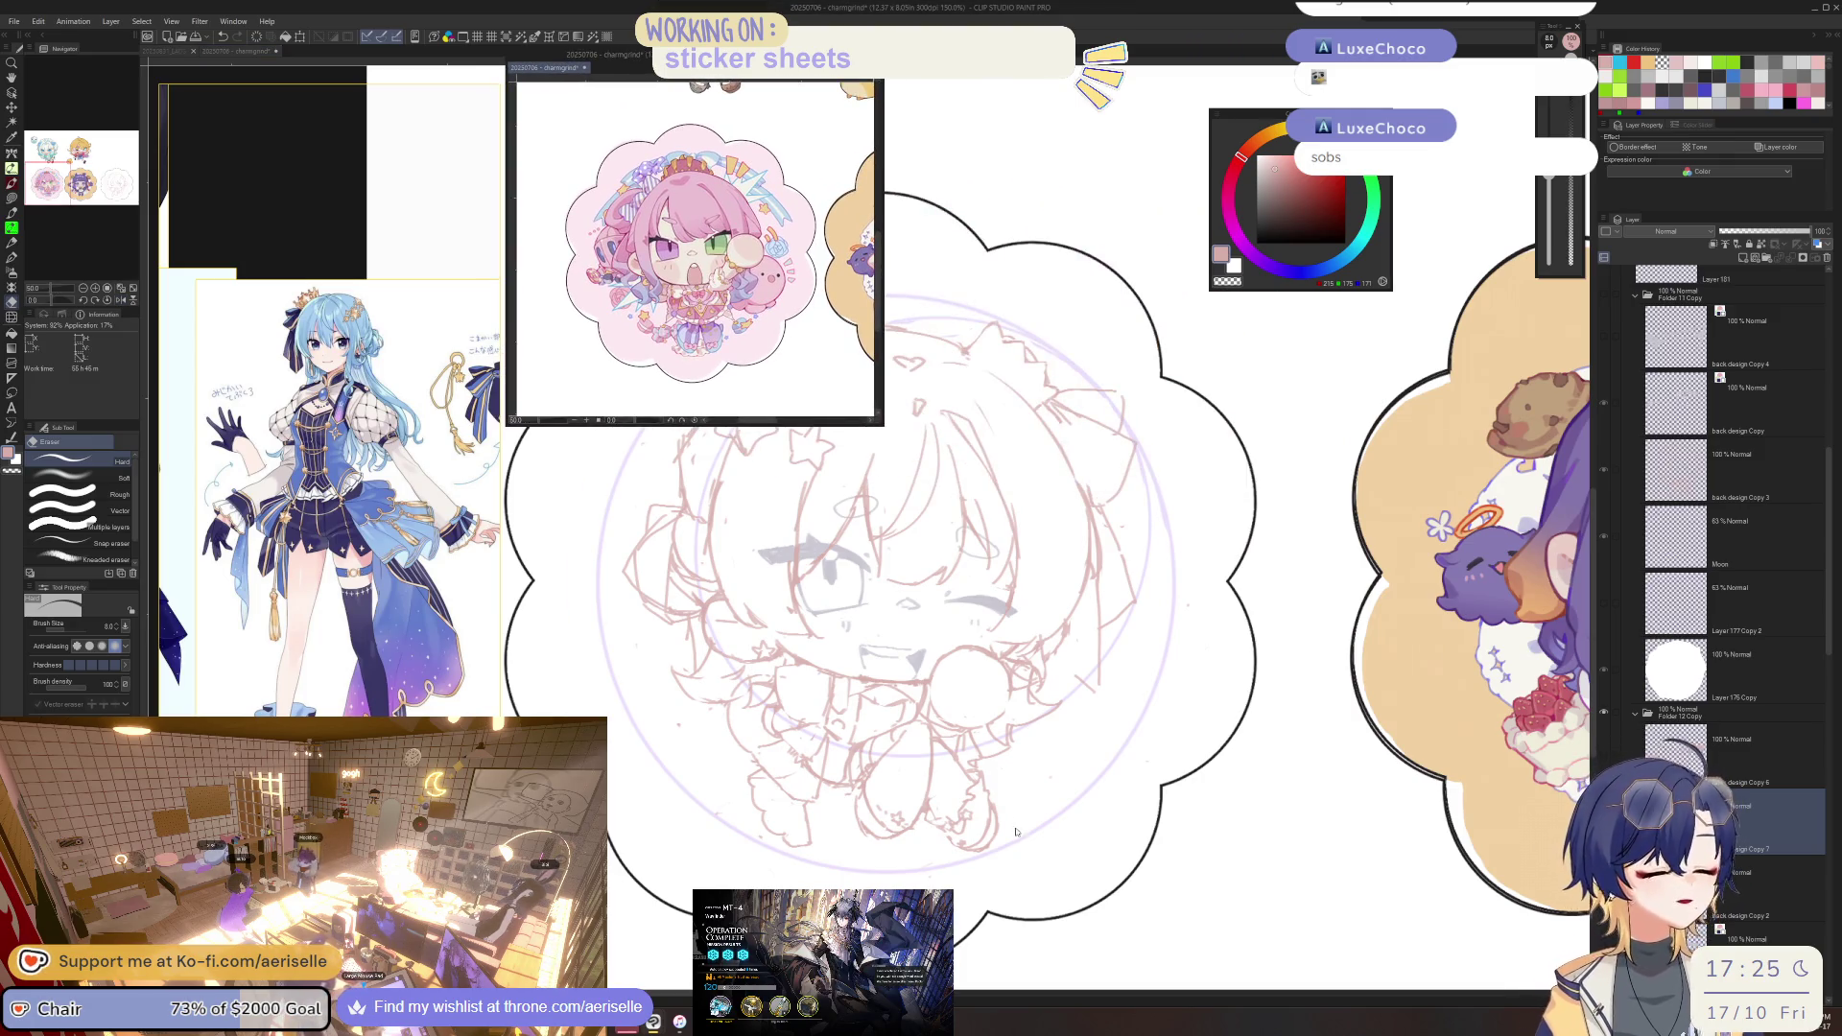
Switch to freehand lasso selection and pan the chibi sketch toward the centre.
drag(982, 707, 993, 747)
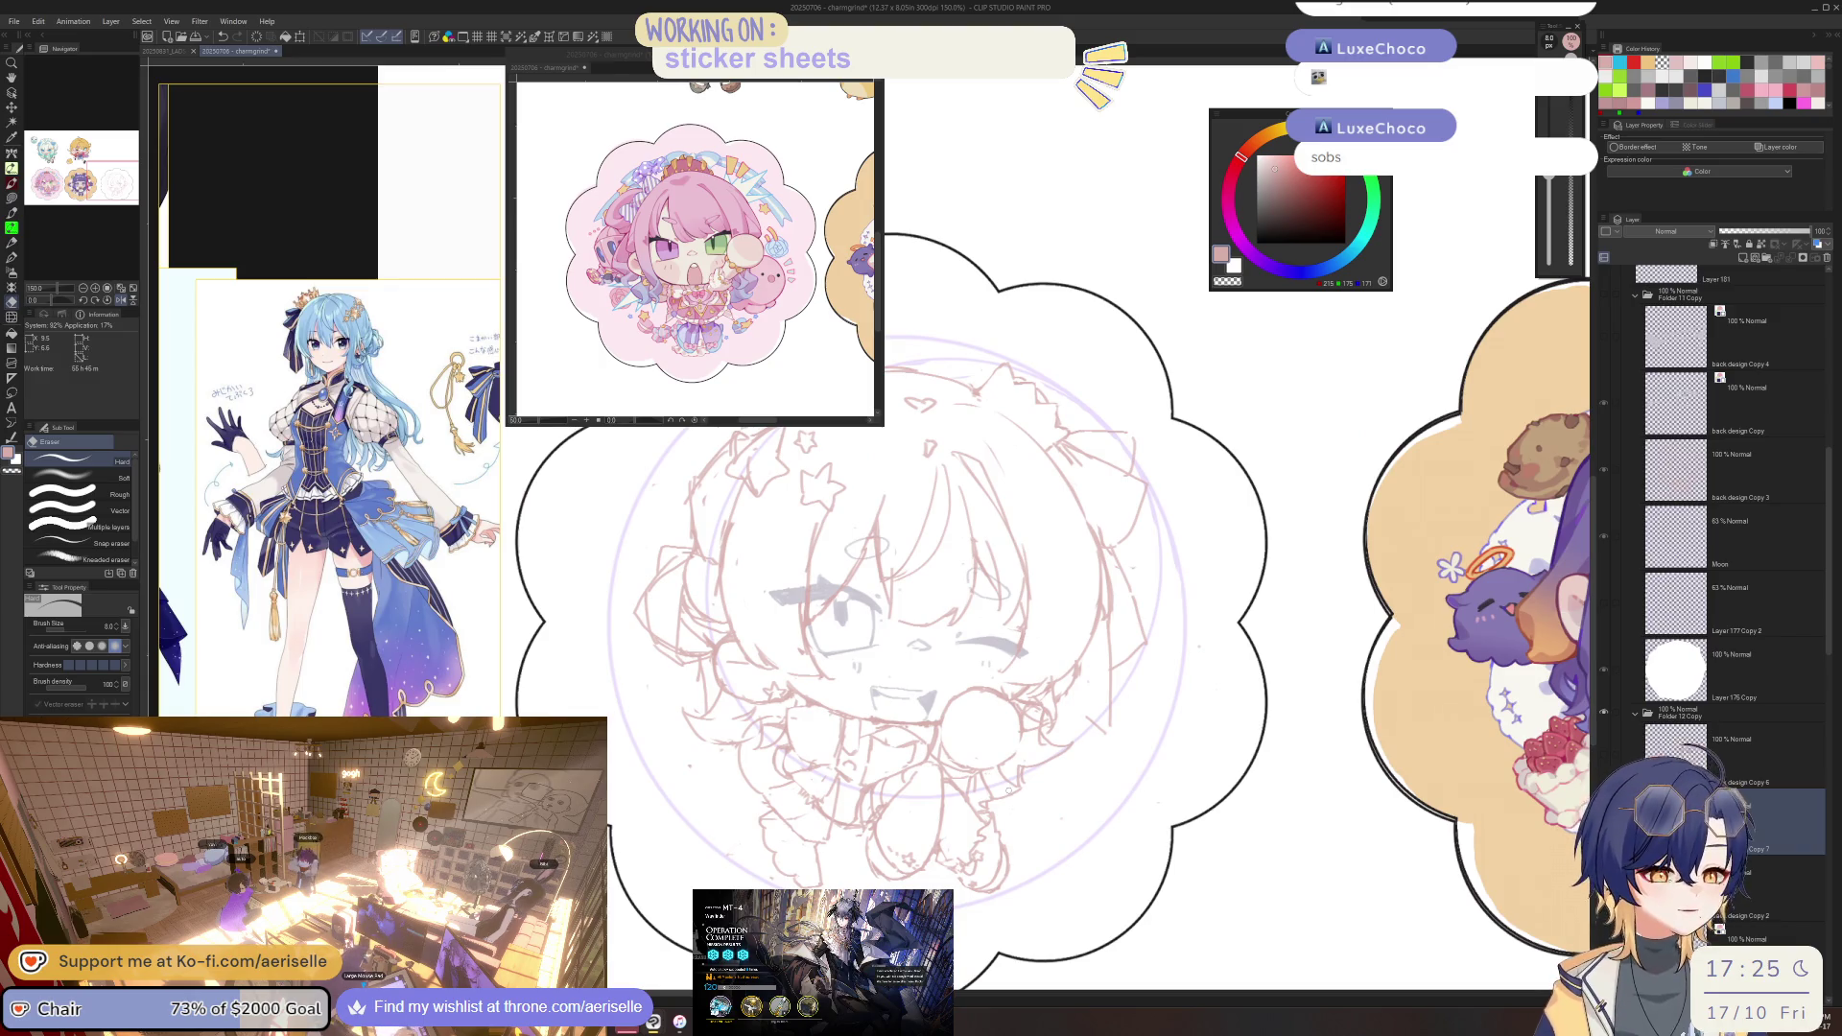
mouse_move(1032, 824)
mouse_down()
mouse_move(1065, 662)
mouse_move(1103, 736)
mouse_up()
scroll(1103, 736, down, 3)
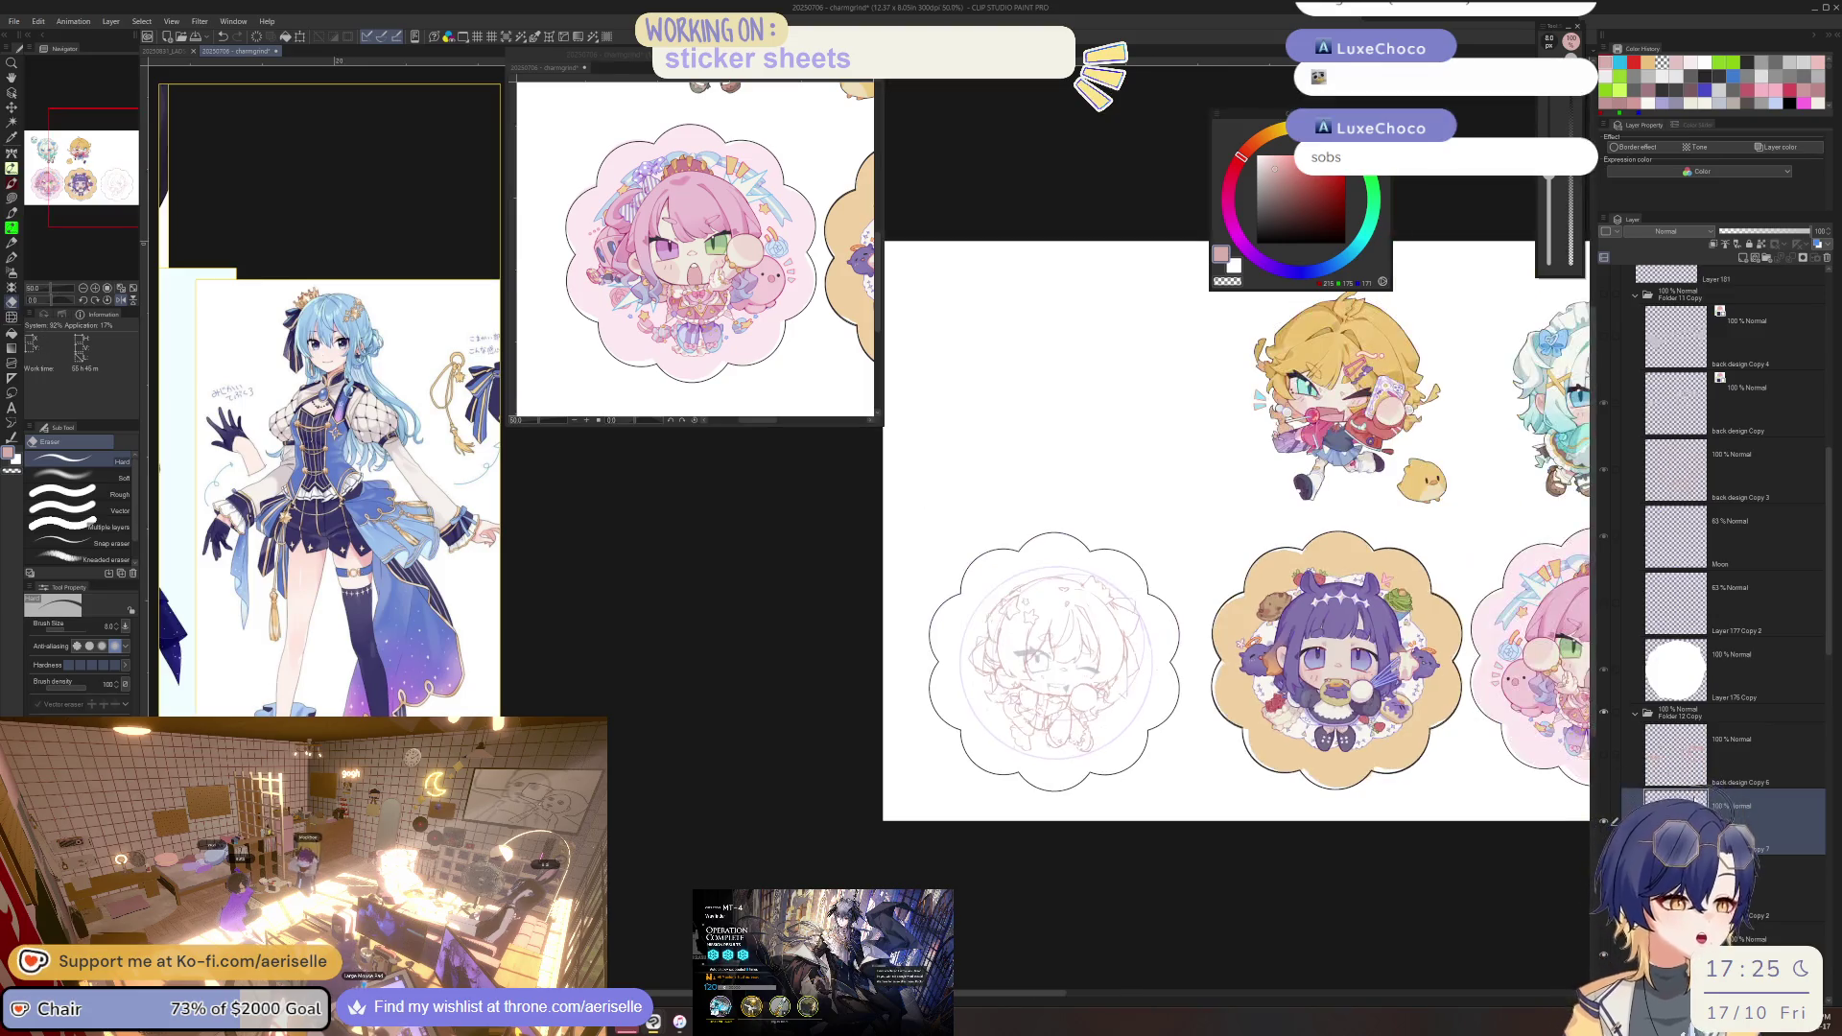
scroll(1435, 817, up, 3)
scroll(1435, 816, down, 1)
scroll(1435, 816, up, 1)
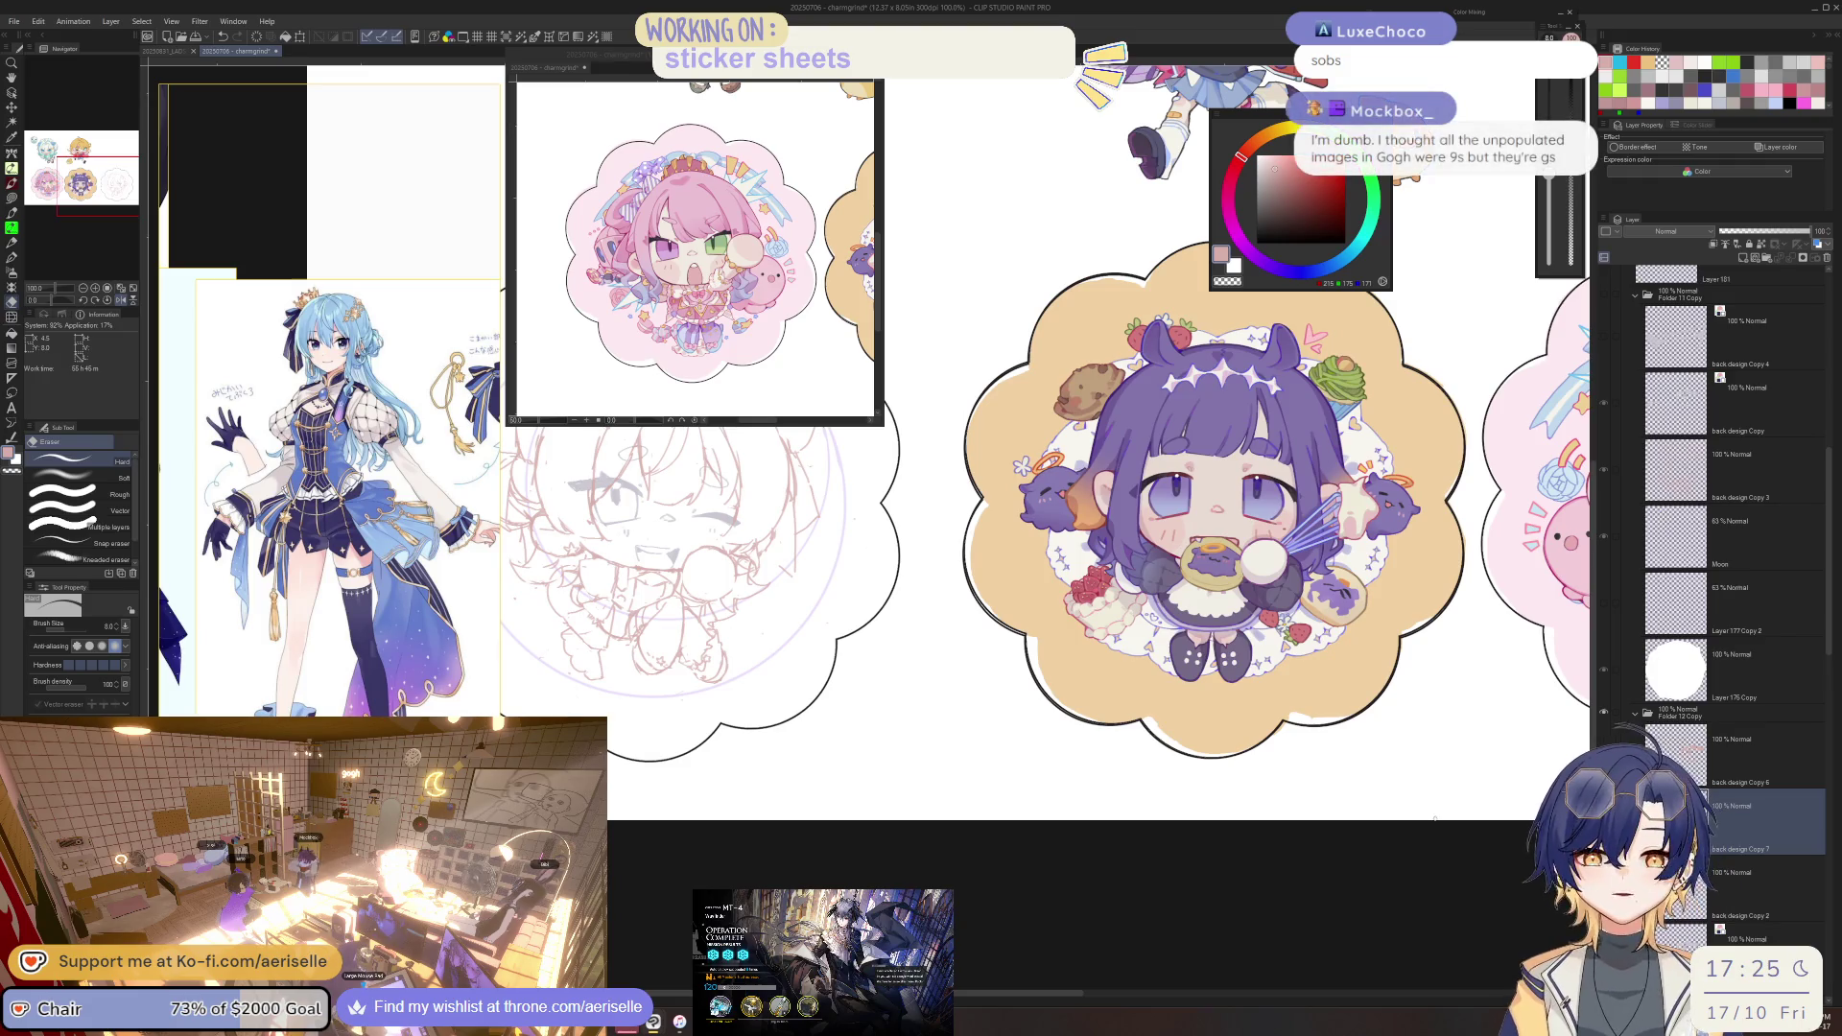
key(m)
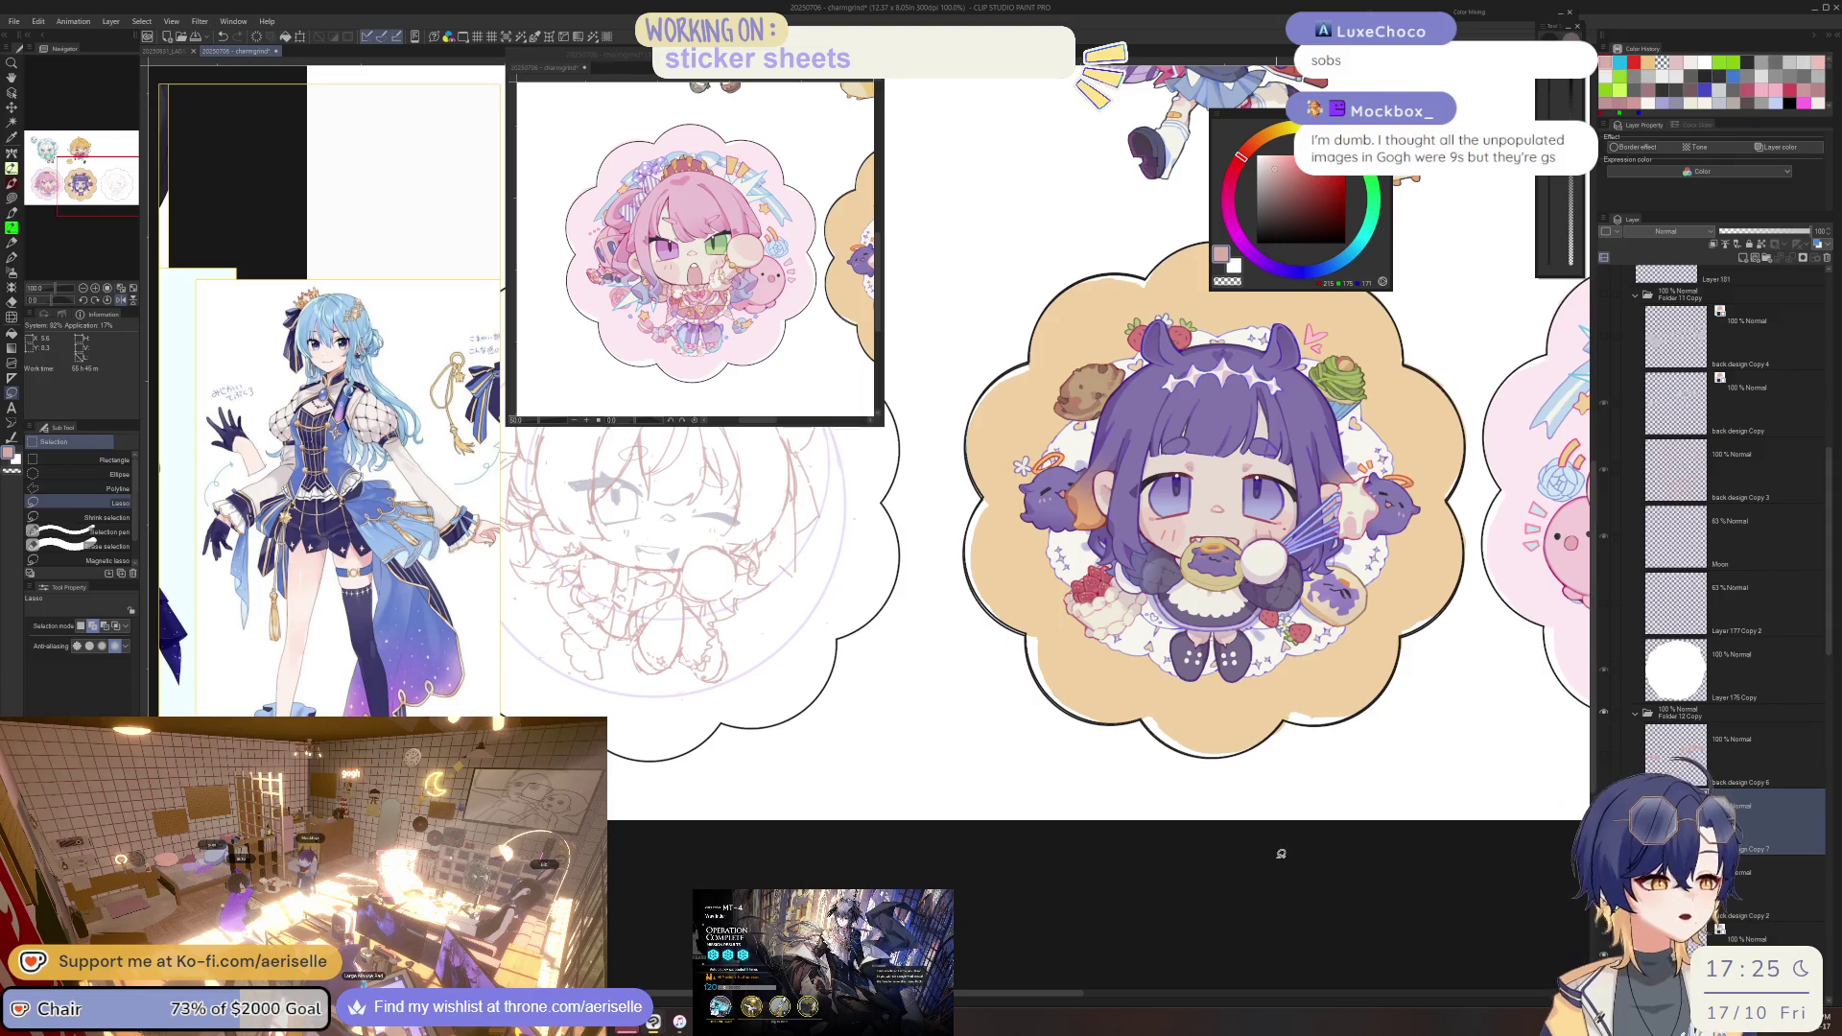
drag(1277, 854, 1523, 945)
scroll(835, 349, down, 2)
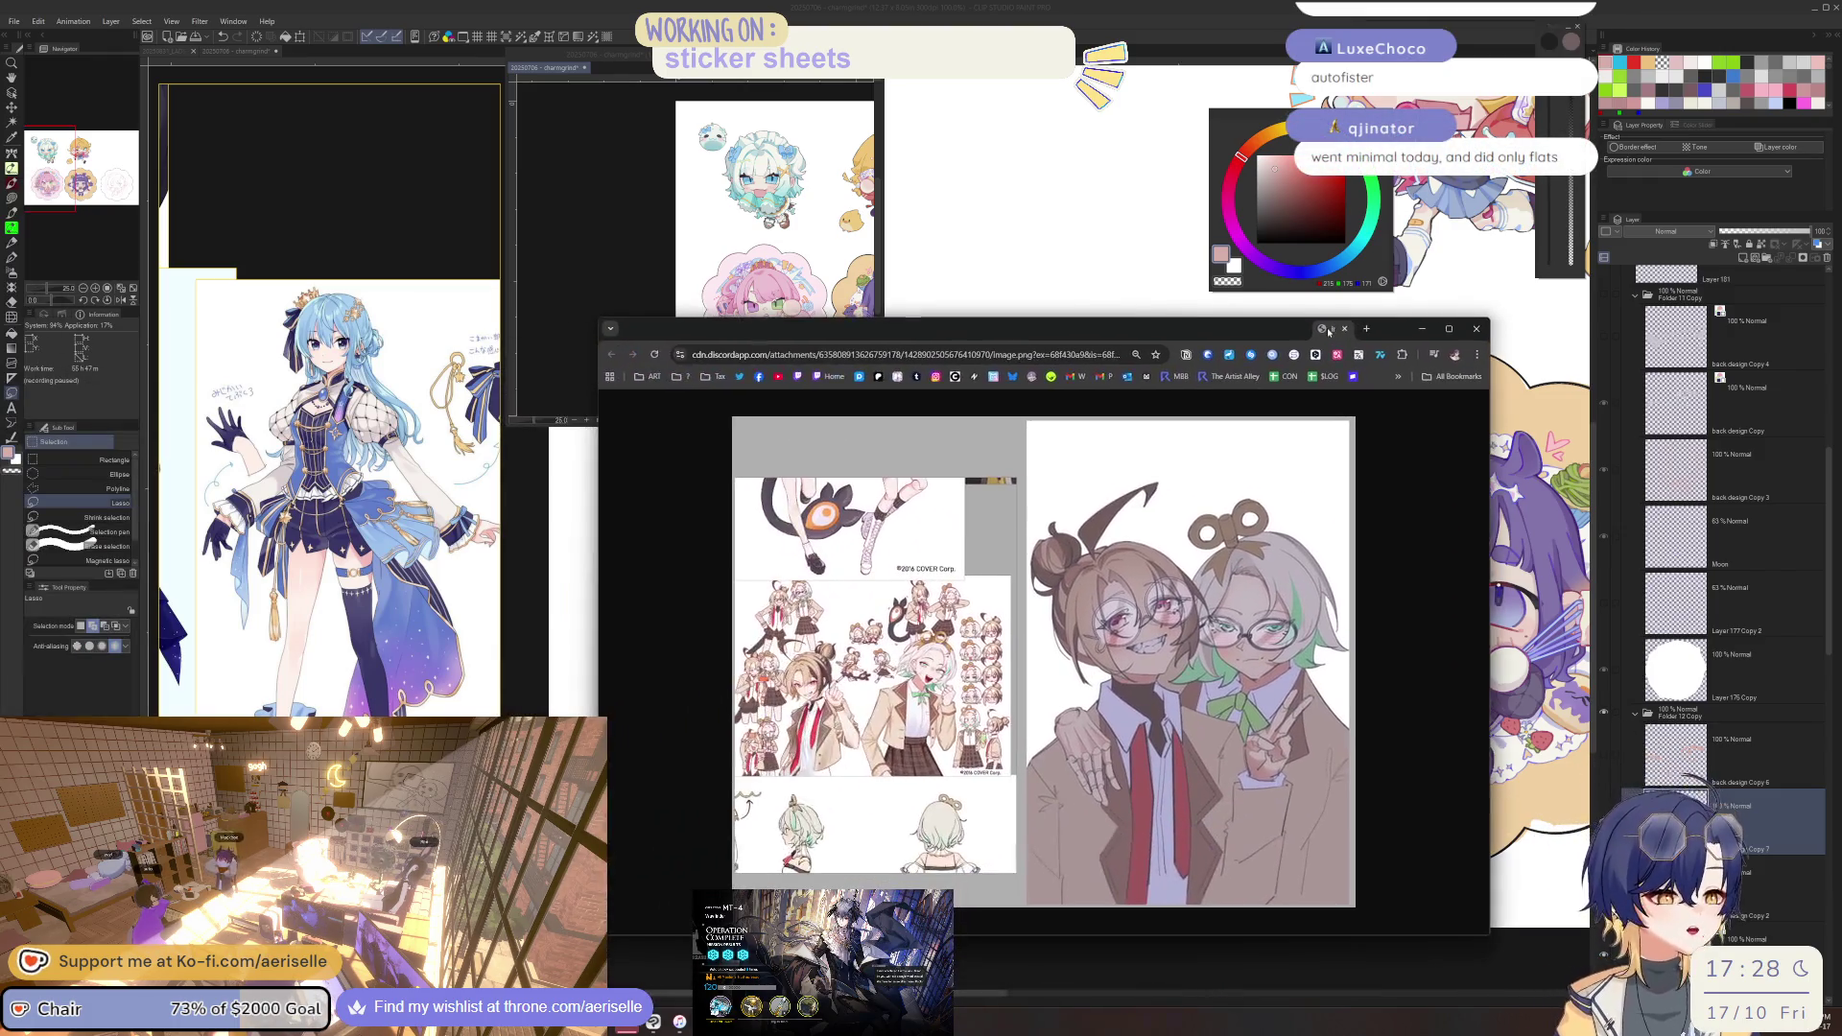
Settle the Chrome reference image window up and left, then minimise it over the canvas.
drag(1328, 331, 1317, 325)
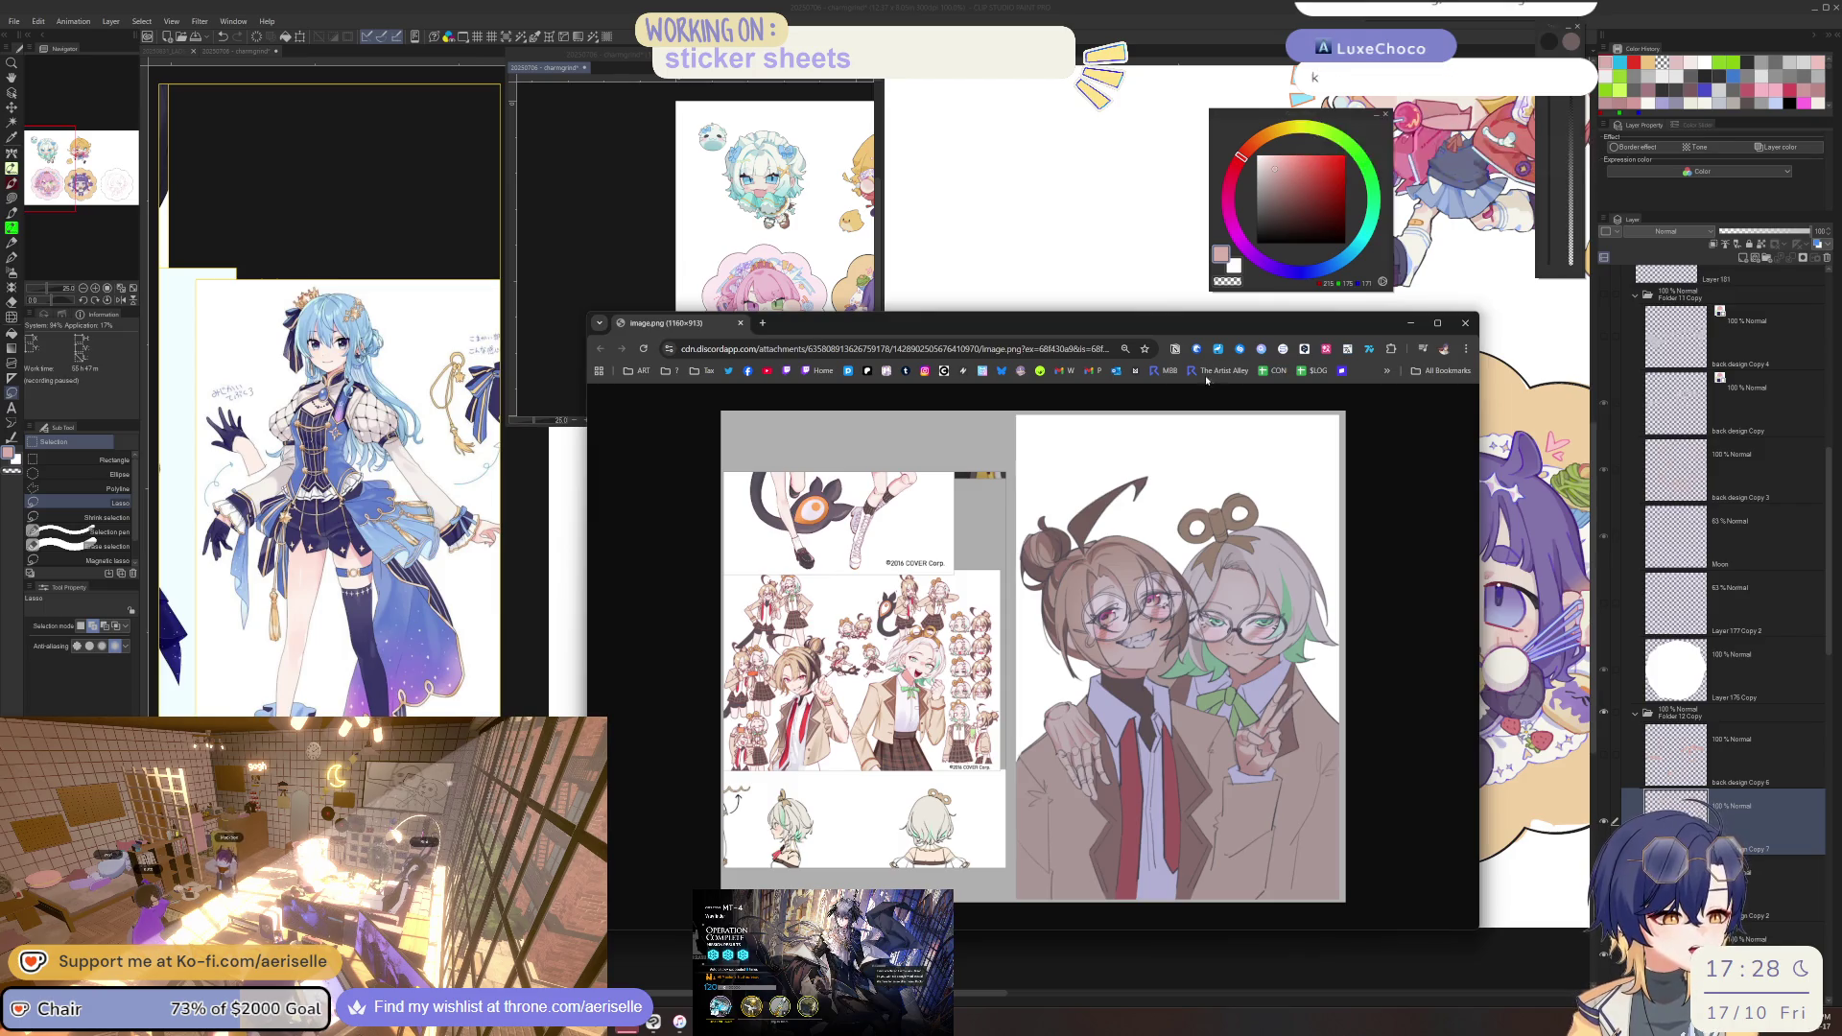
drag(1231, 326, 1180, 287)
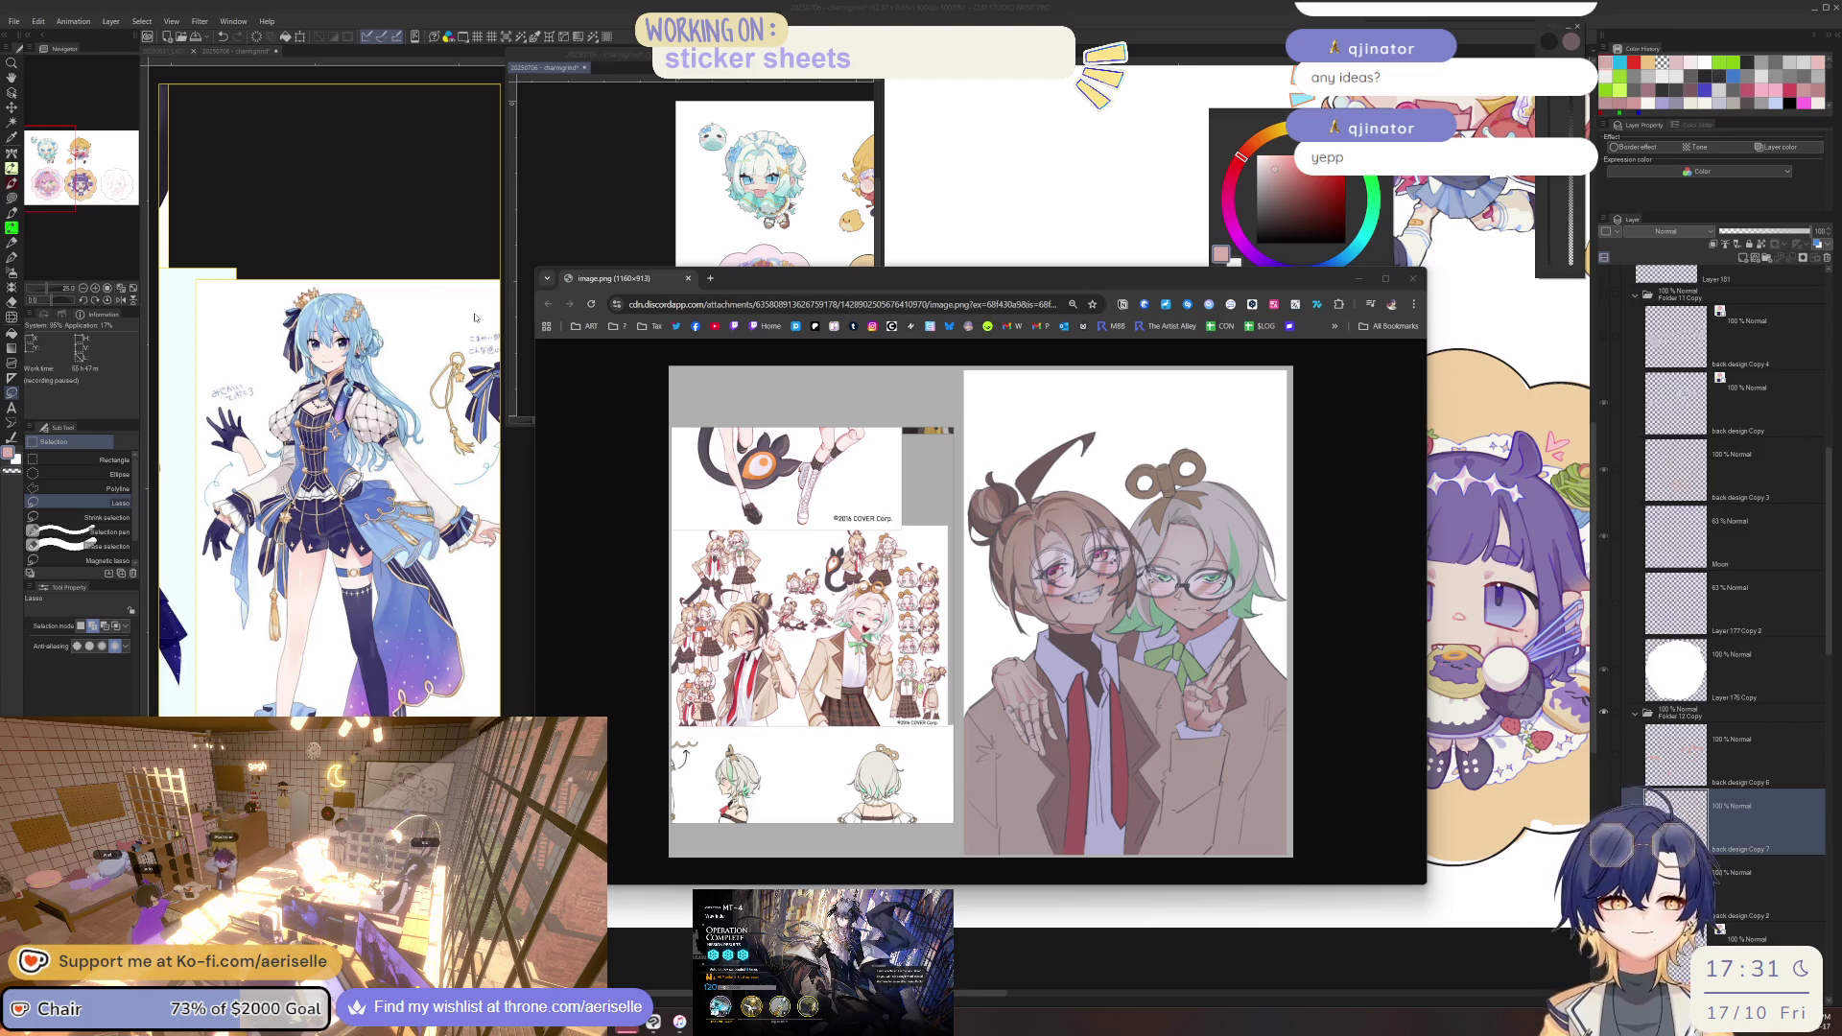
click(685, 242)
key(super+Down)
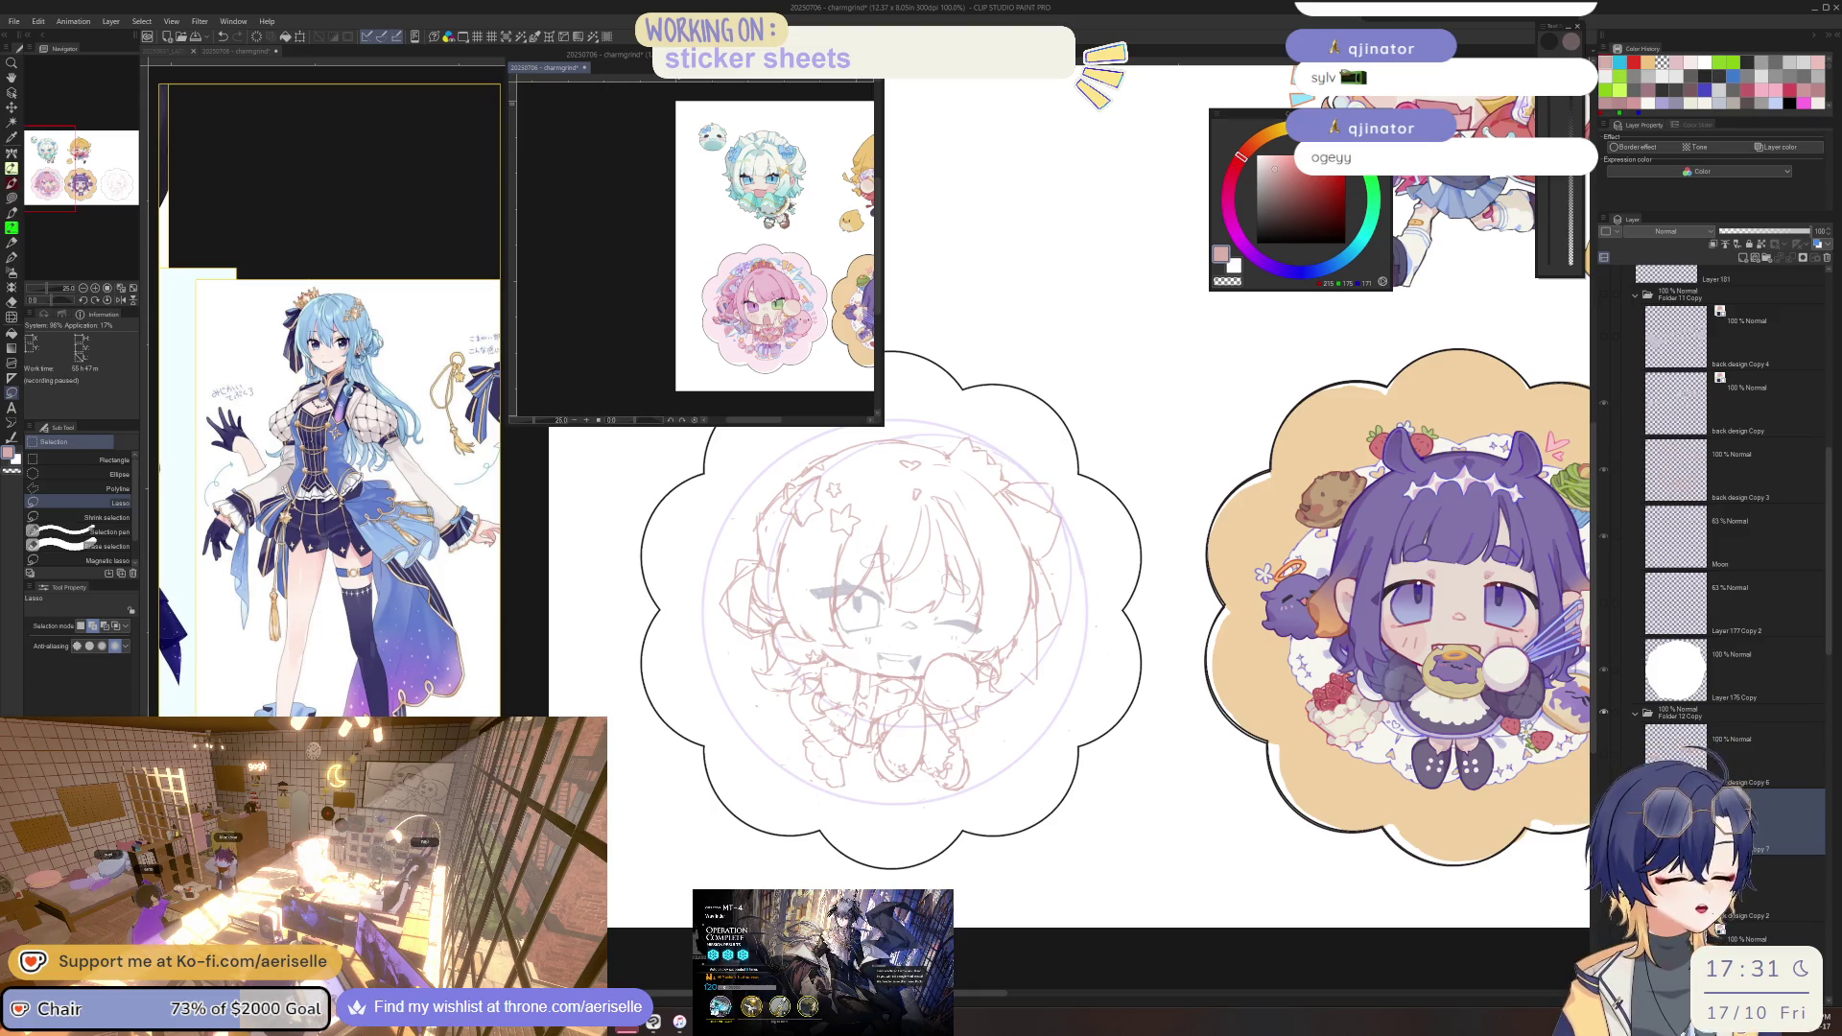
Switch to the other charmgrind canvas, pan to the pink sticker, and zoom to 150%.
key(ctrl+Tab)
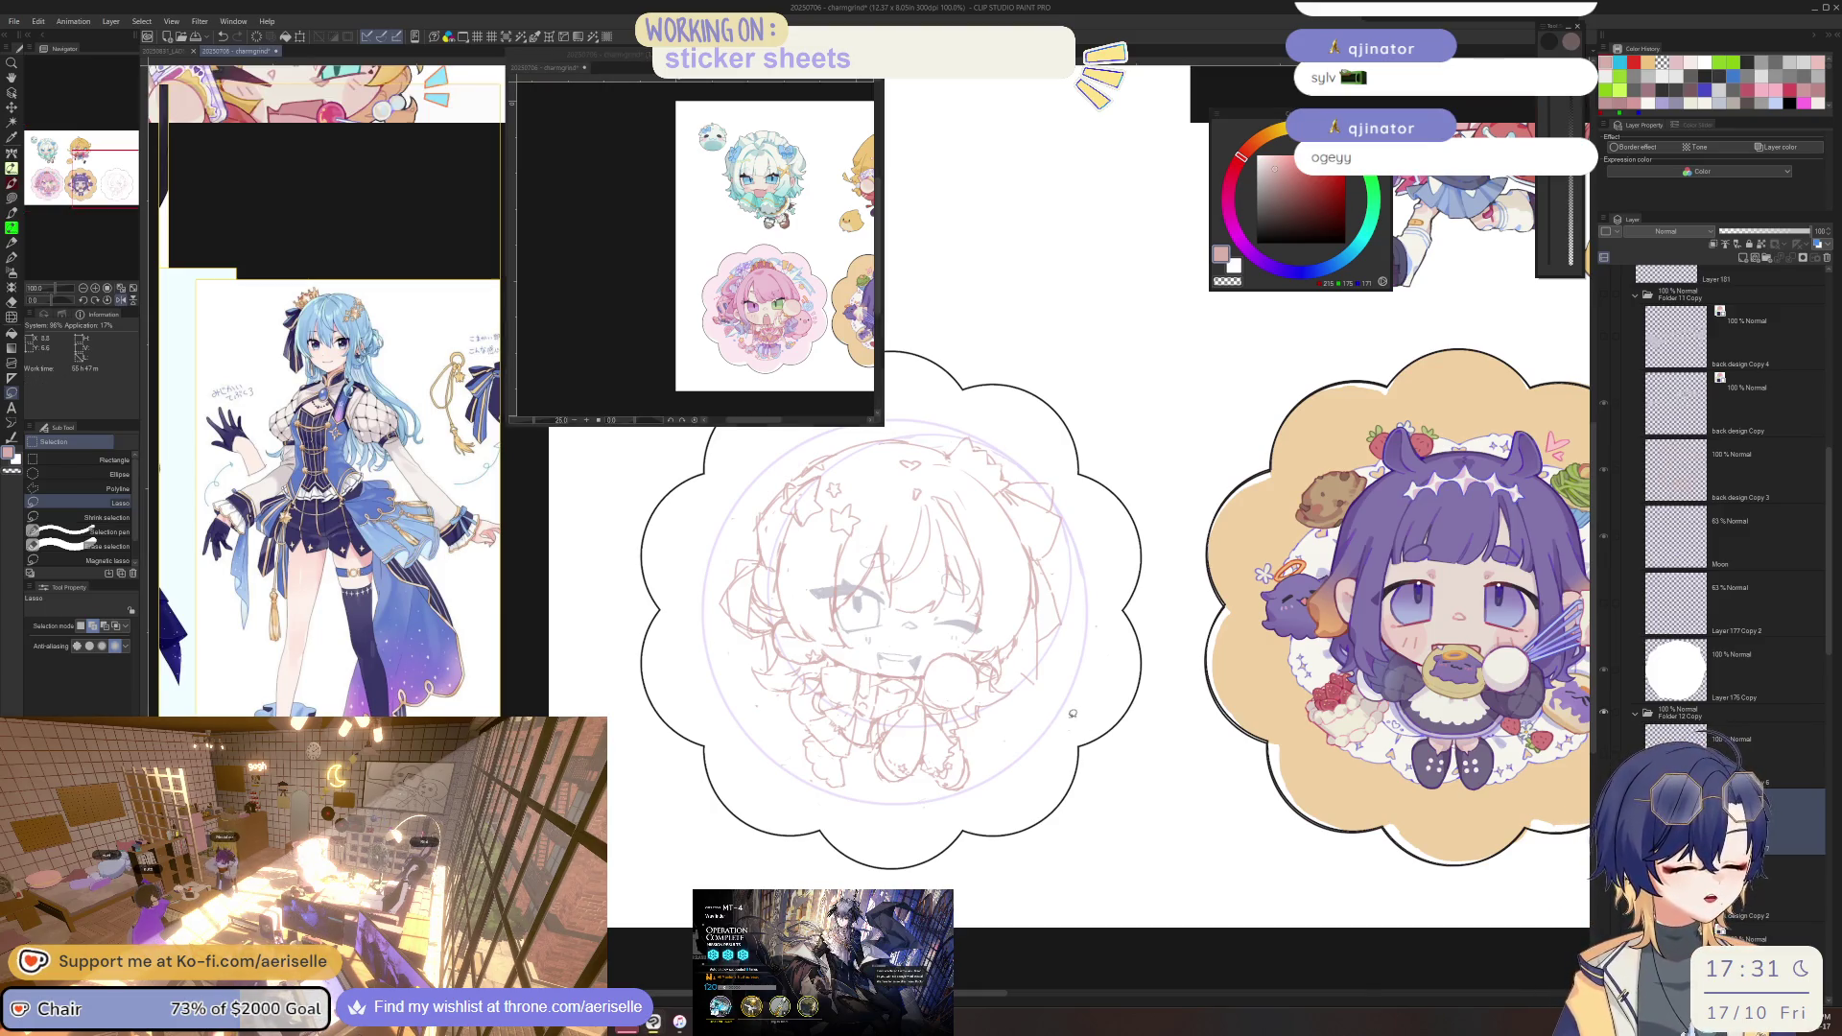
drag(1038, 726, 1092, 785)
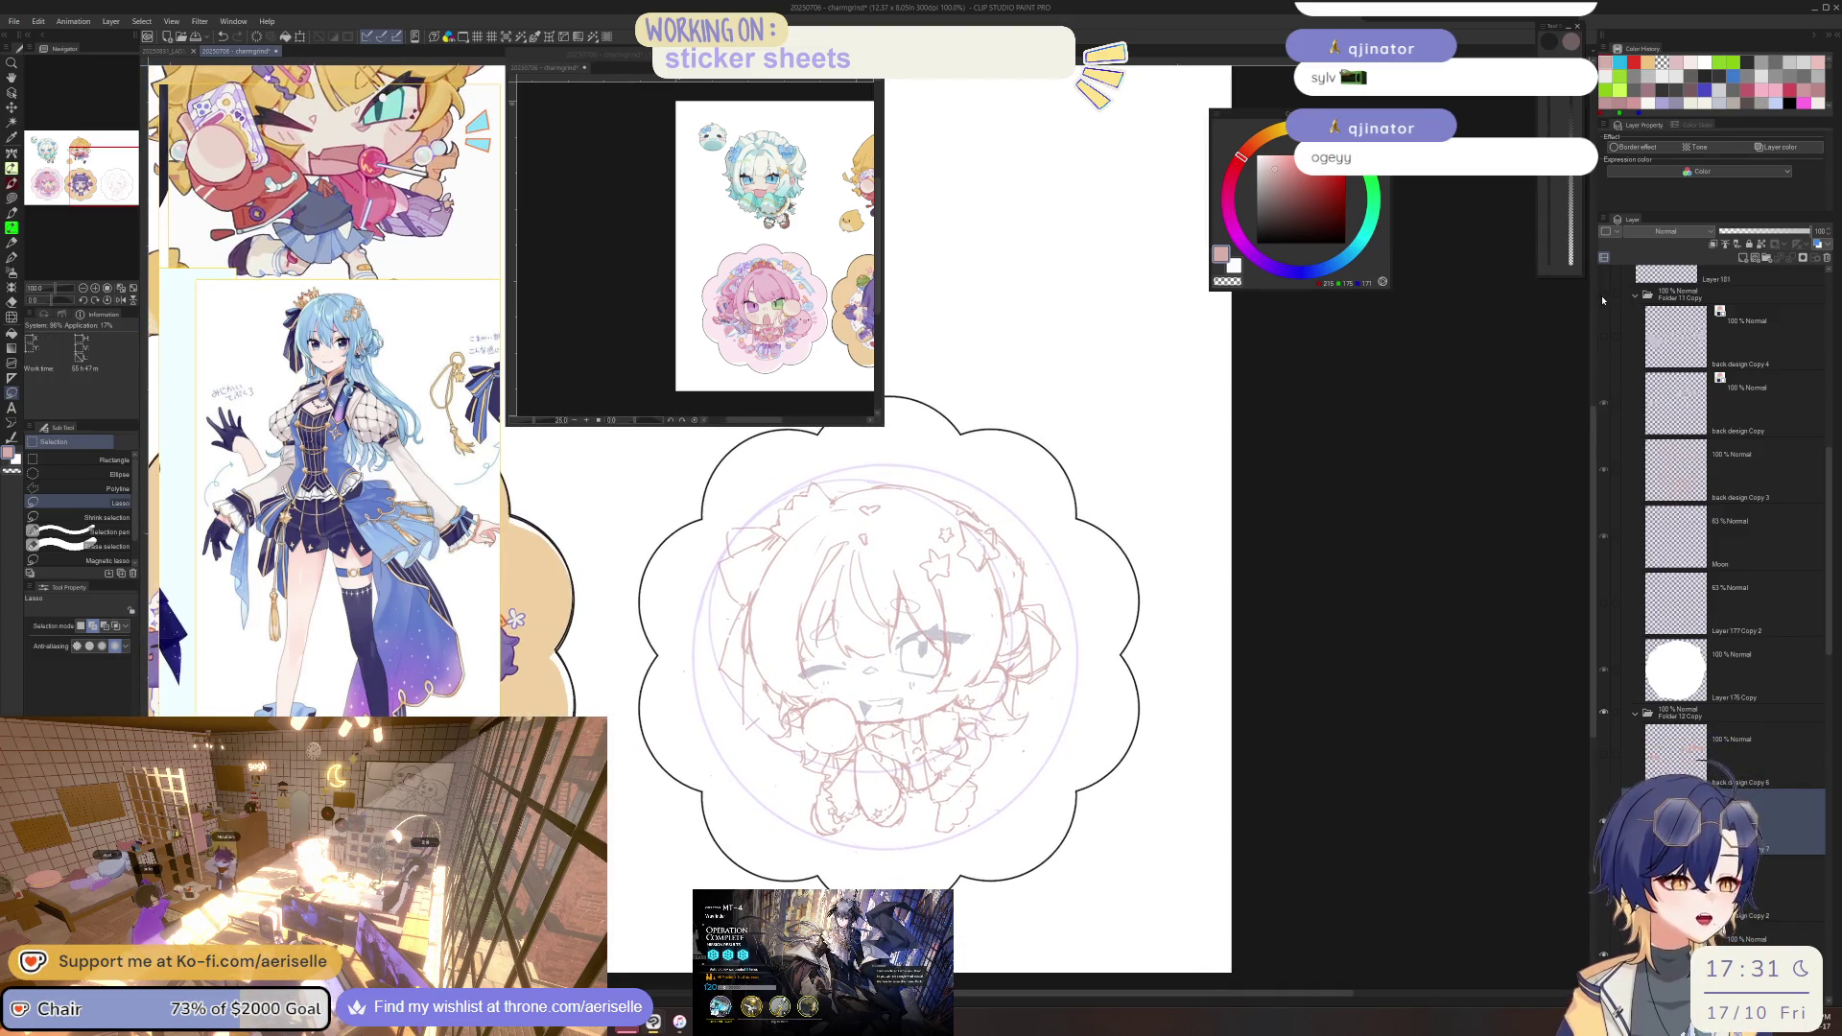
drag(1180, 445, 1382, 403)
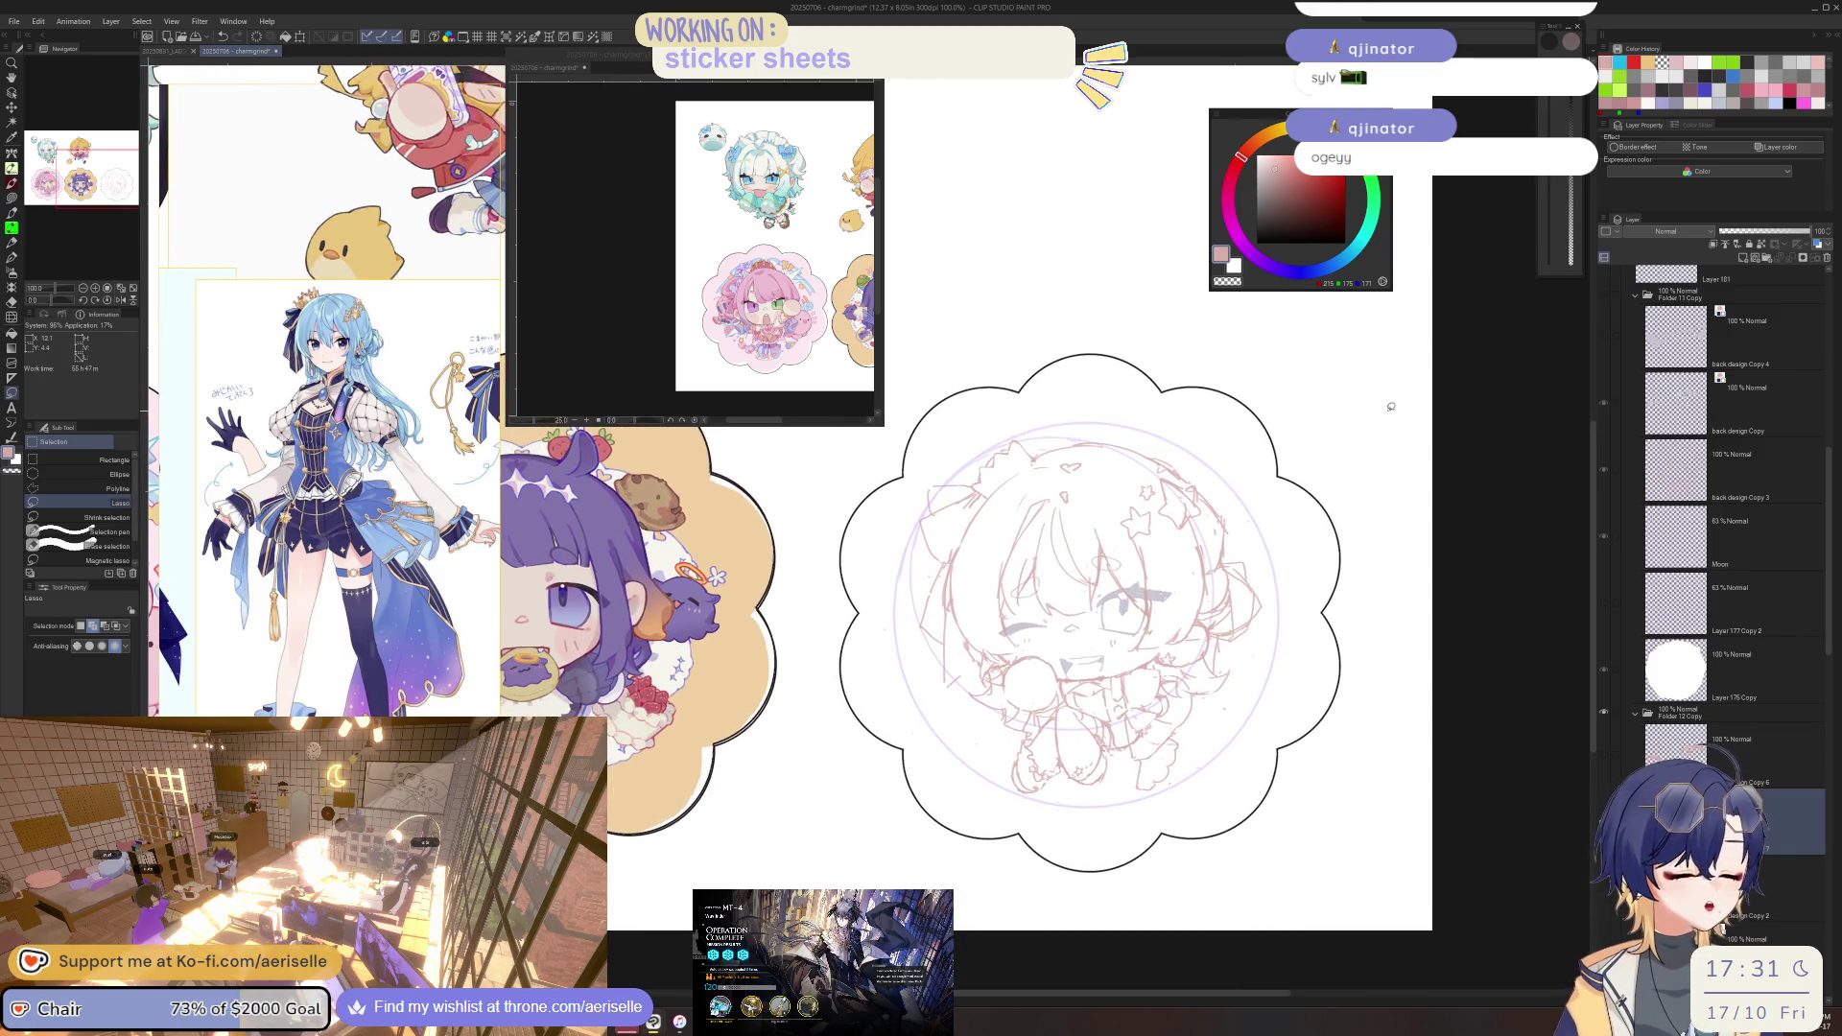
scroll(817, 316, up, 2)
mouse_move(849, 308)
mouse_down()
mouse_move(817, 317)
mouse_move(797, 251)
mouse_move(851, 283)
mouse_up()
scroll(815, 259, up, 1)
click(1605, 301)
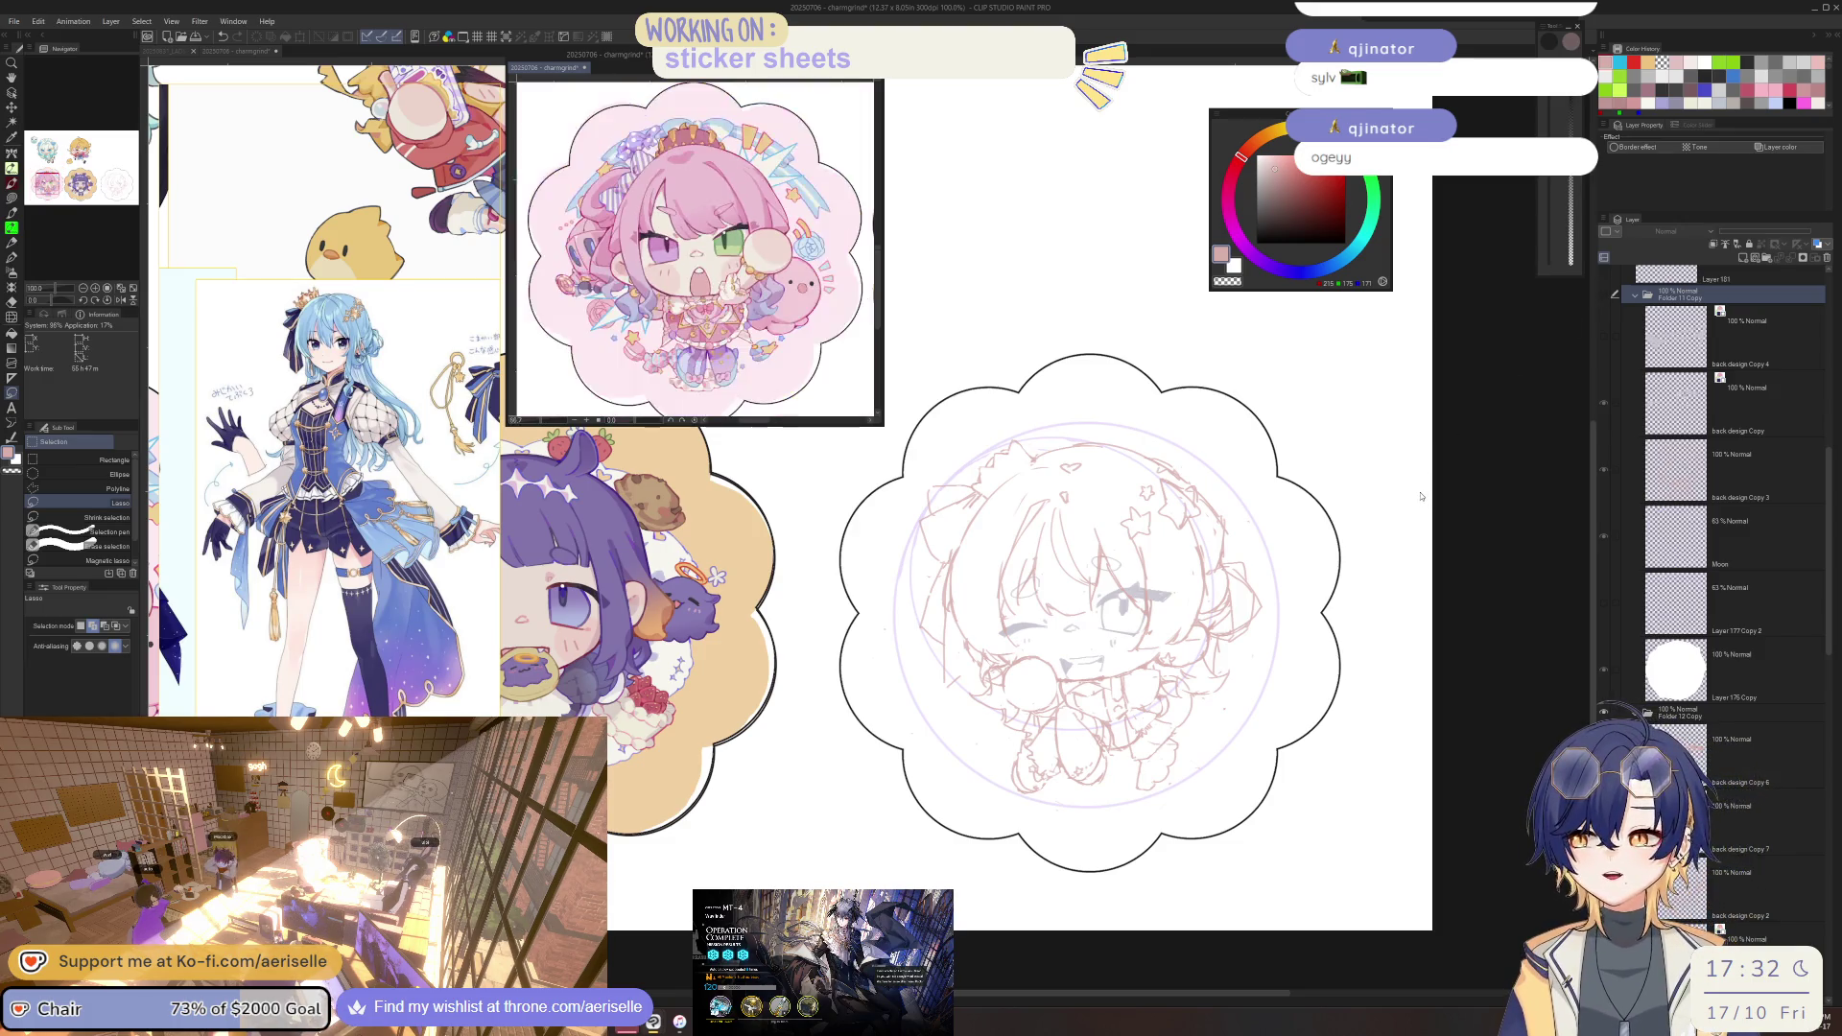
click(1457, 515)
key(ctrl+plus)
key(ctrl+plus)
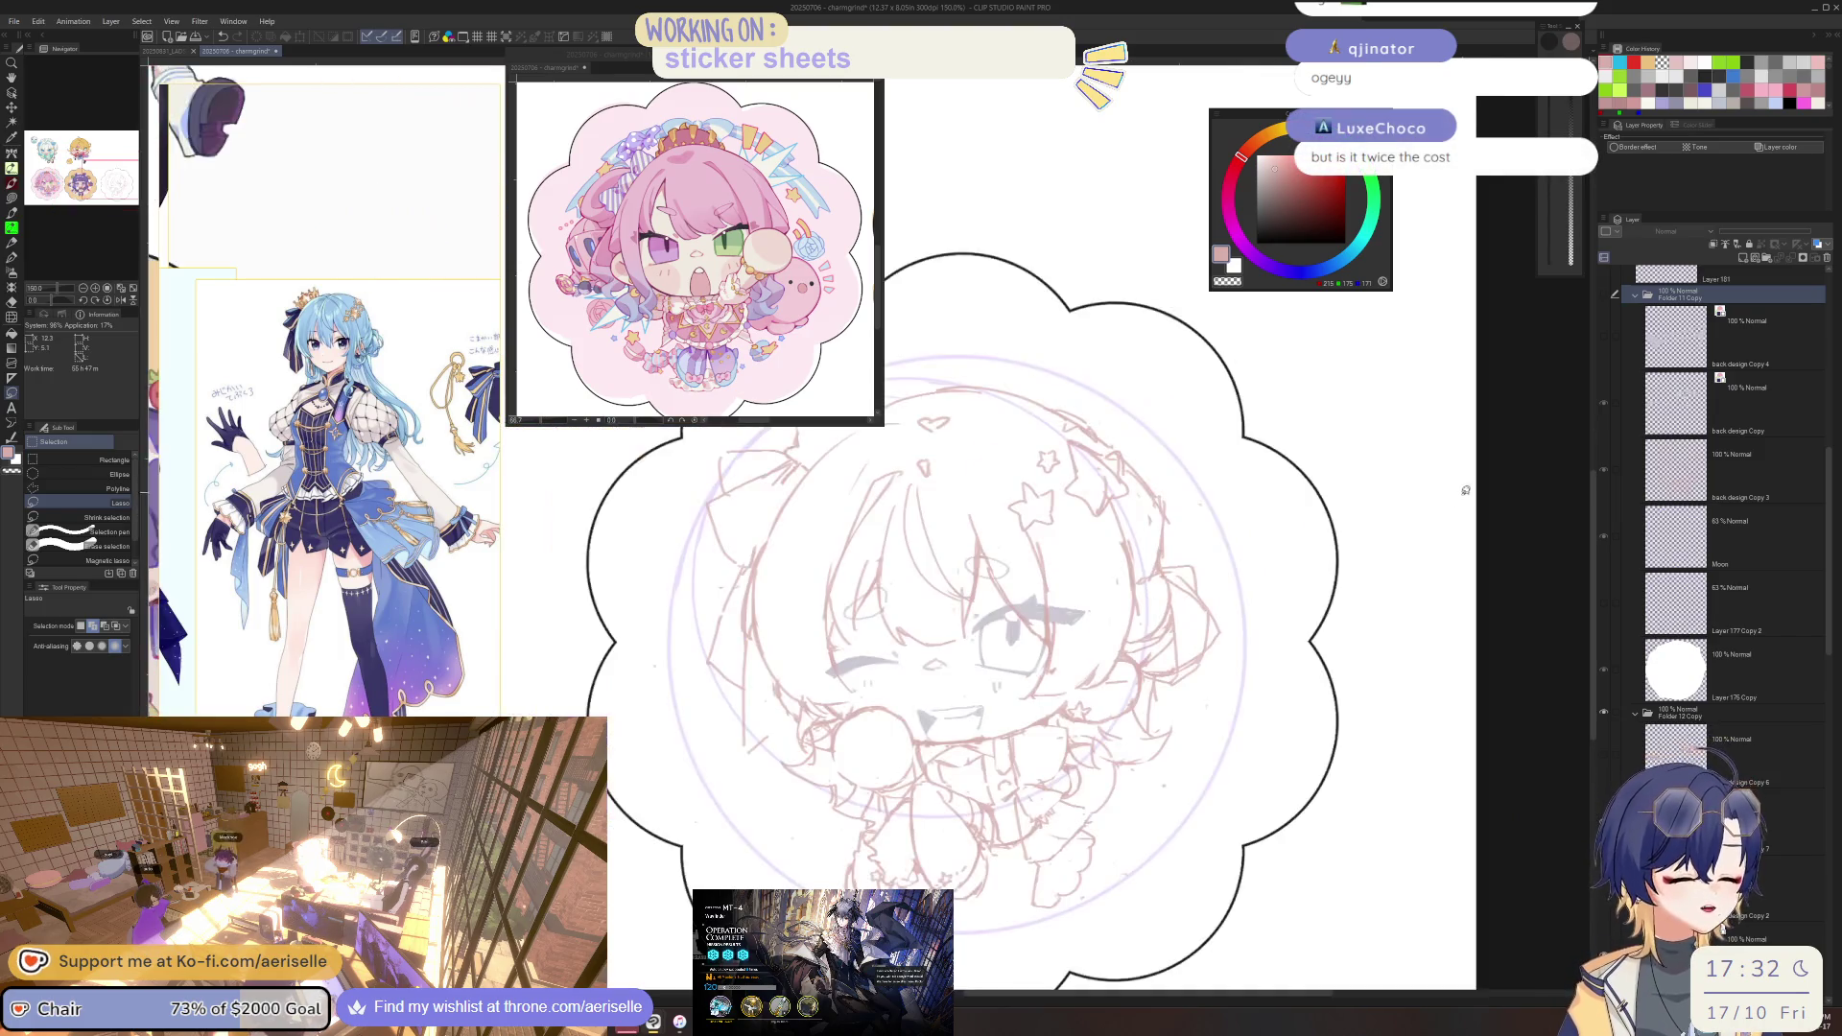
Toggle Folder 11 Copy's visibility to compare sketch versions and mirror the canvas horizontally.
click(1602, 296)
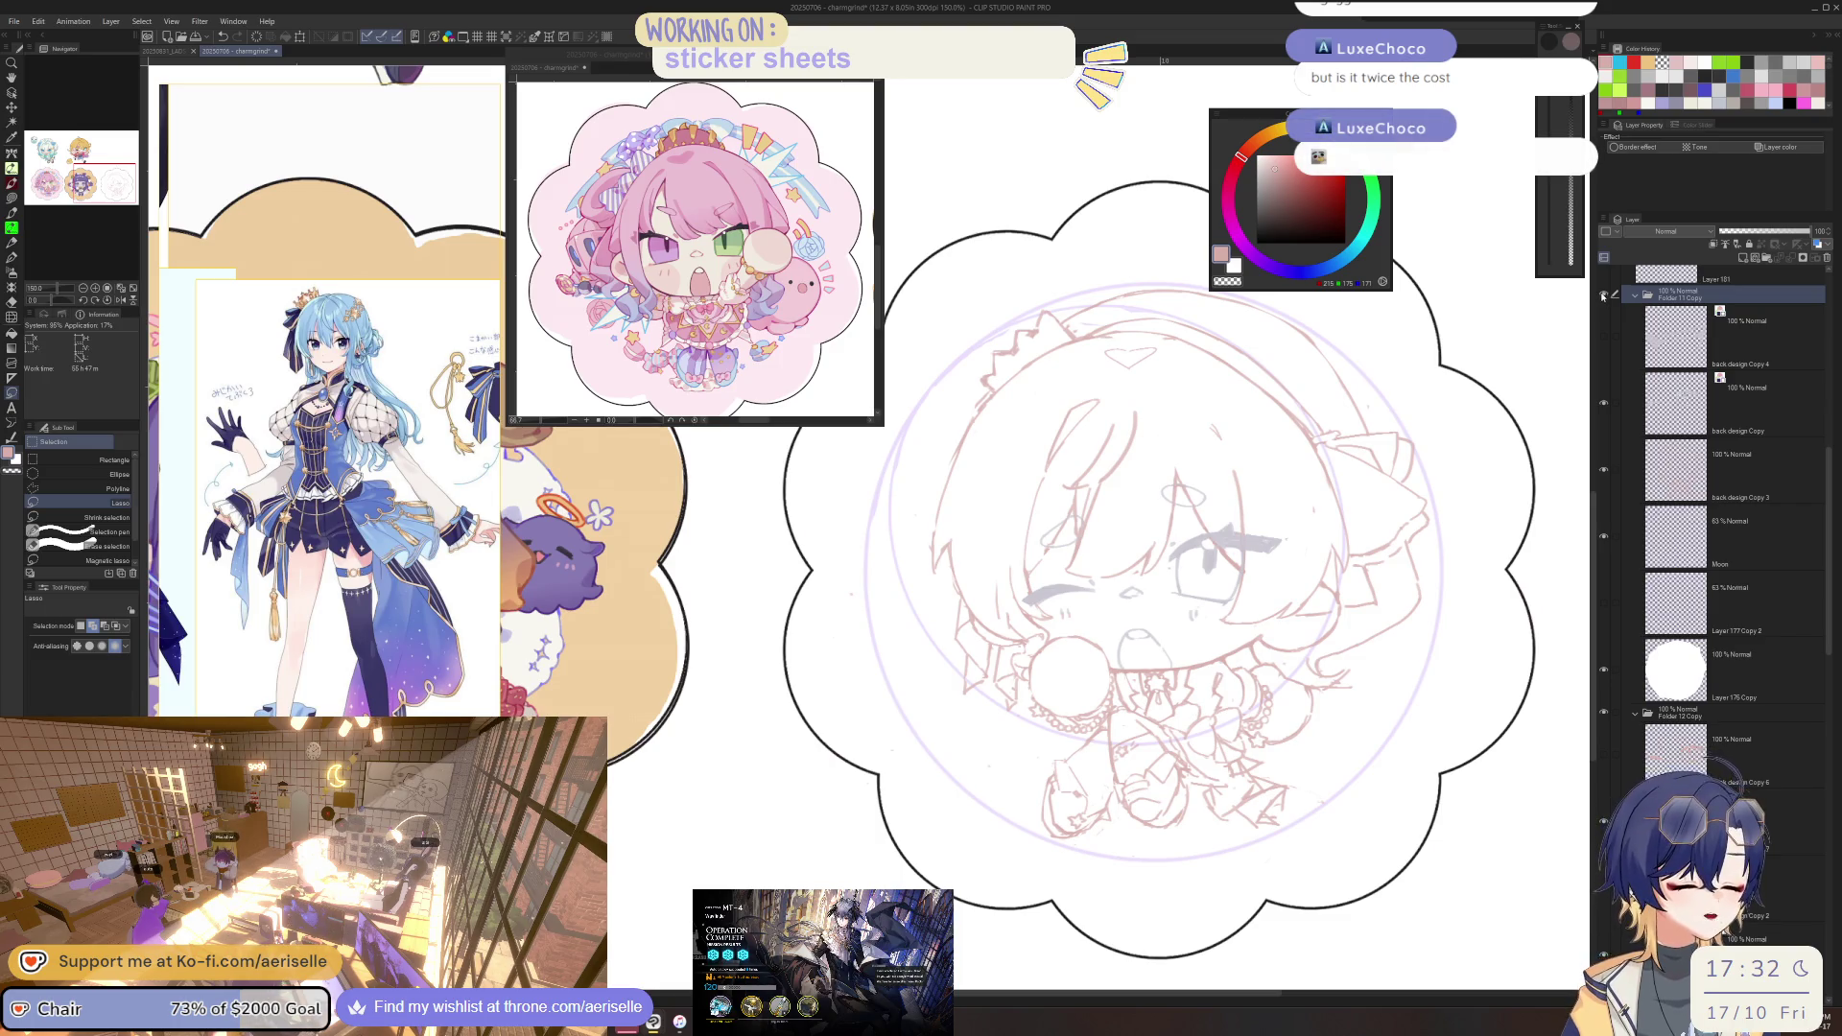
click(1603, 296)
click(1603, 297)
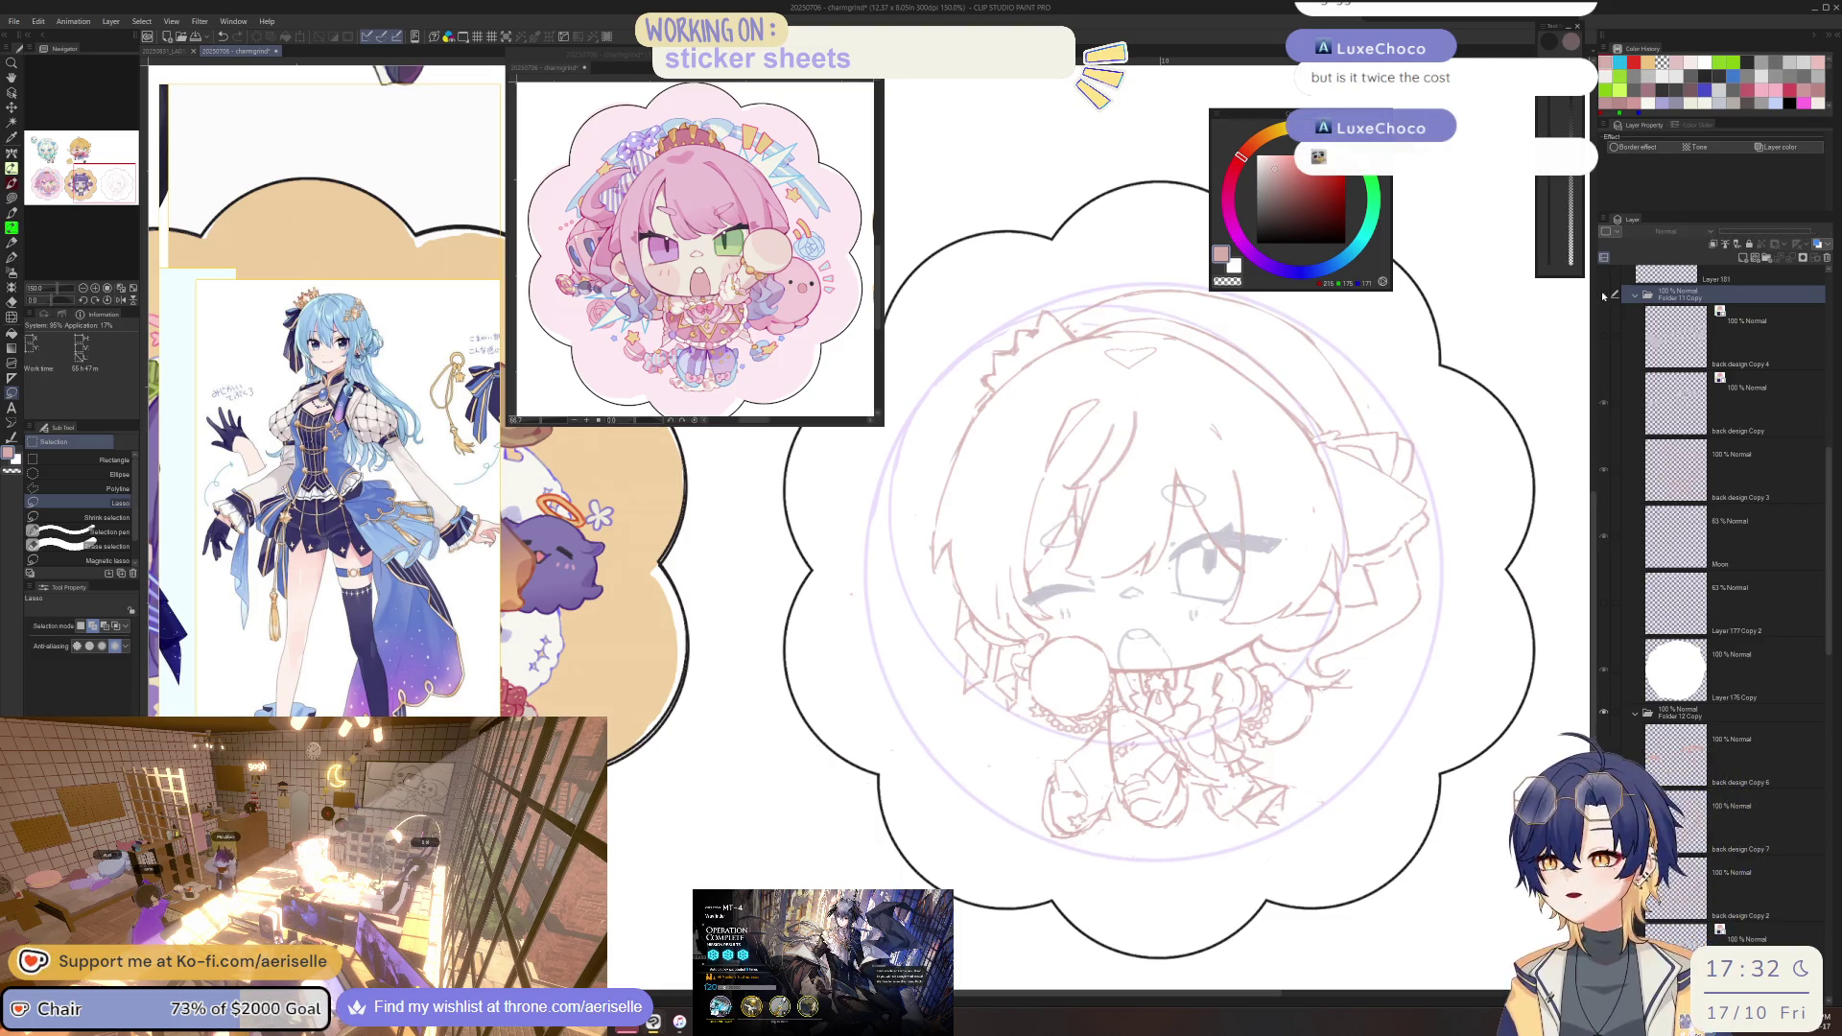
click(1603, 296)
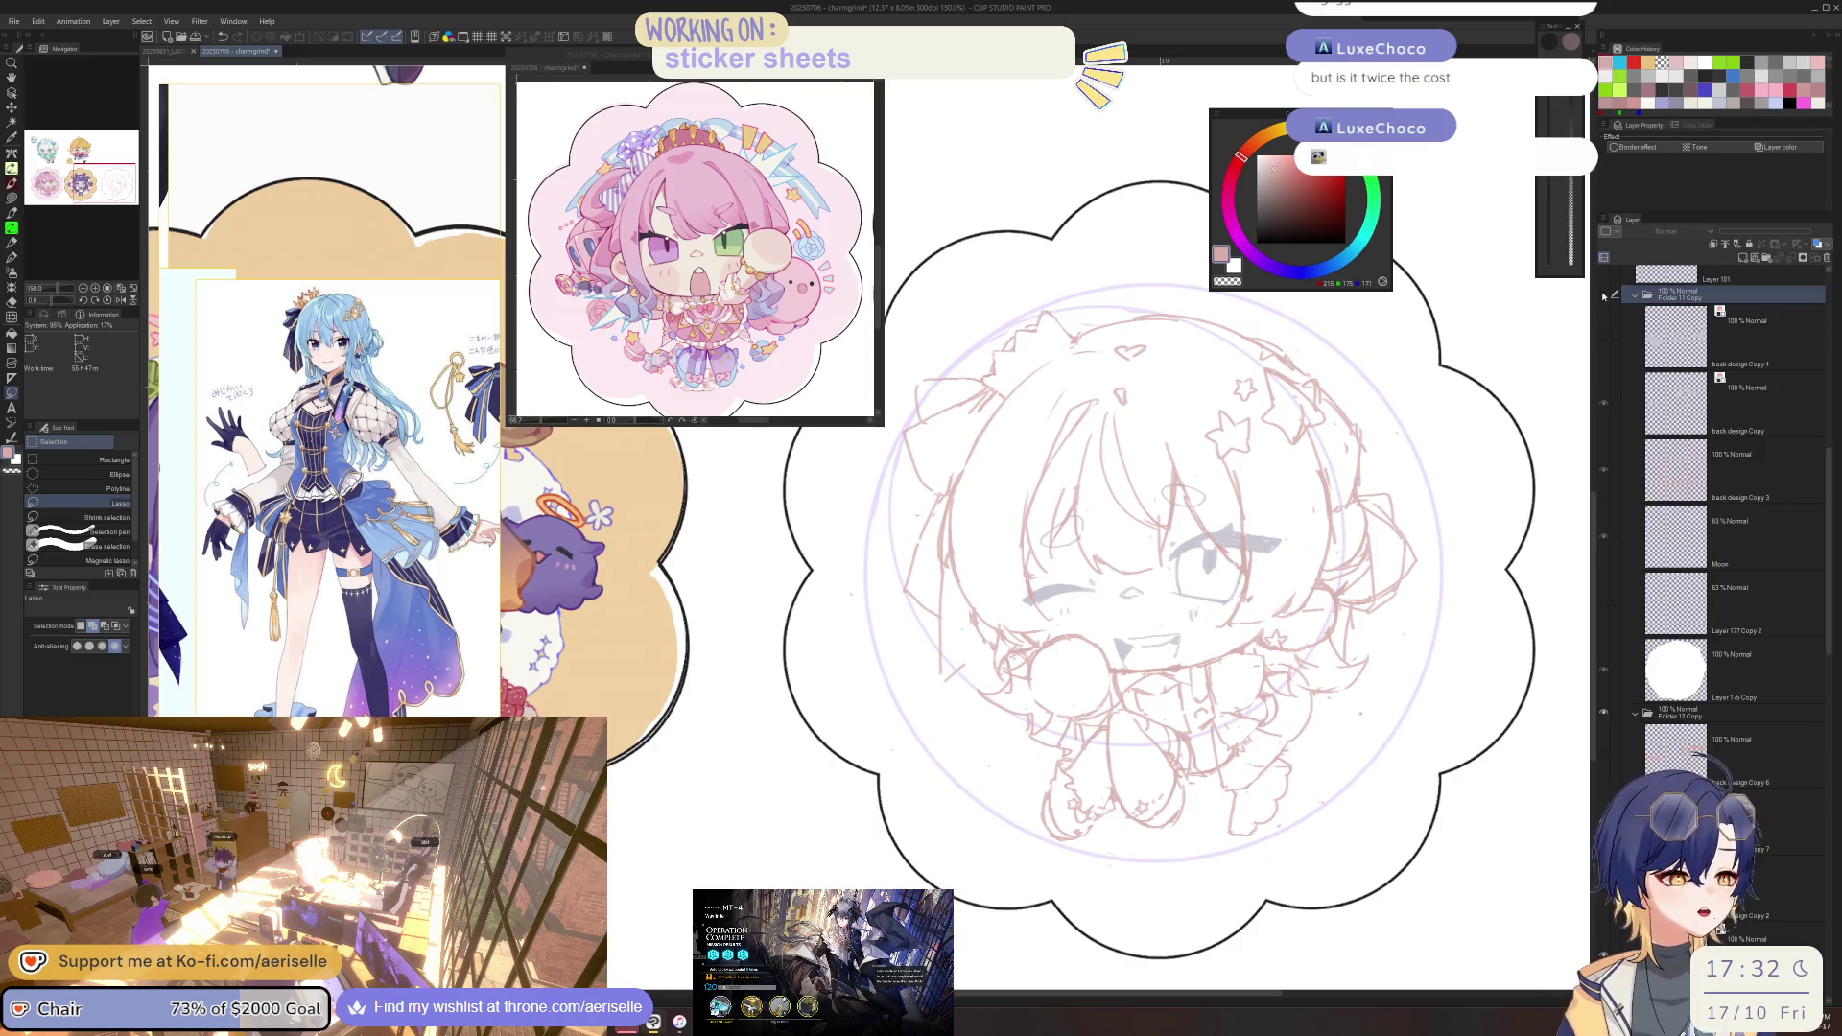
key(h)
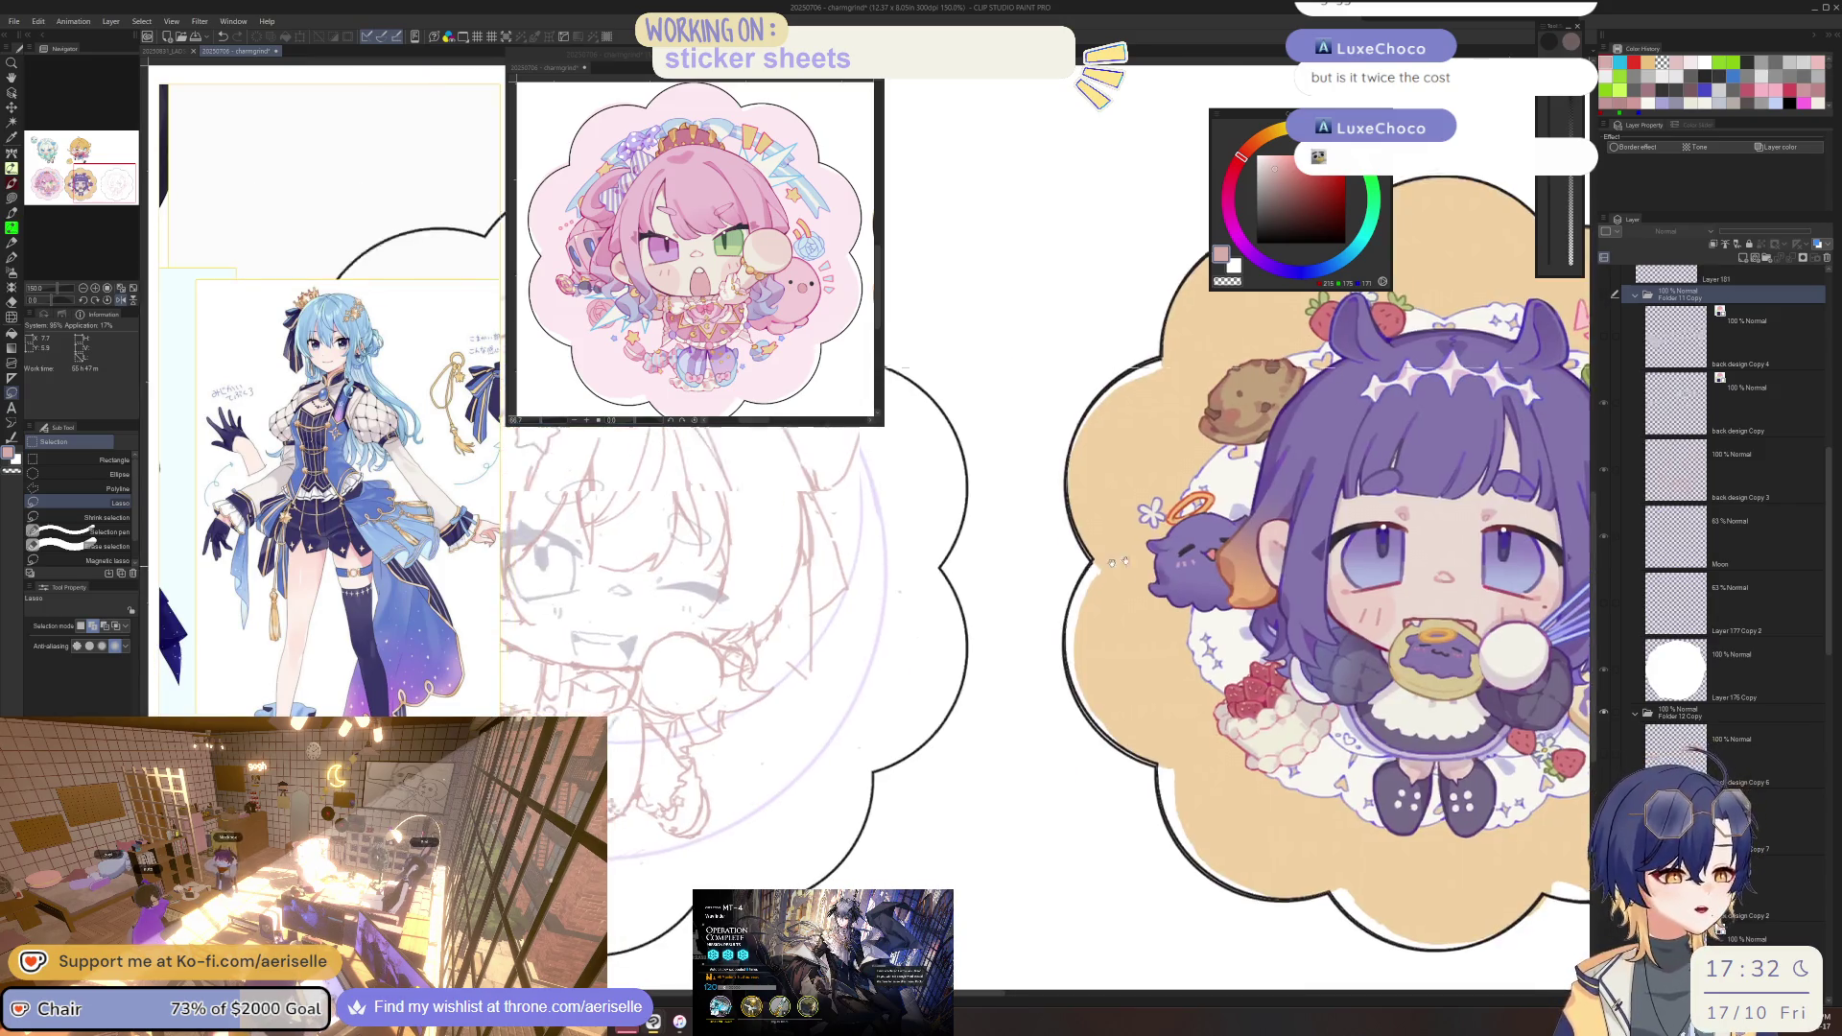
click(1603, 295)
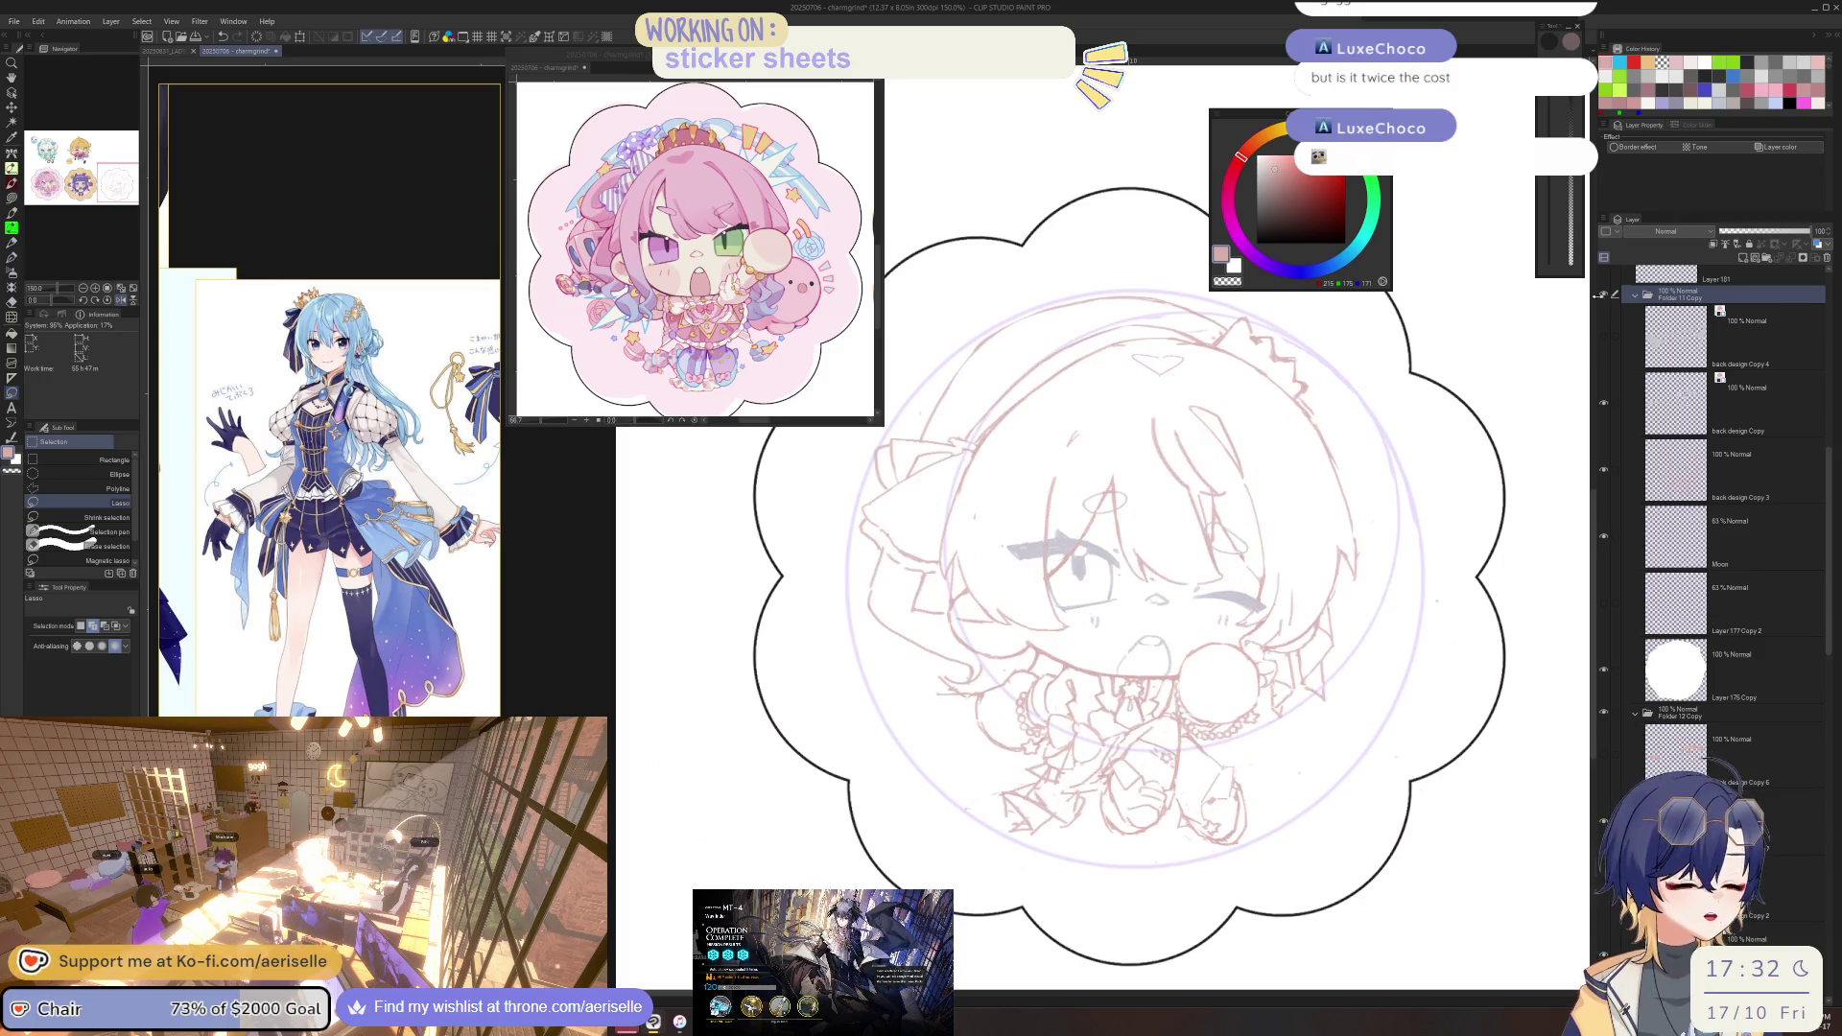
scroll(329, 403, down, 5)
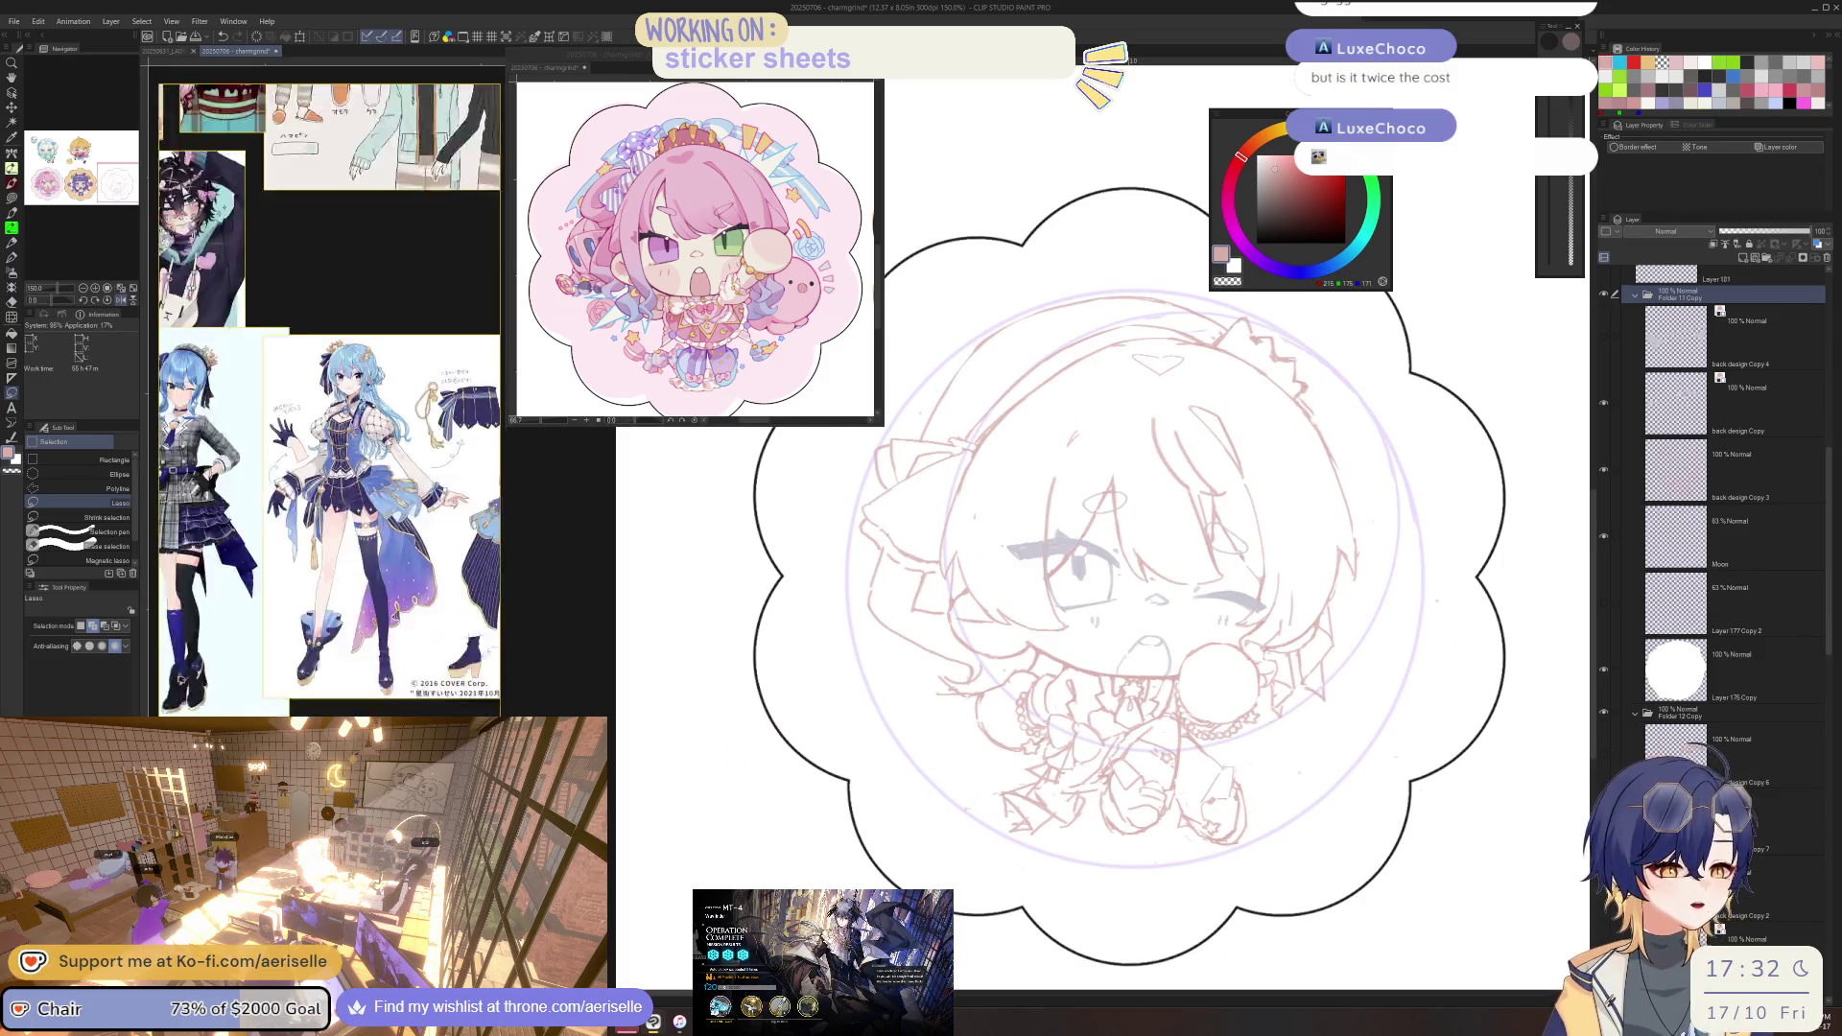
scroll(329, 403, up, 5)
drag(329, 403, 412, 500)
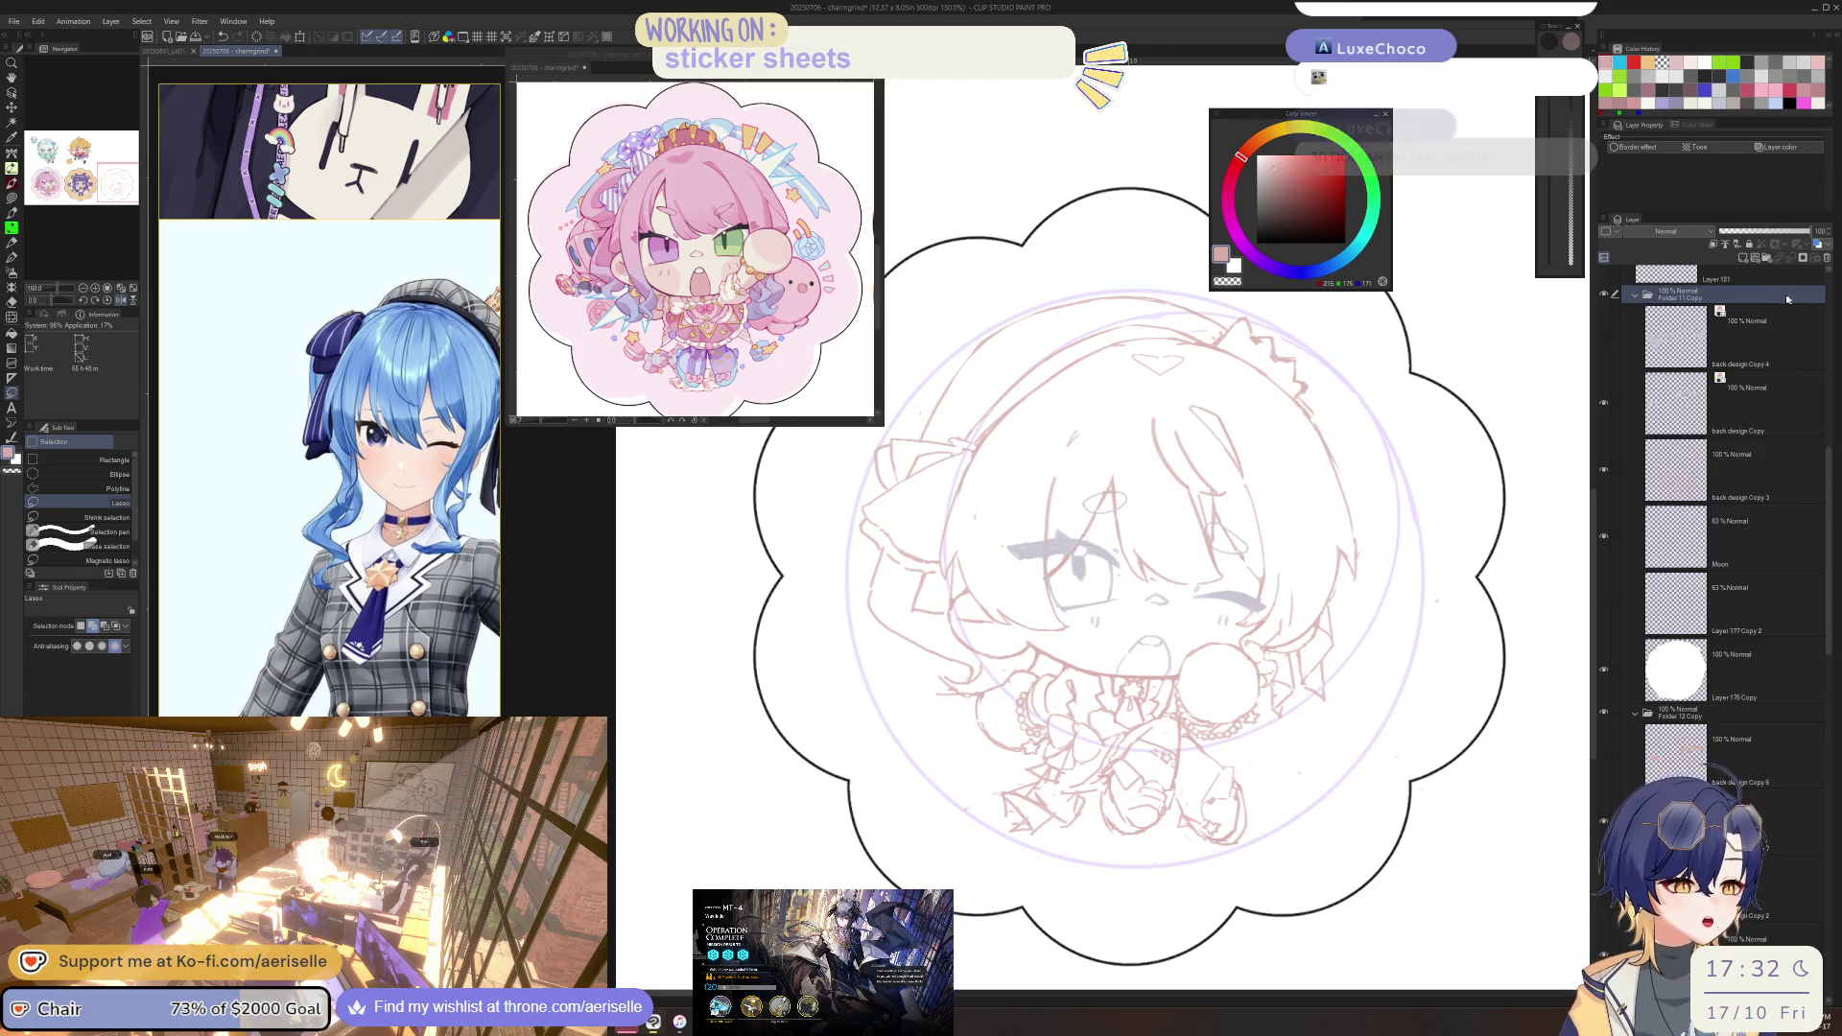
Lasso the chick drawing plus the area beside it, then clear the selection.
scroll(1218, 445, down, 4)
drag(1219, 445, 1650, 608)
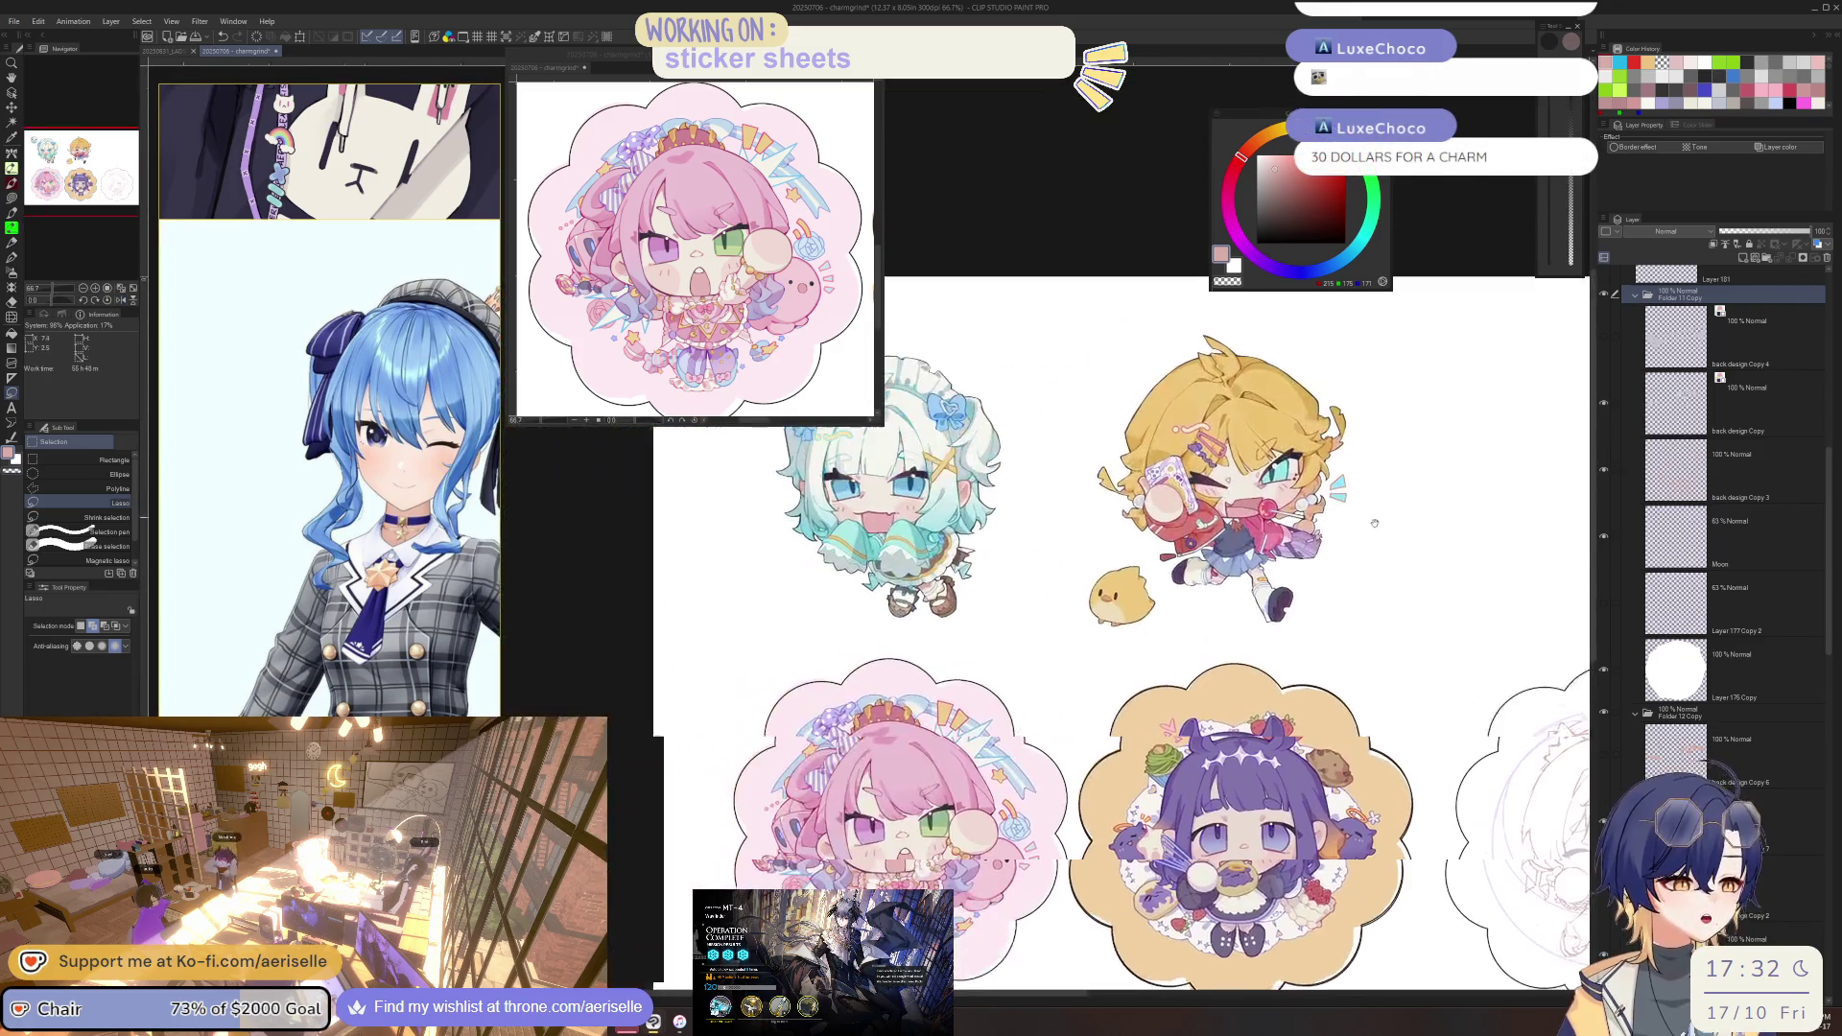
scroll(1186, 566, up, 8)
mouse_move(1187, 565)
mouse_down()
mouse_move(1007, 608)
mouse_move(1237, 542)
mouse_move(1180, 523)
mouse_up()
scroll(921, 614, down, 3)
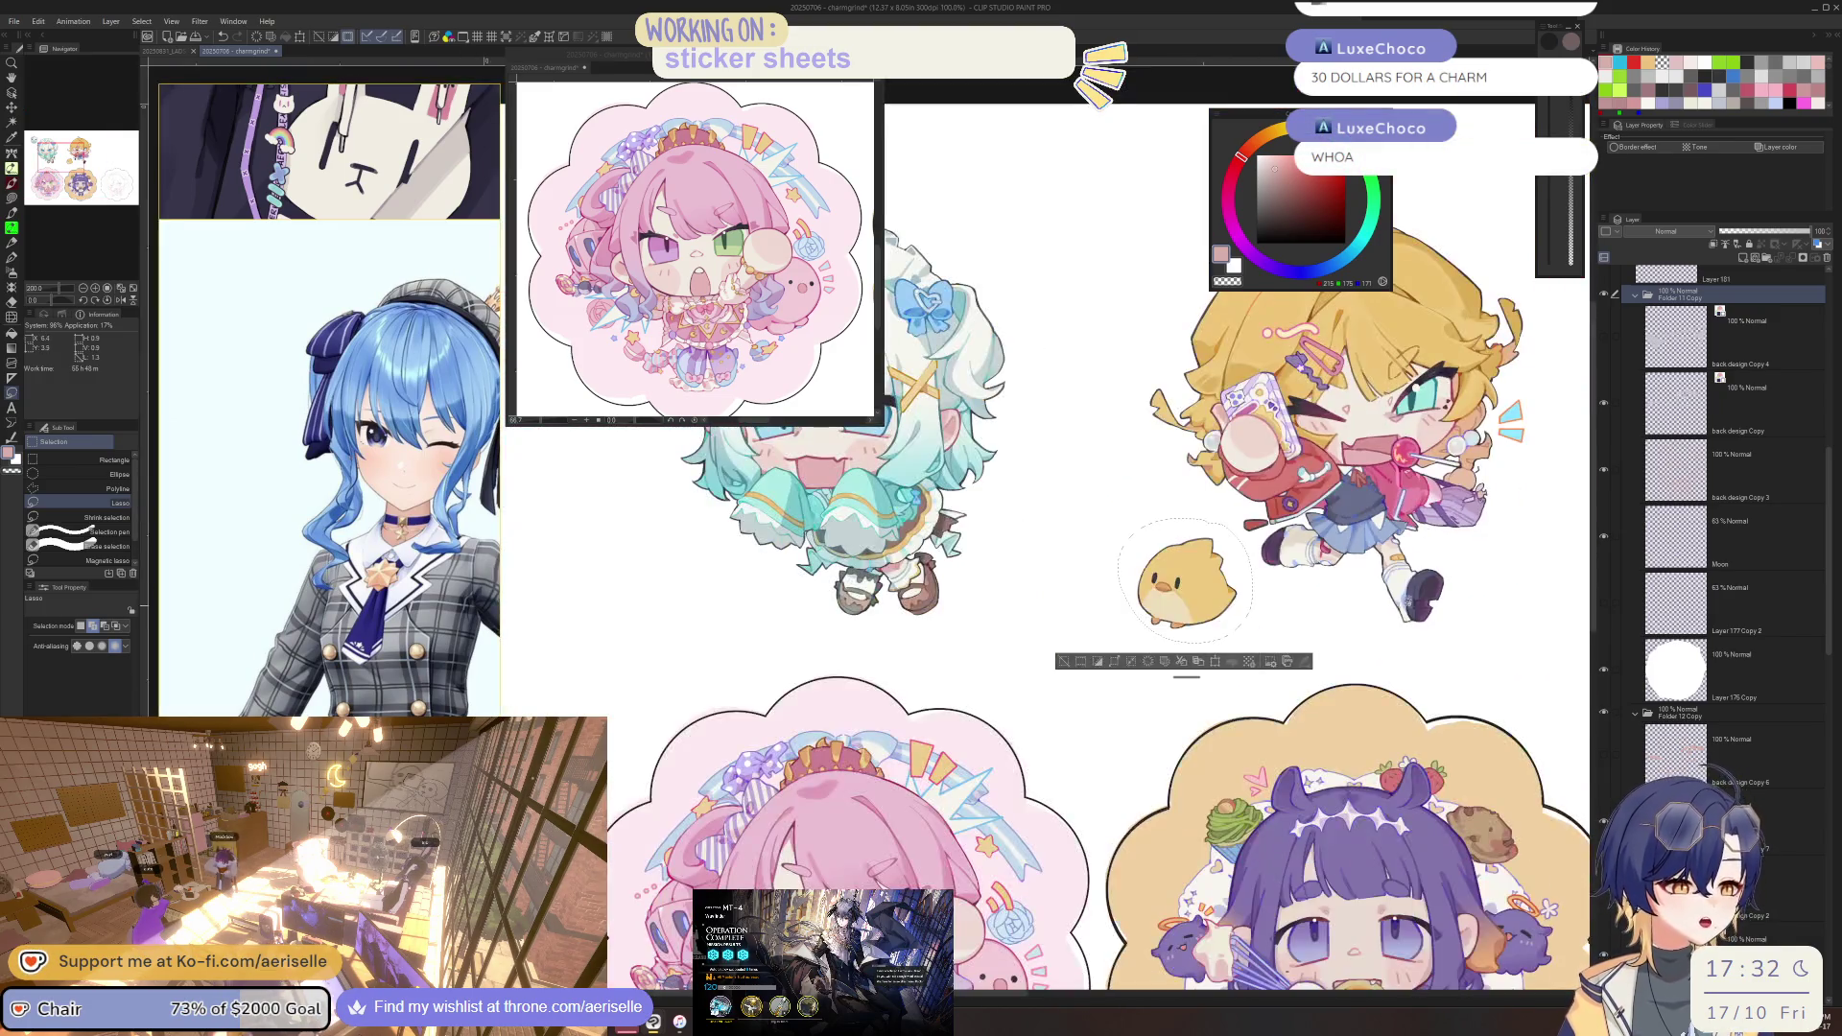
drag(1210, 668, 1197, 671)
scroll(1195, 614, down, 4)
scroll(1195, 576, up, 3)
mouse_move(1195, 777)
mouse_down()
mouse_move(1109, 683)
mouse_move(933, 616)
mouse_move(1026, 584)
mouse_move(1127, 607)
mouse_up()
click(963, 608)
Pan and zoom across the sheet toward the white-haired chibi sticker.
mouse_move(1009, 601)
mouse_down()
mouse_move(1023, 617)
mouse_move(965, 633)
mouse_up()
scroll(949, 630, up, 1)
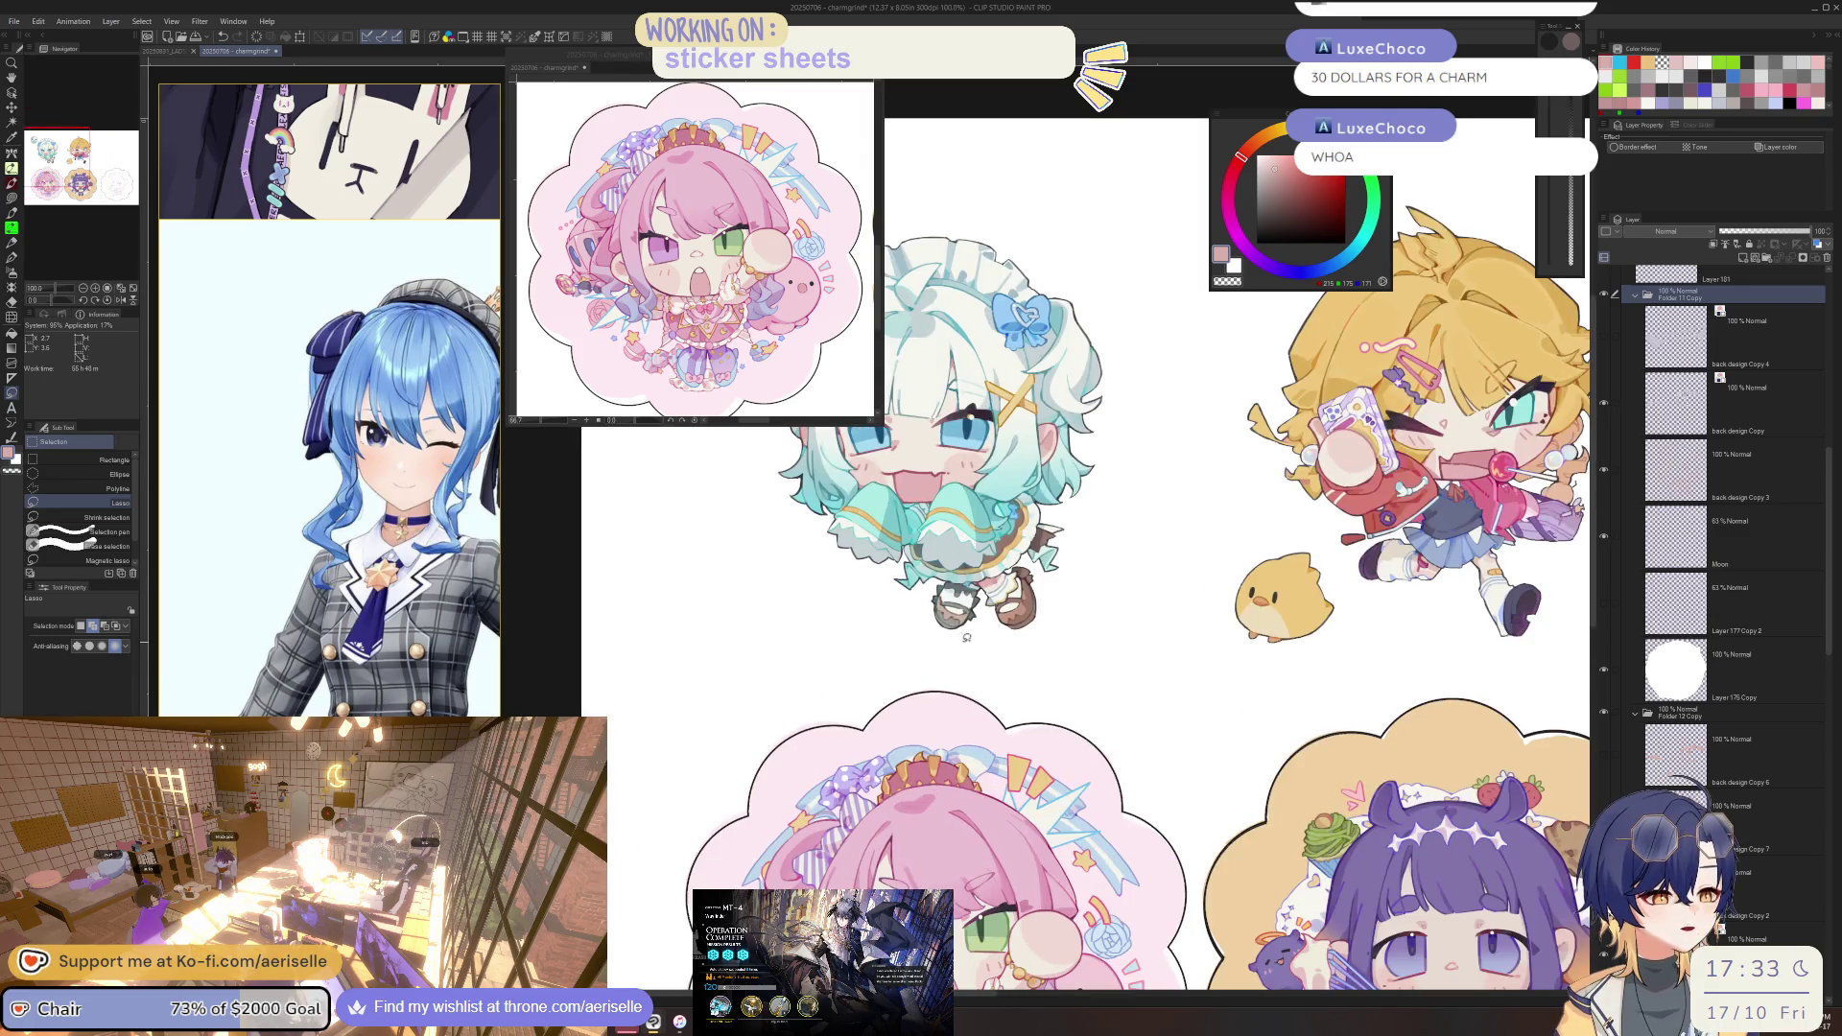
scroll(1183, 544, down, 2)
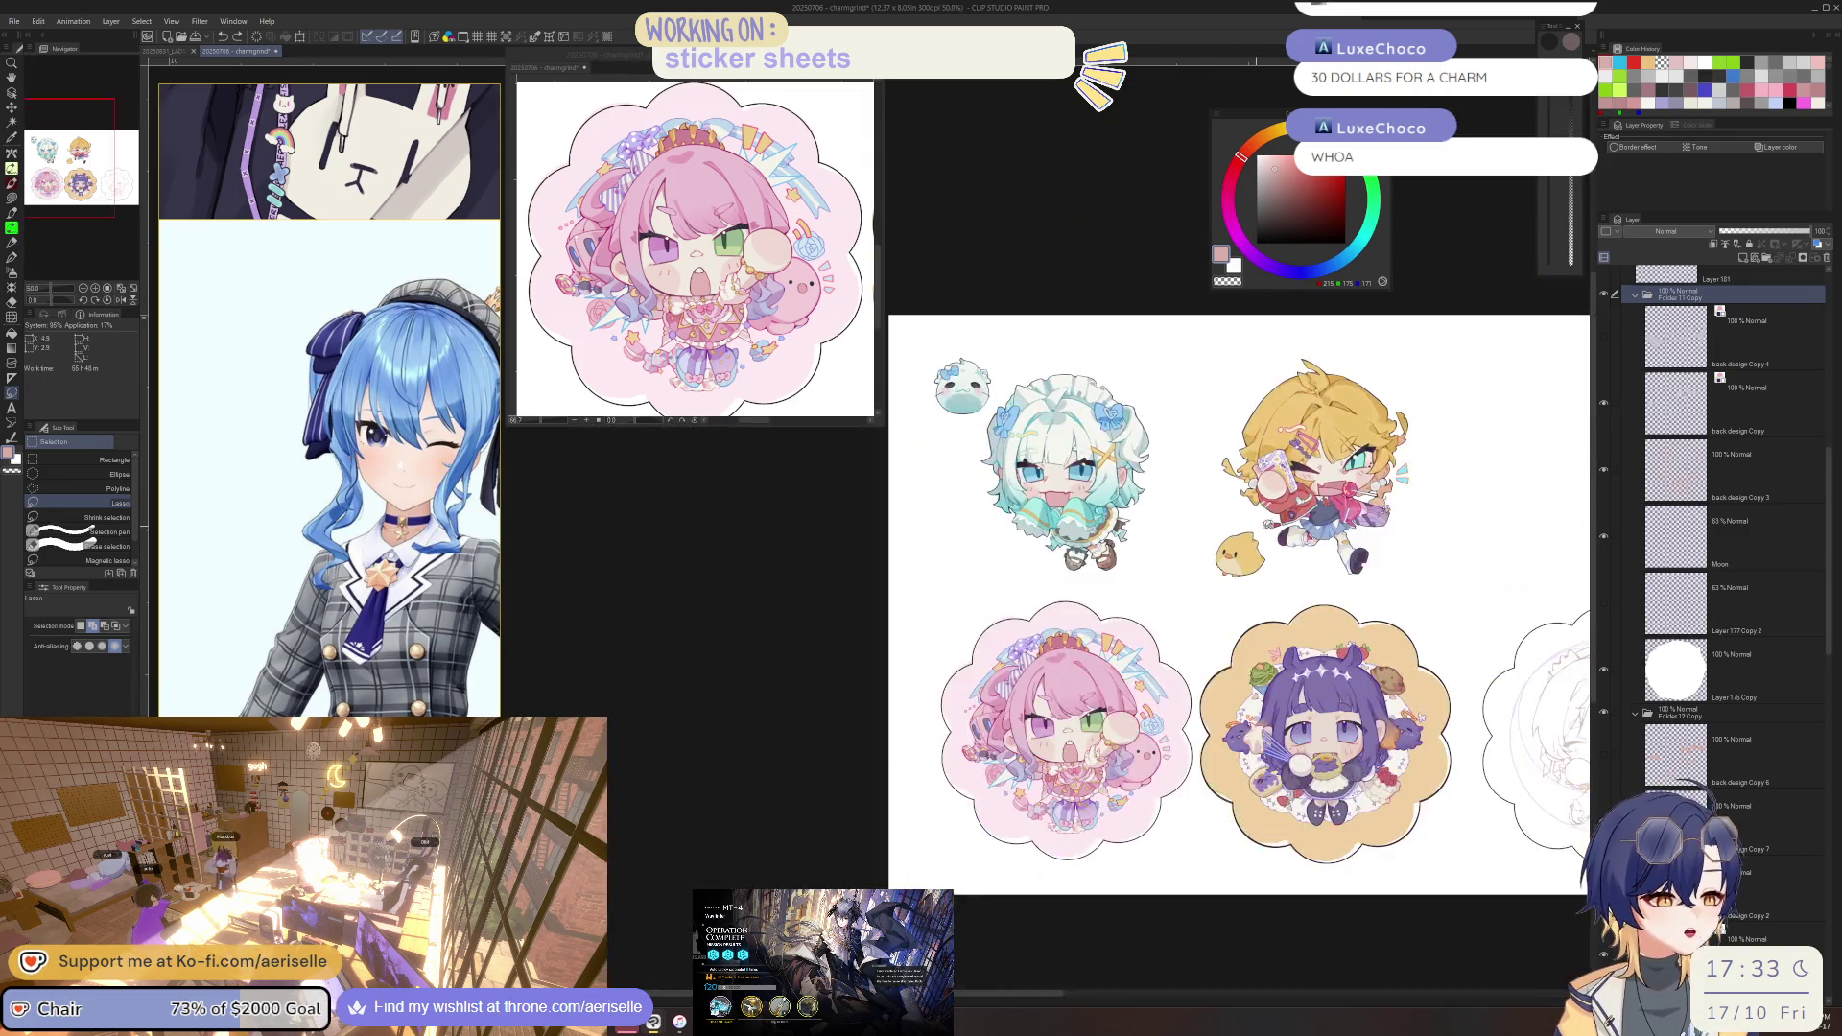
scroll(1135, 331, up, 3)
drag(1135, 332, 1374, 433)
scroll(1373, 434, down, 1)
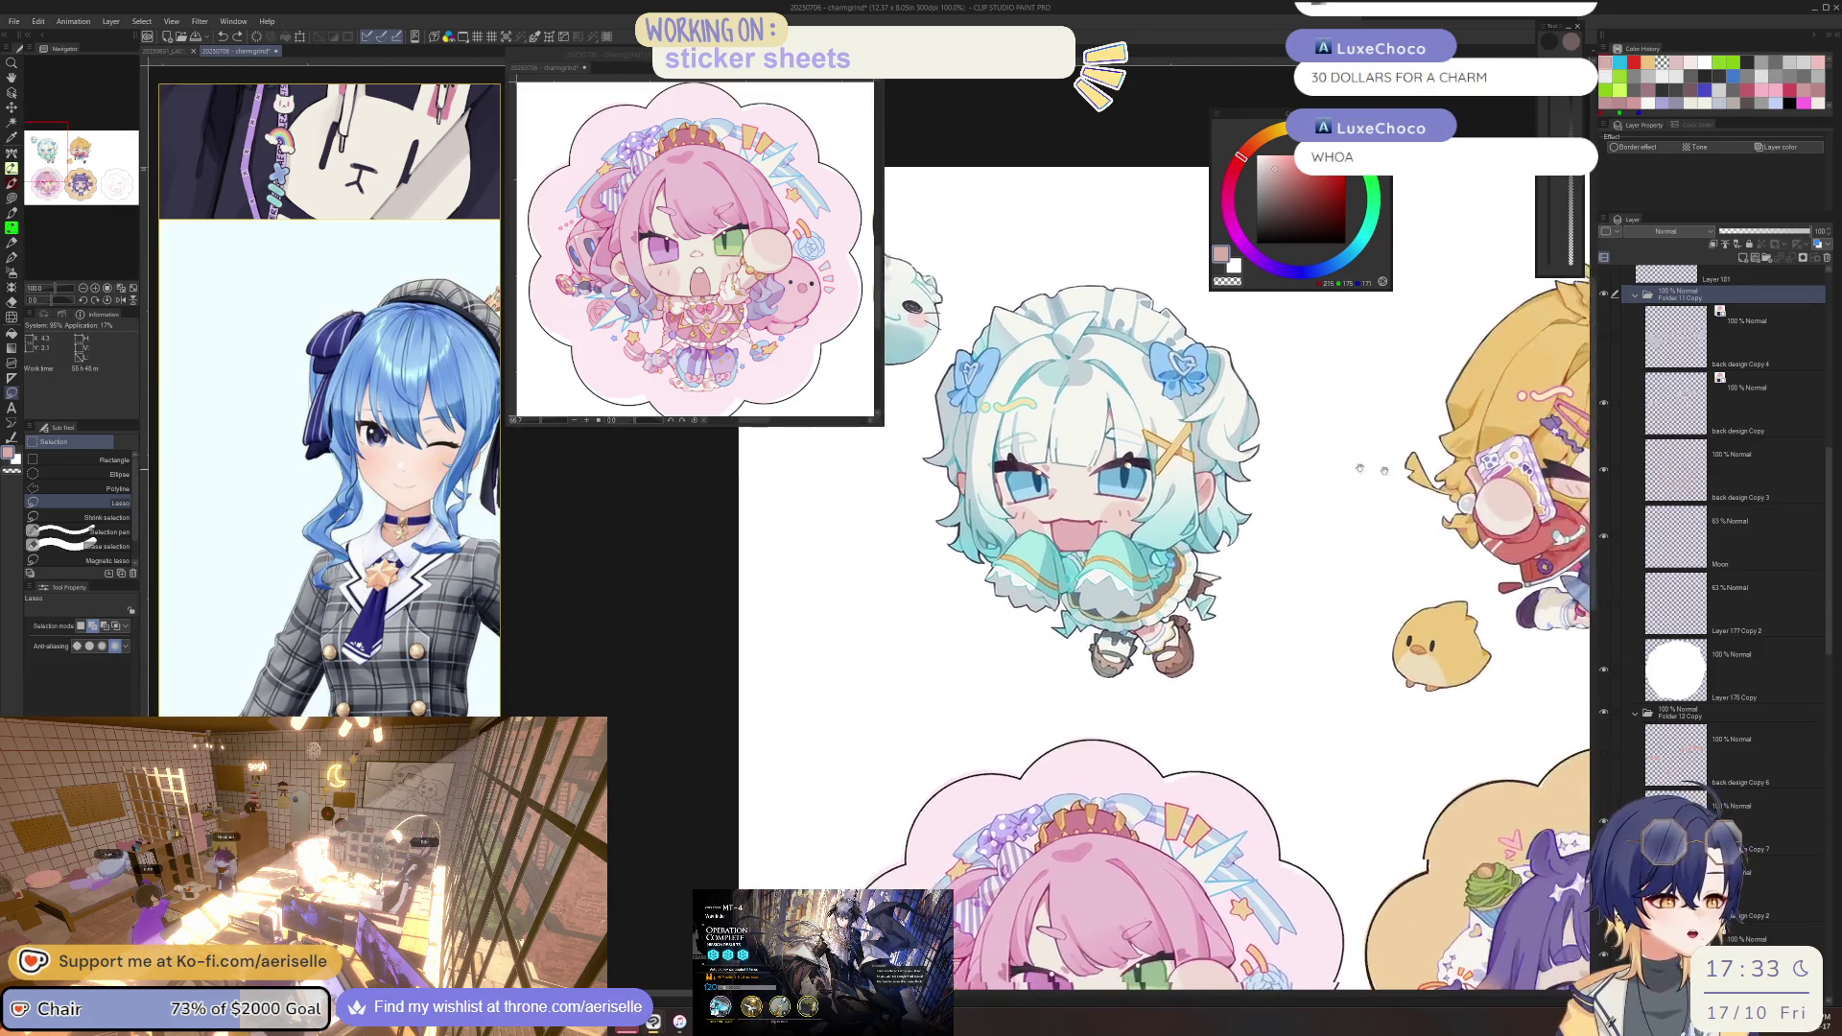
scroll(1374, 433, up, 1)
scroll(1145, 513, up, 2)
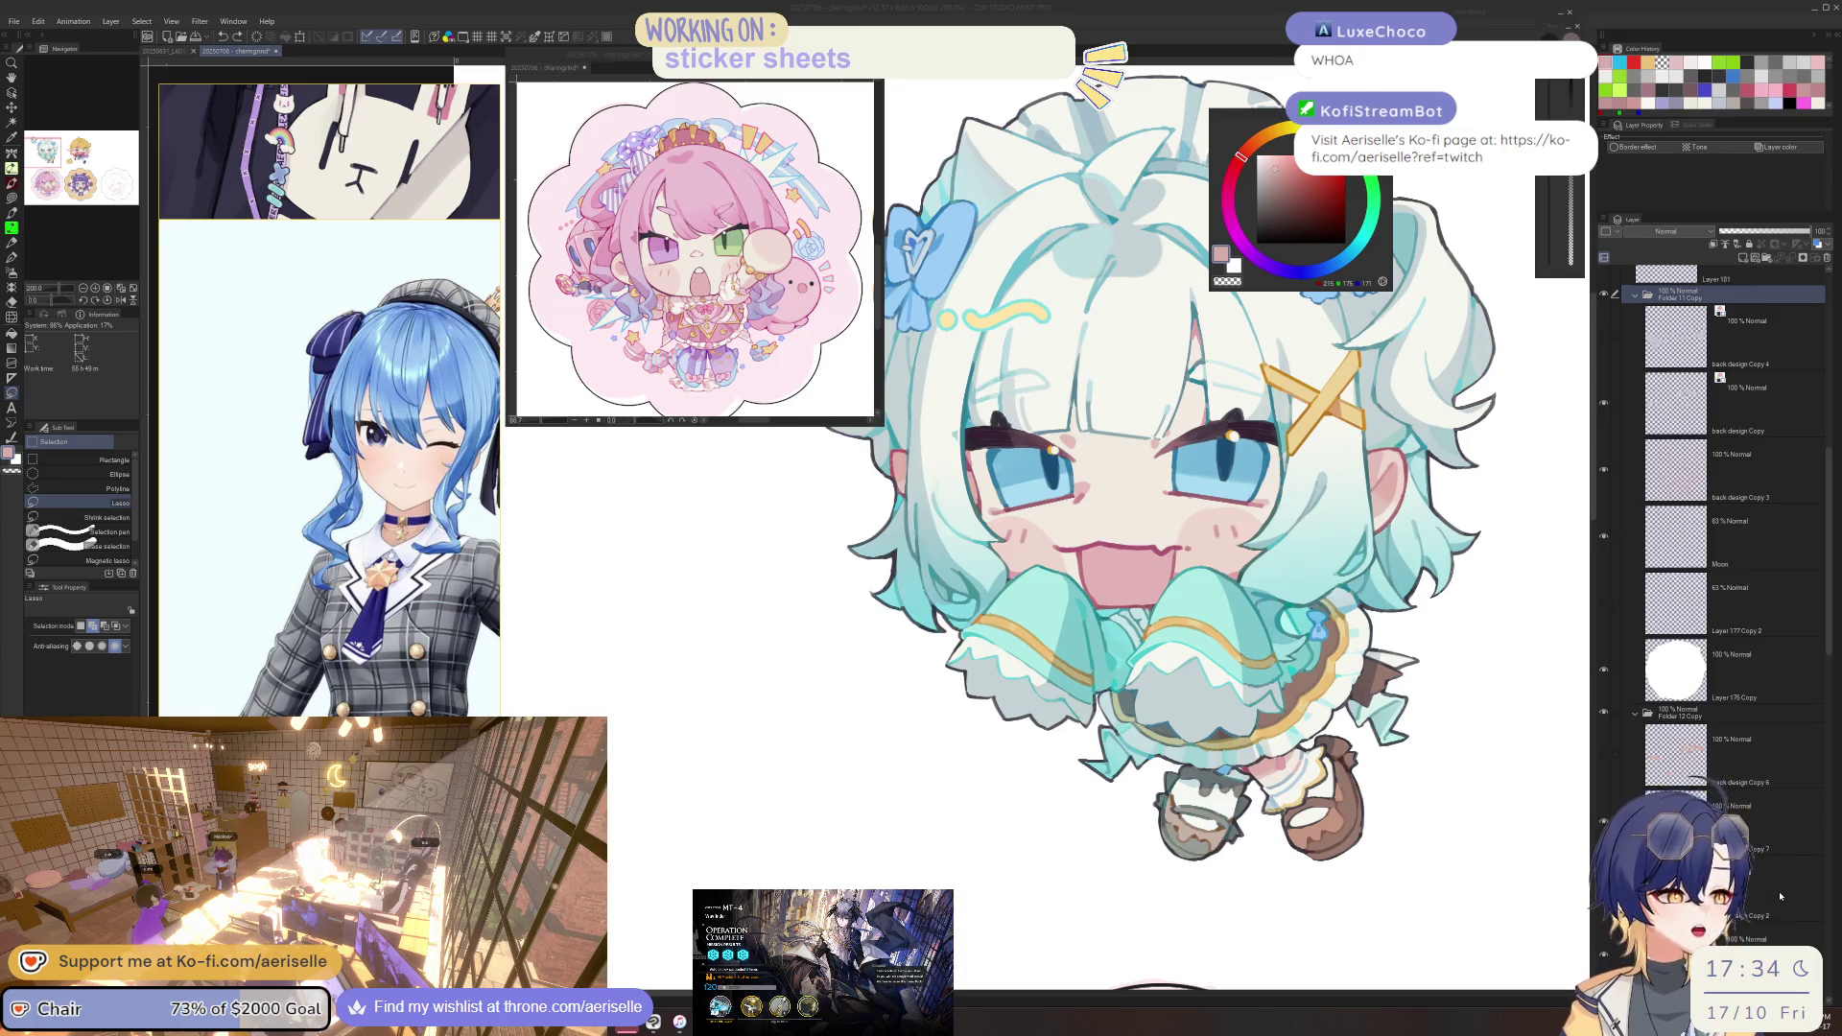
Select the back design Copy 4 layer and zoom into the sketch, switching eraser then pen.
click(1718, 307)
scroll(1063, 726, down, 3)
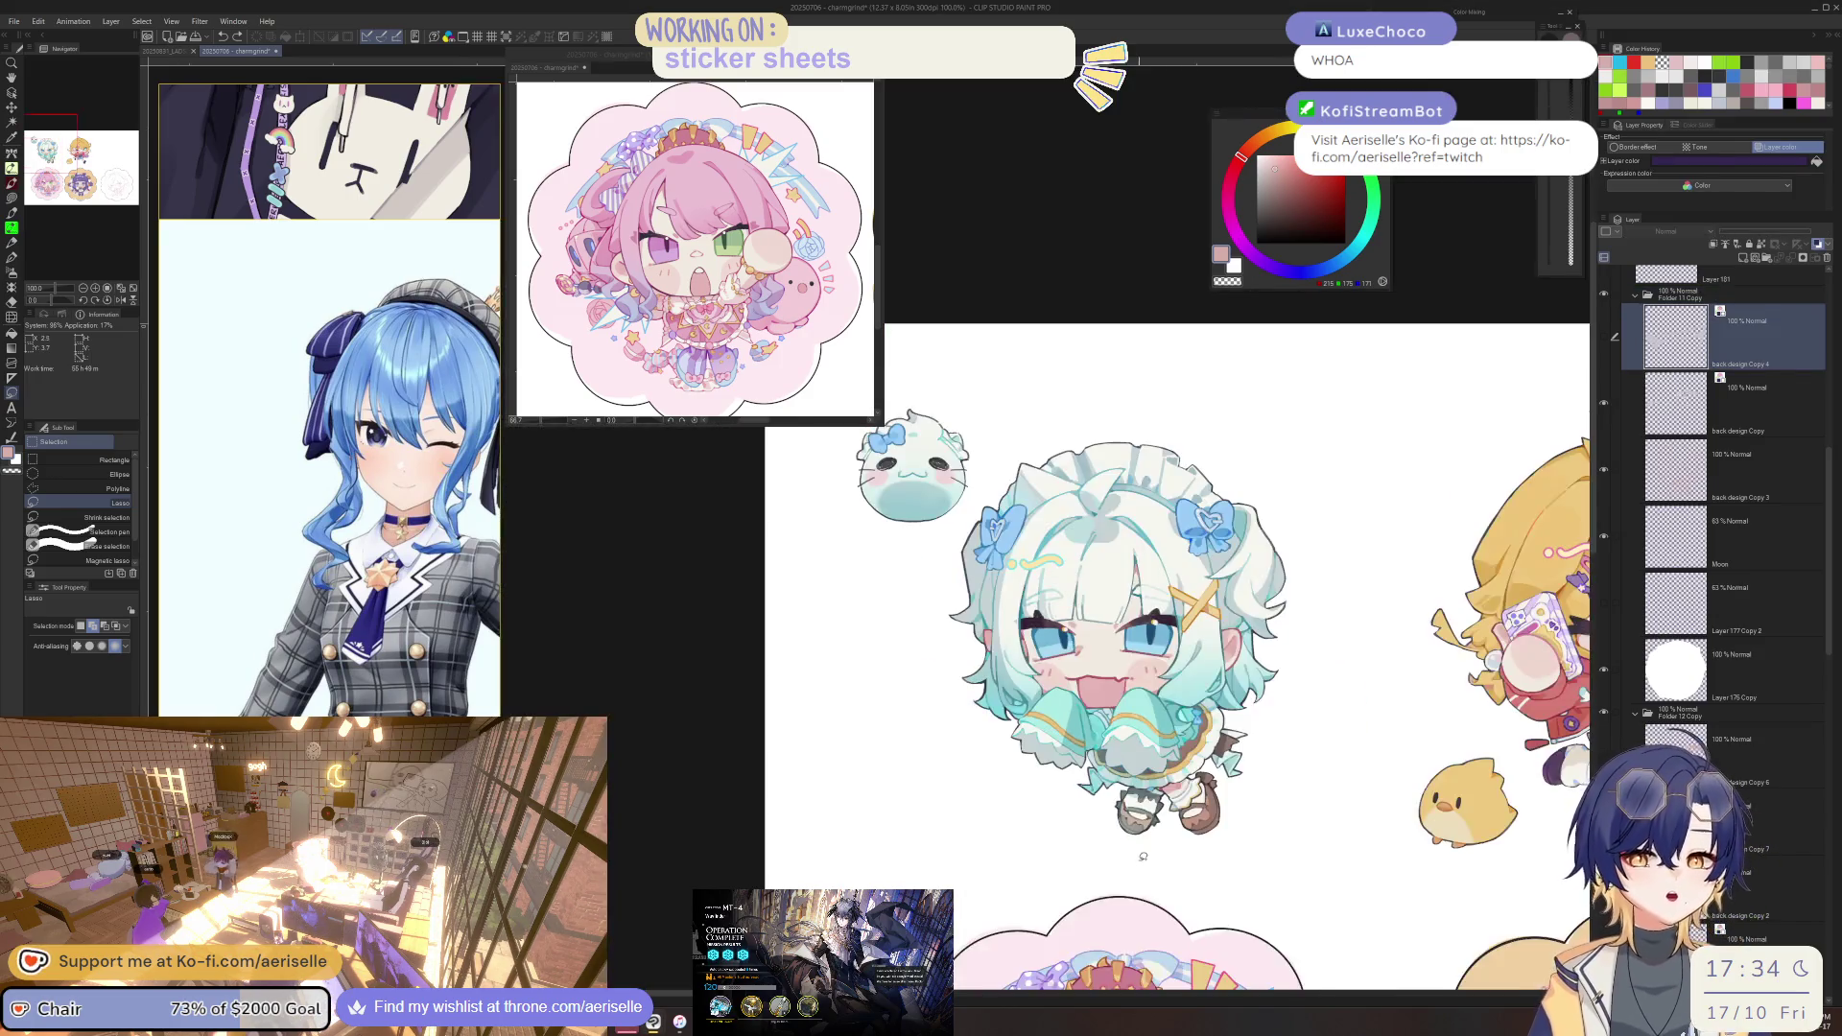
scroll(1103, 720, down, 5)
scroll(1132, 711, down, 3)
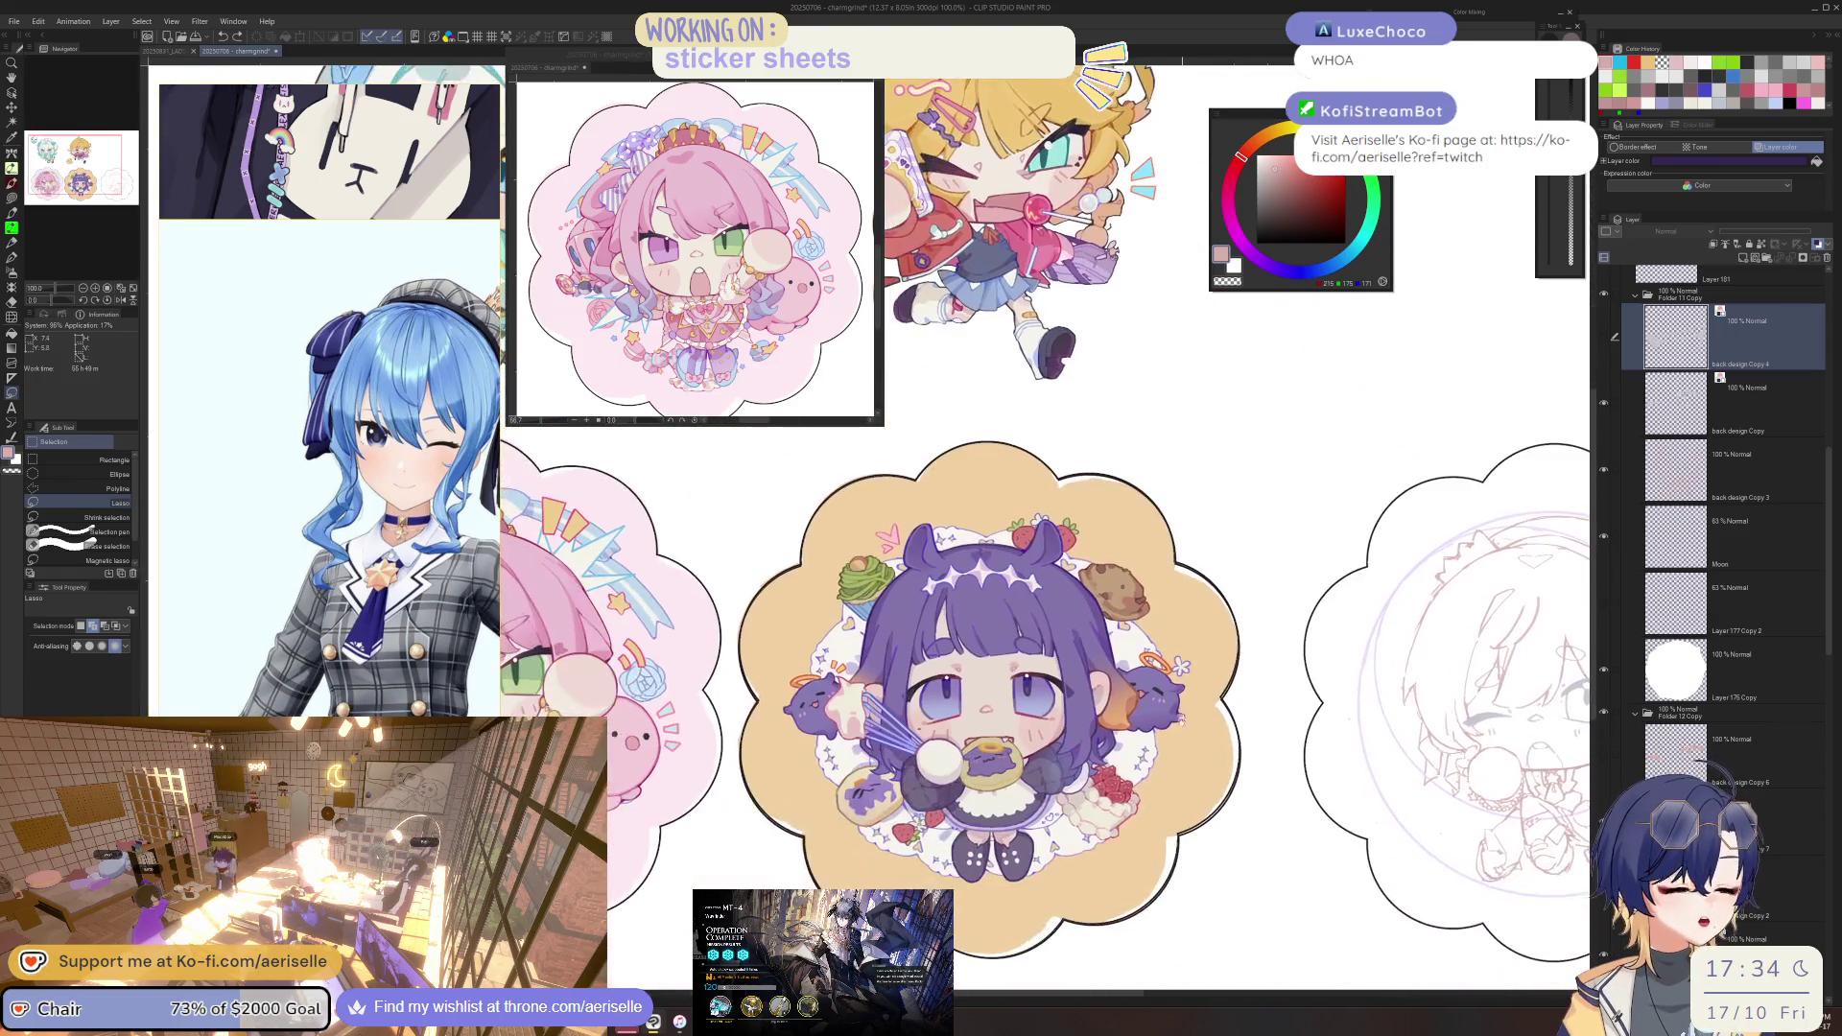
scroll(1151, 729, right, 8)
scroll(996, 766, up, 5)
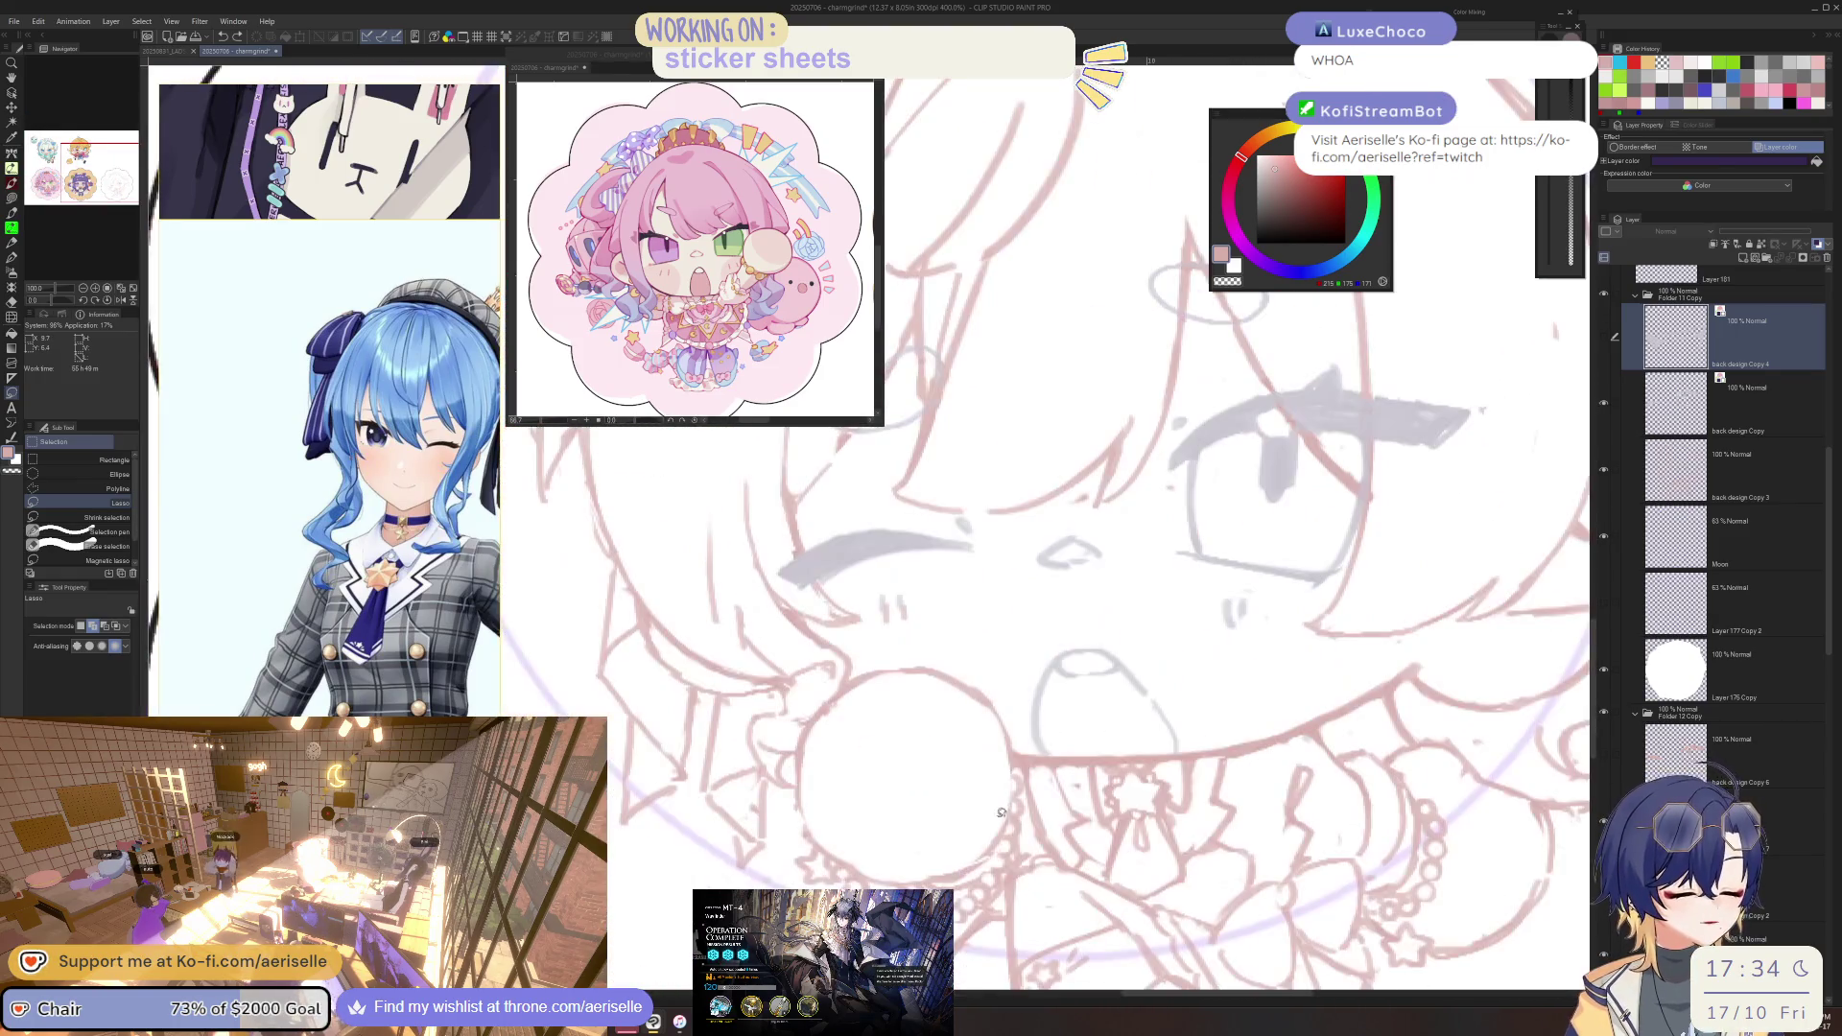
key(e)
key(alt+bracketleft)
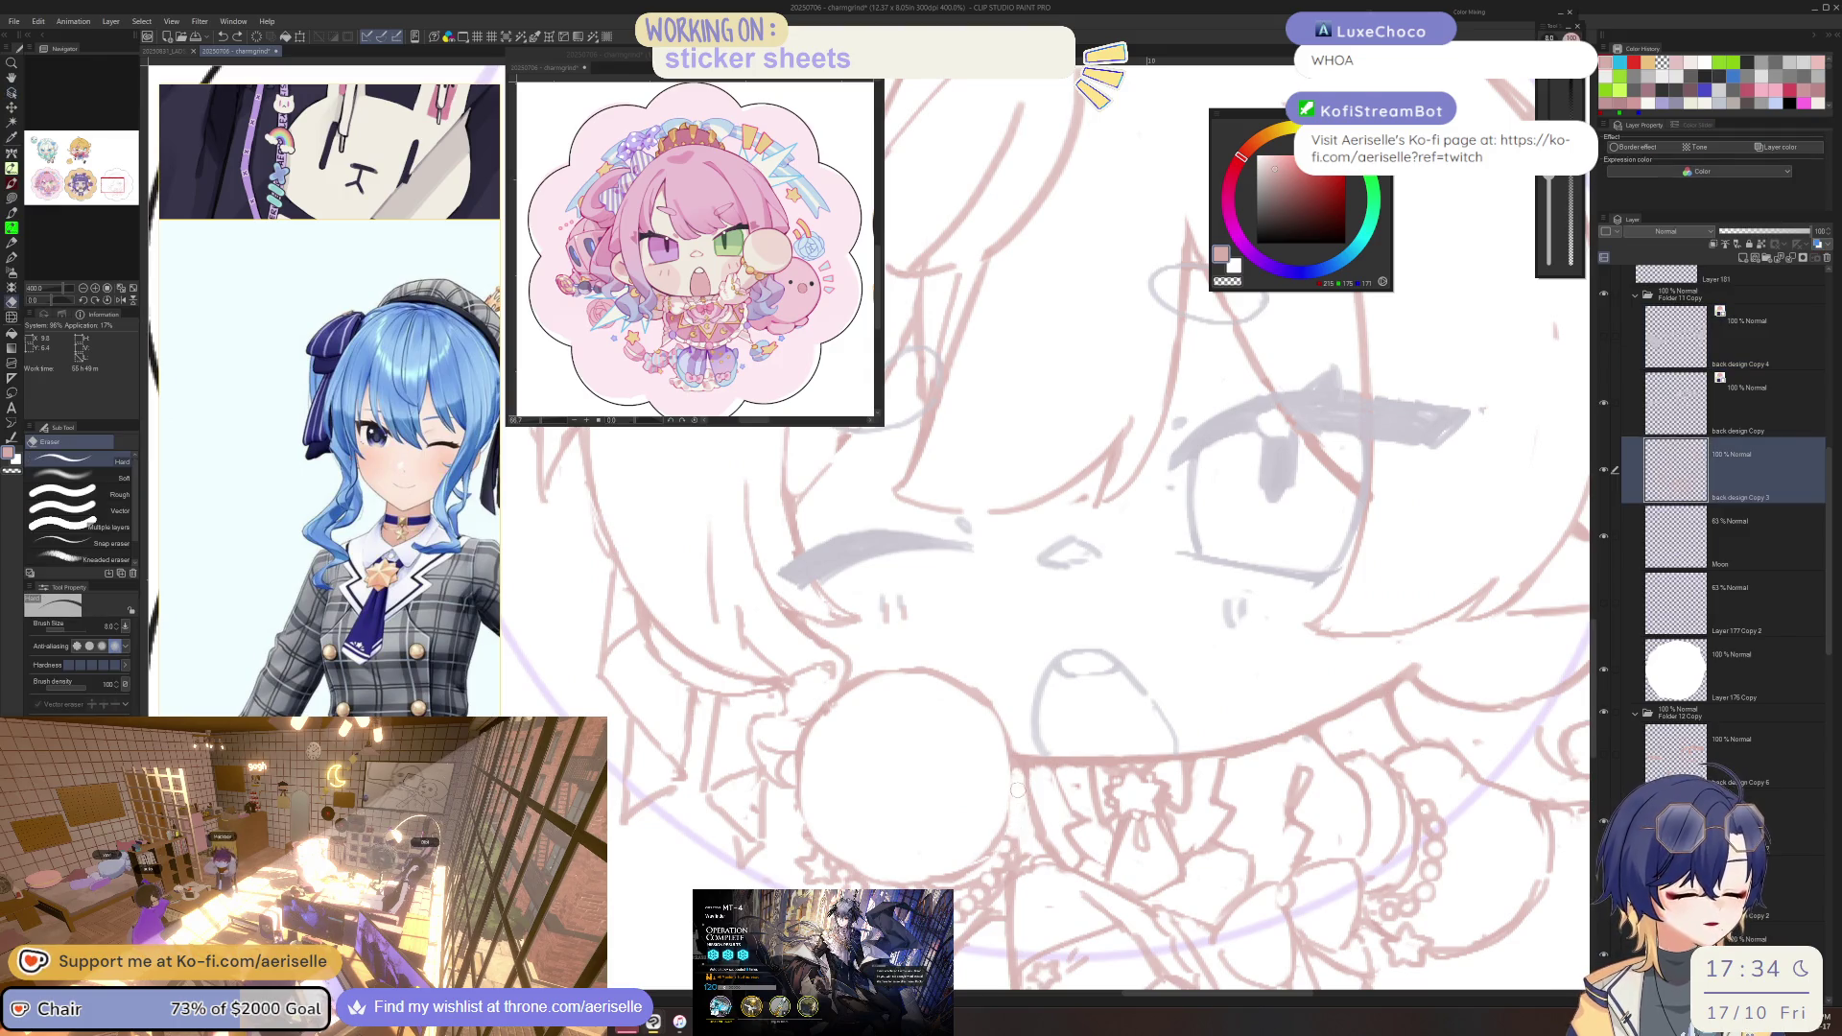
key(p)
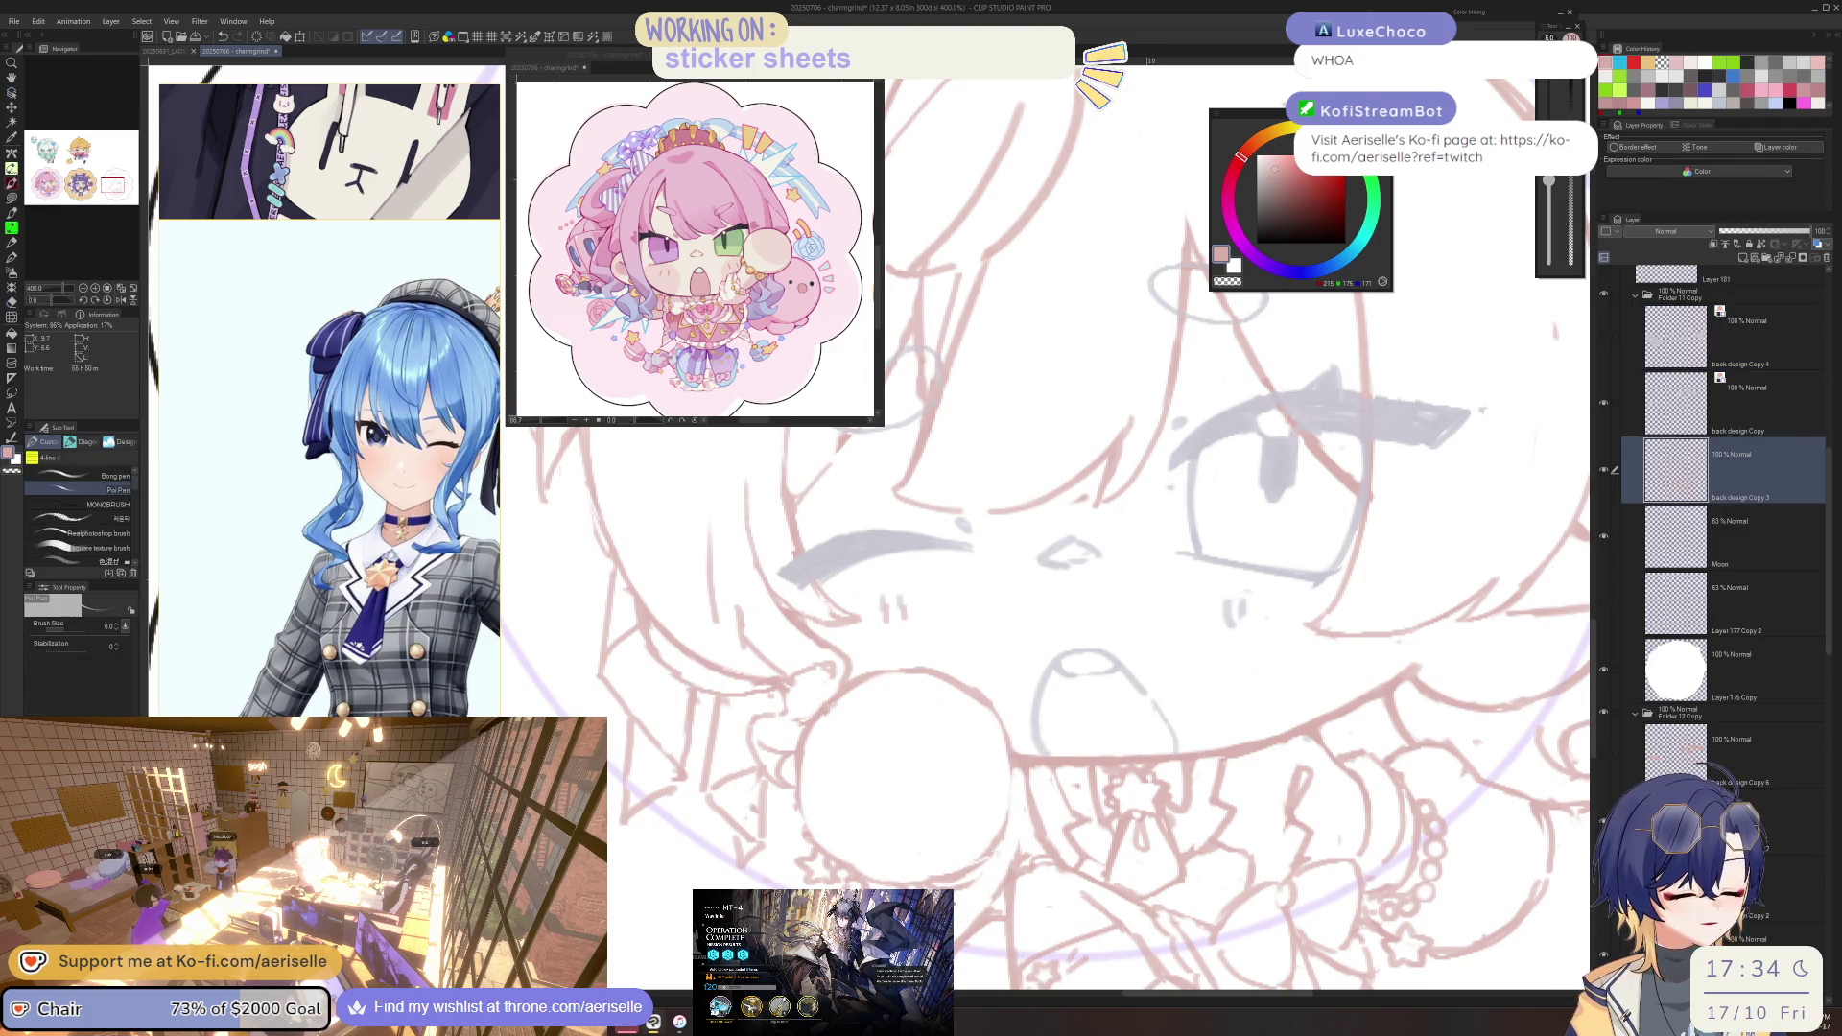
key(e)
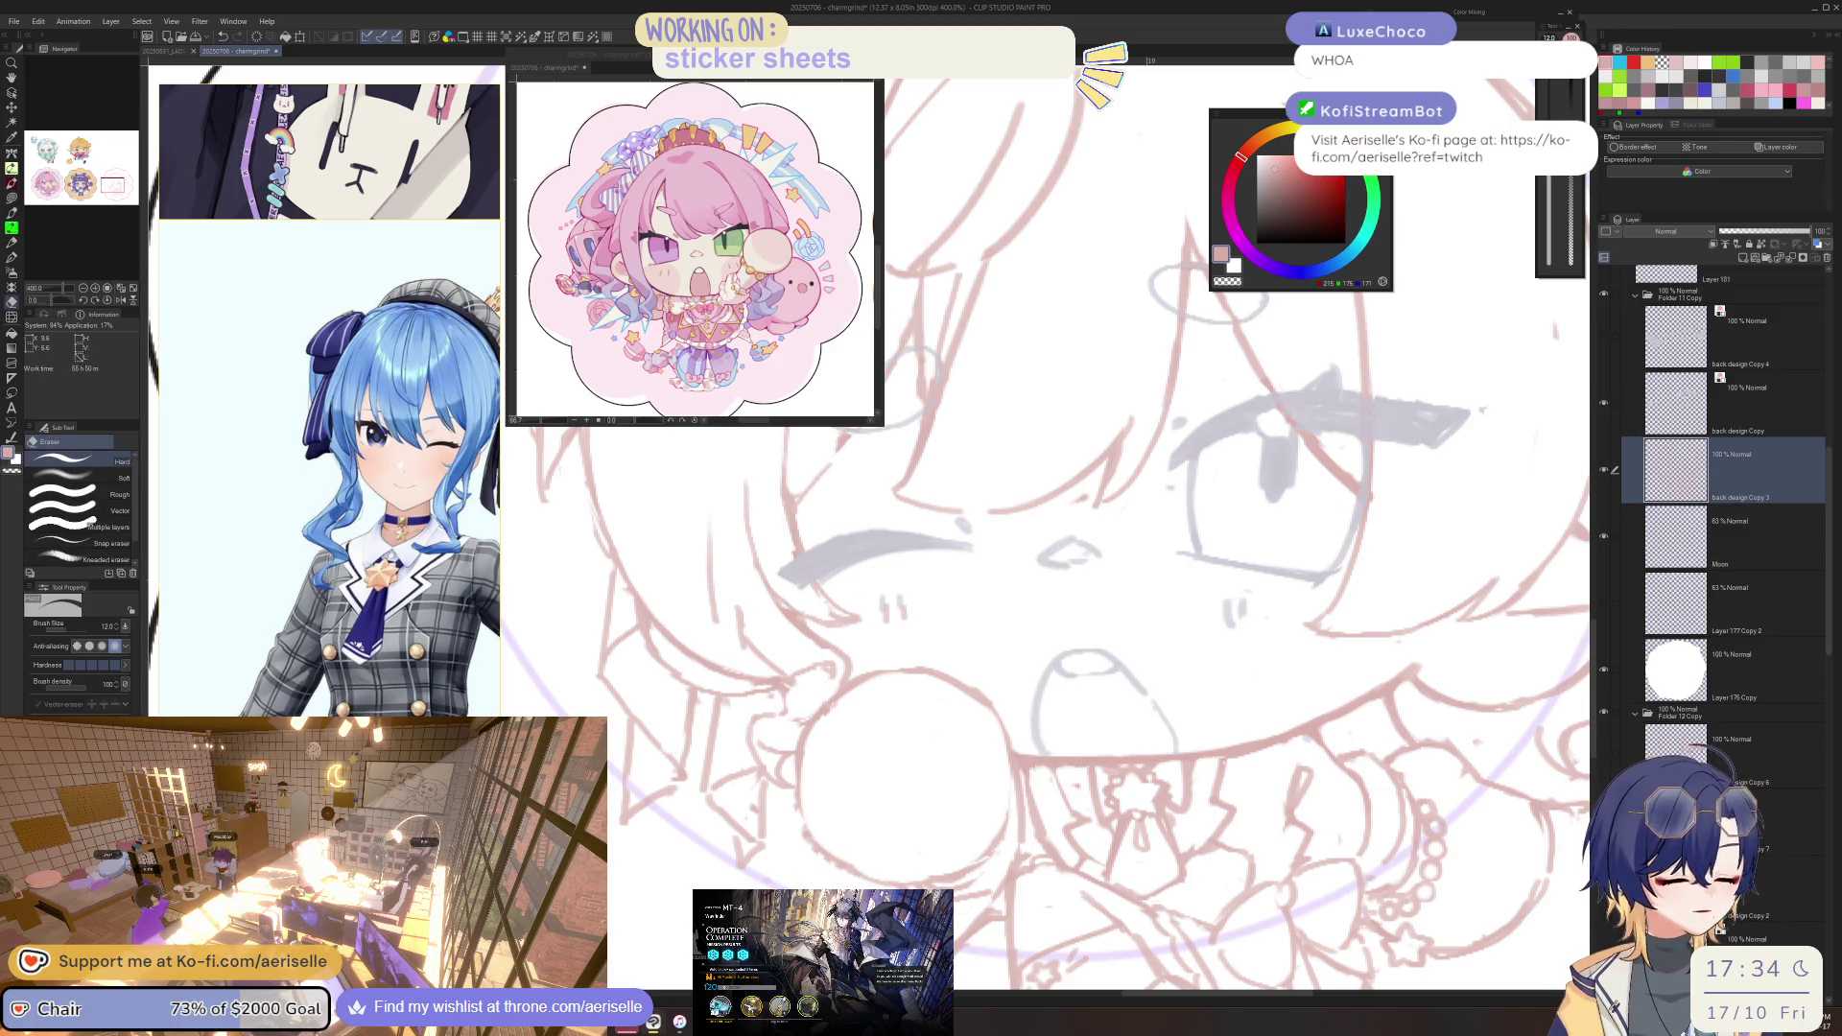
key(p)
key(e)
key(p)
key(e)
key(p)
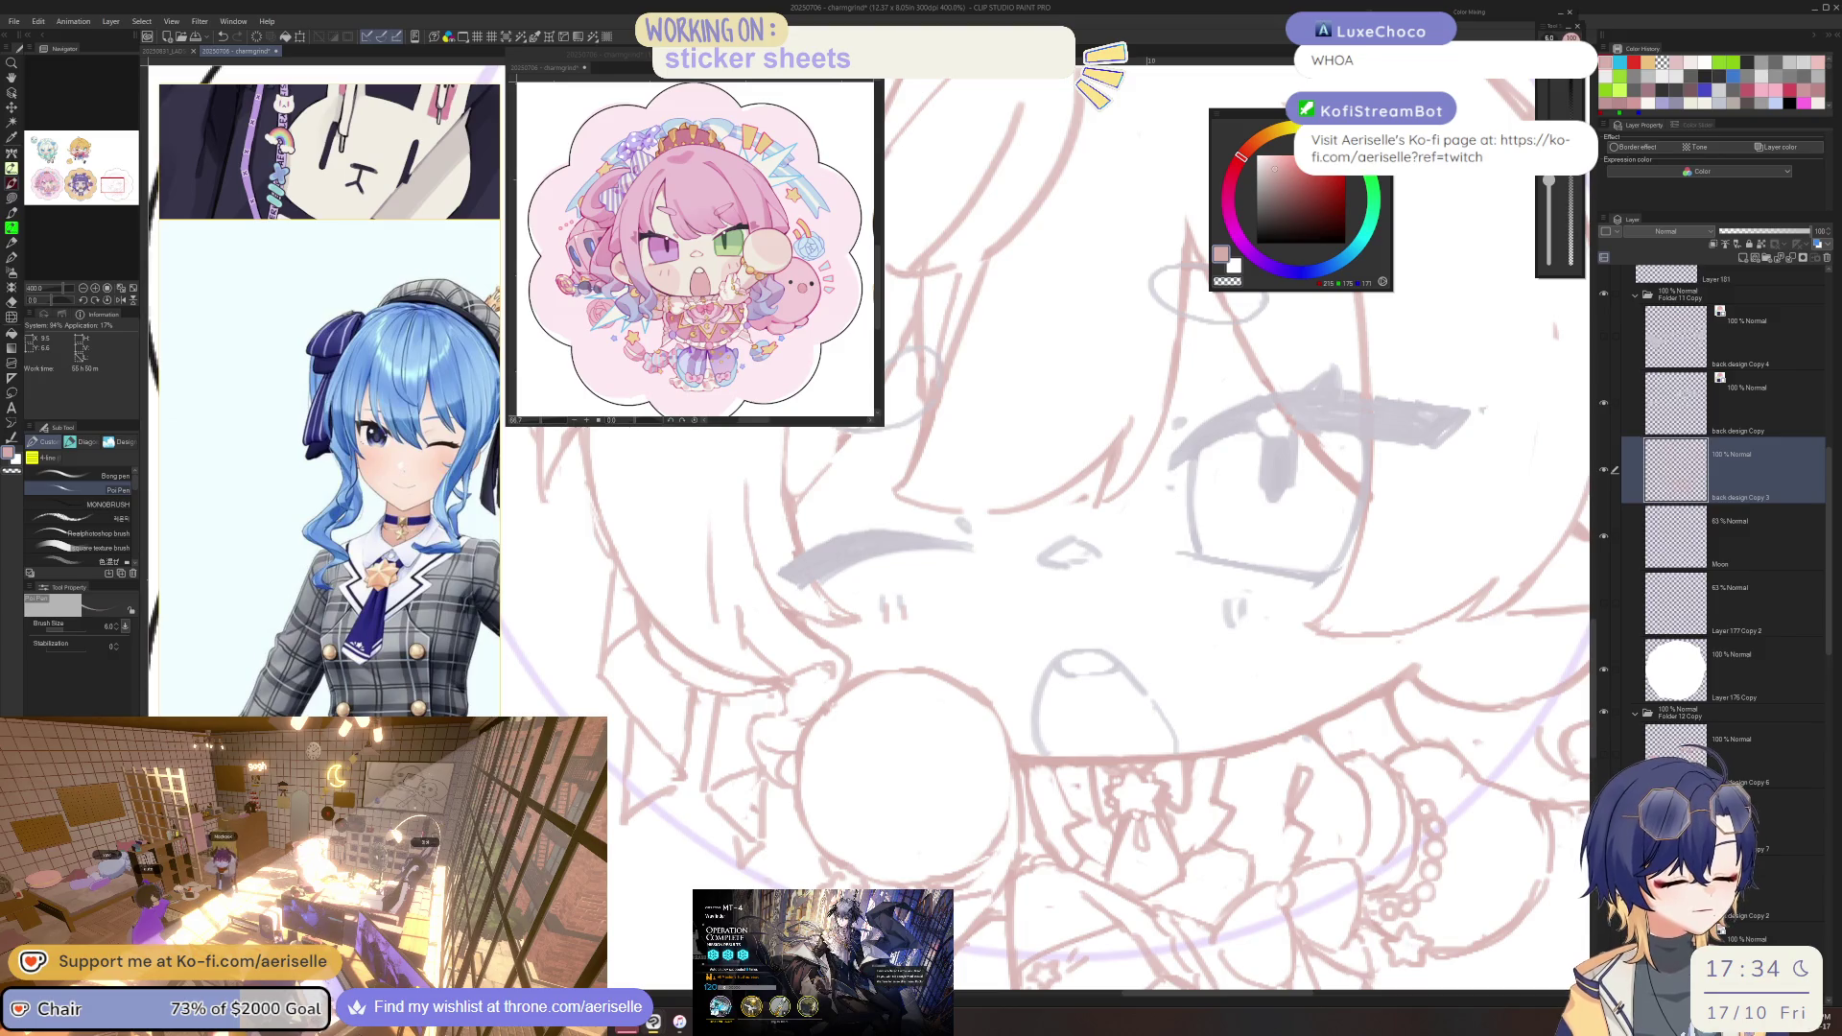
key(ctrl+alt+0)
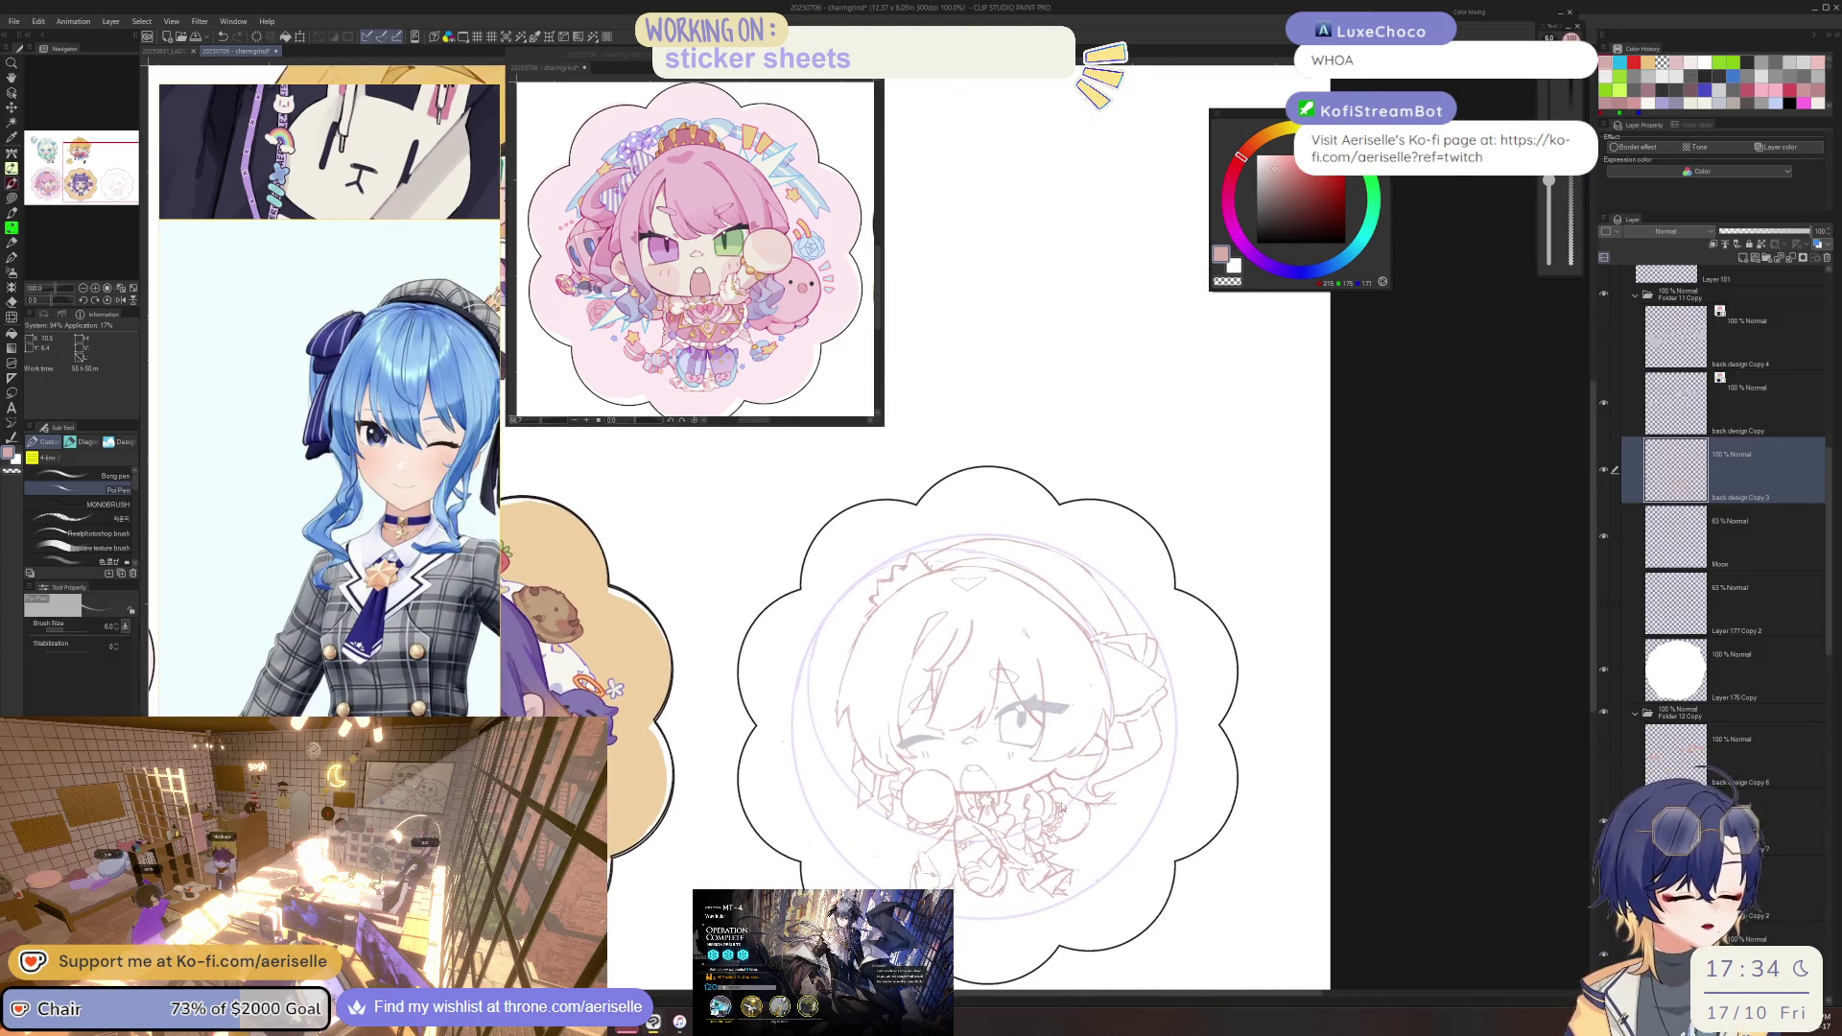
scroll(1061, 804, up, 5)
key(e)
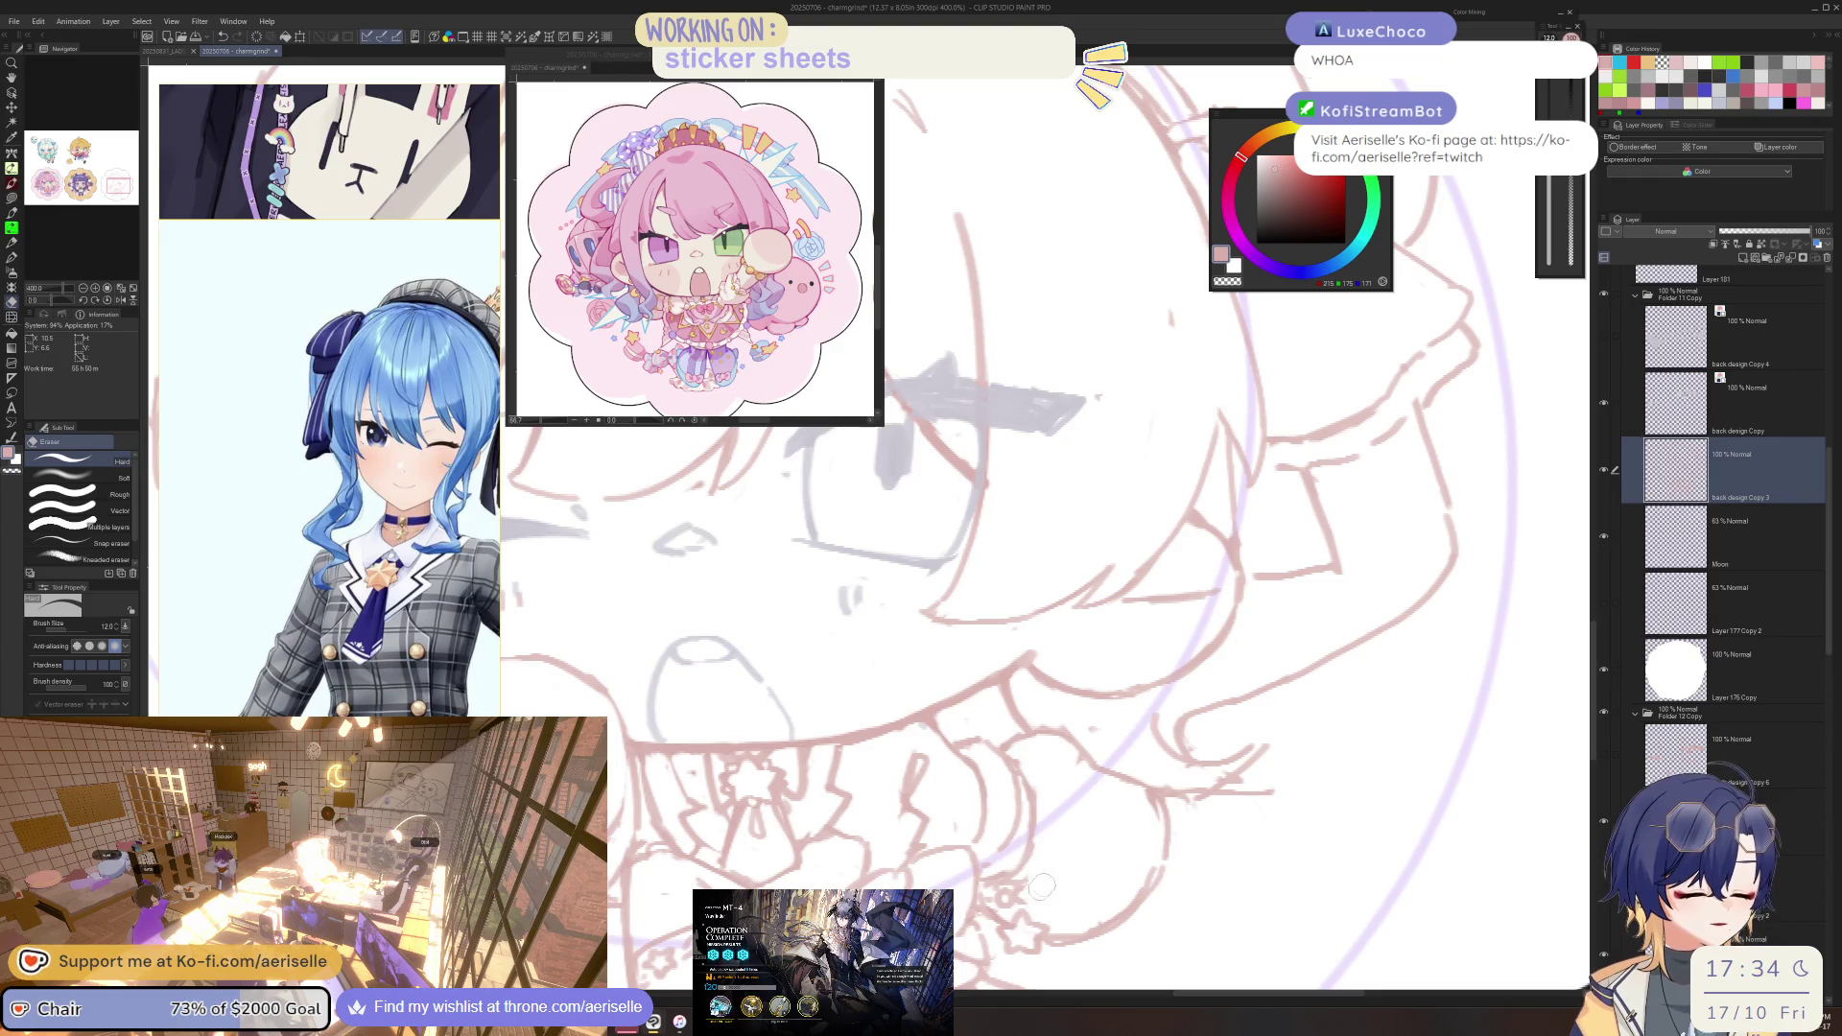
key(p)
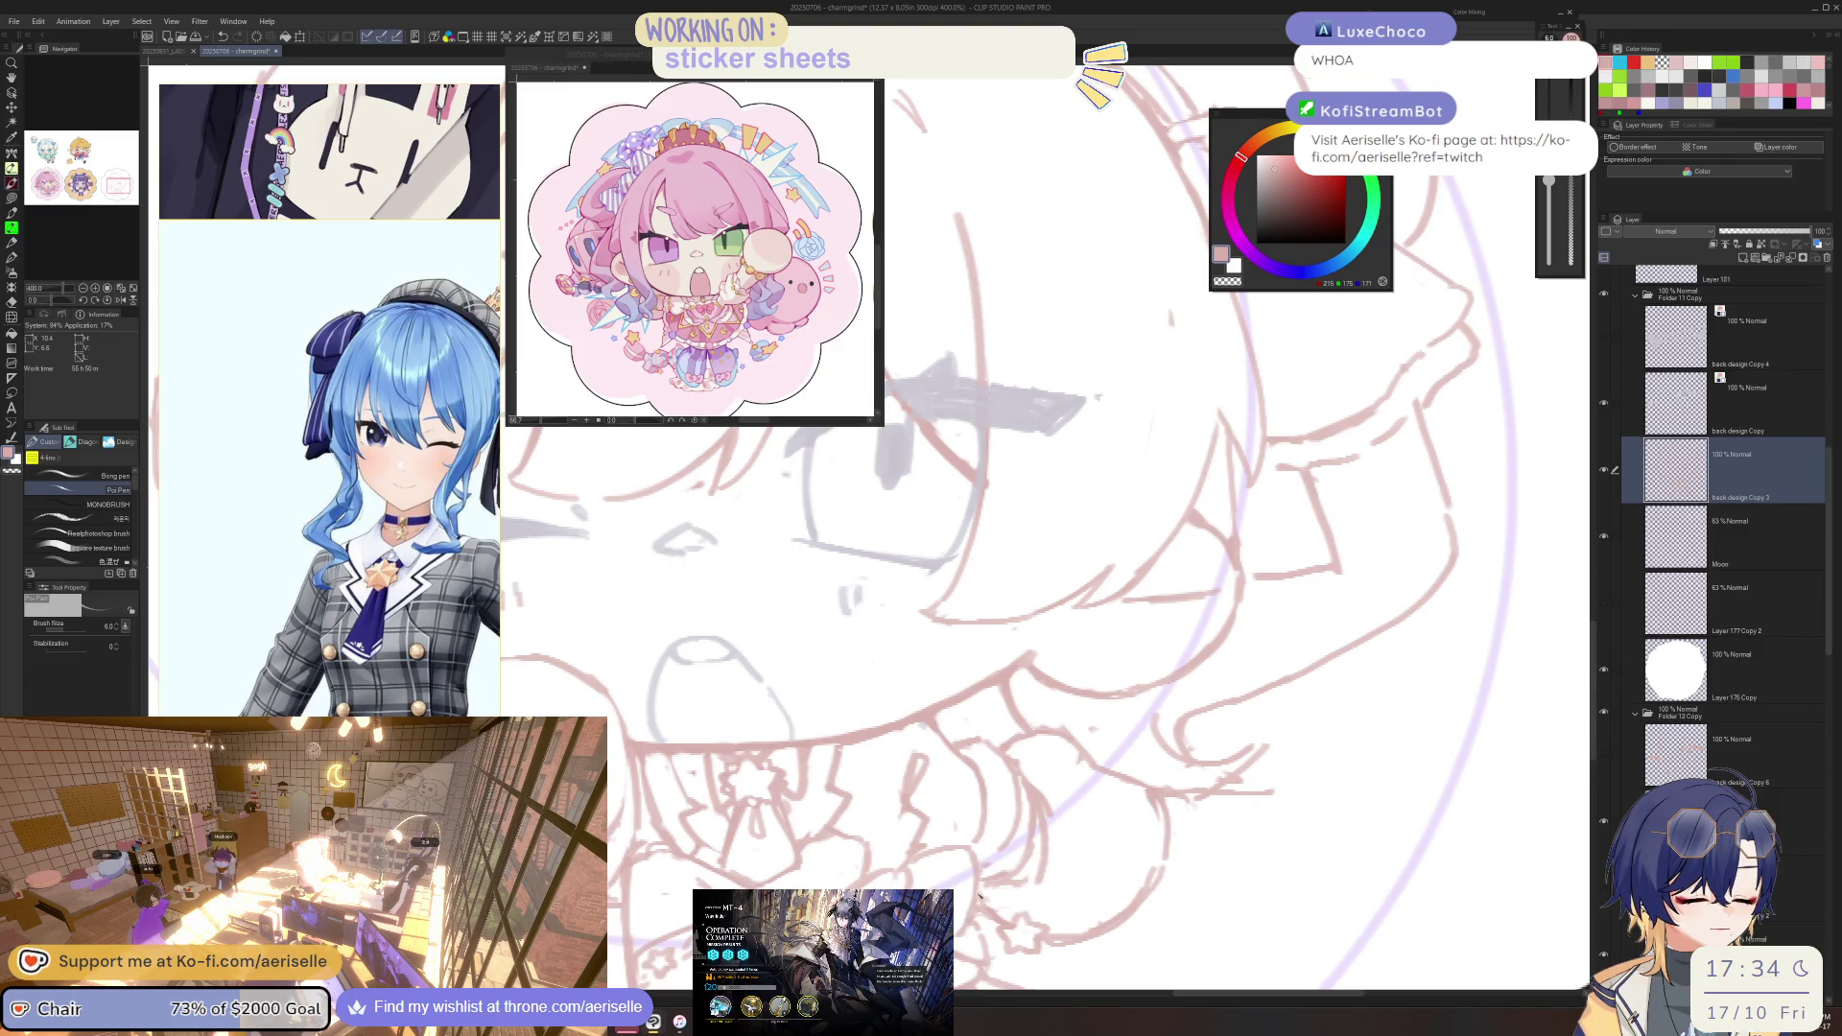
key(e)
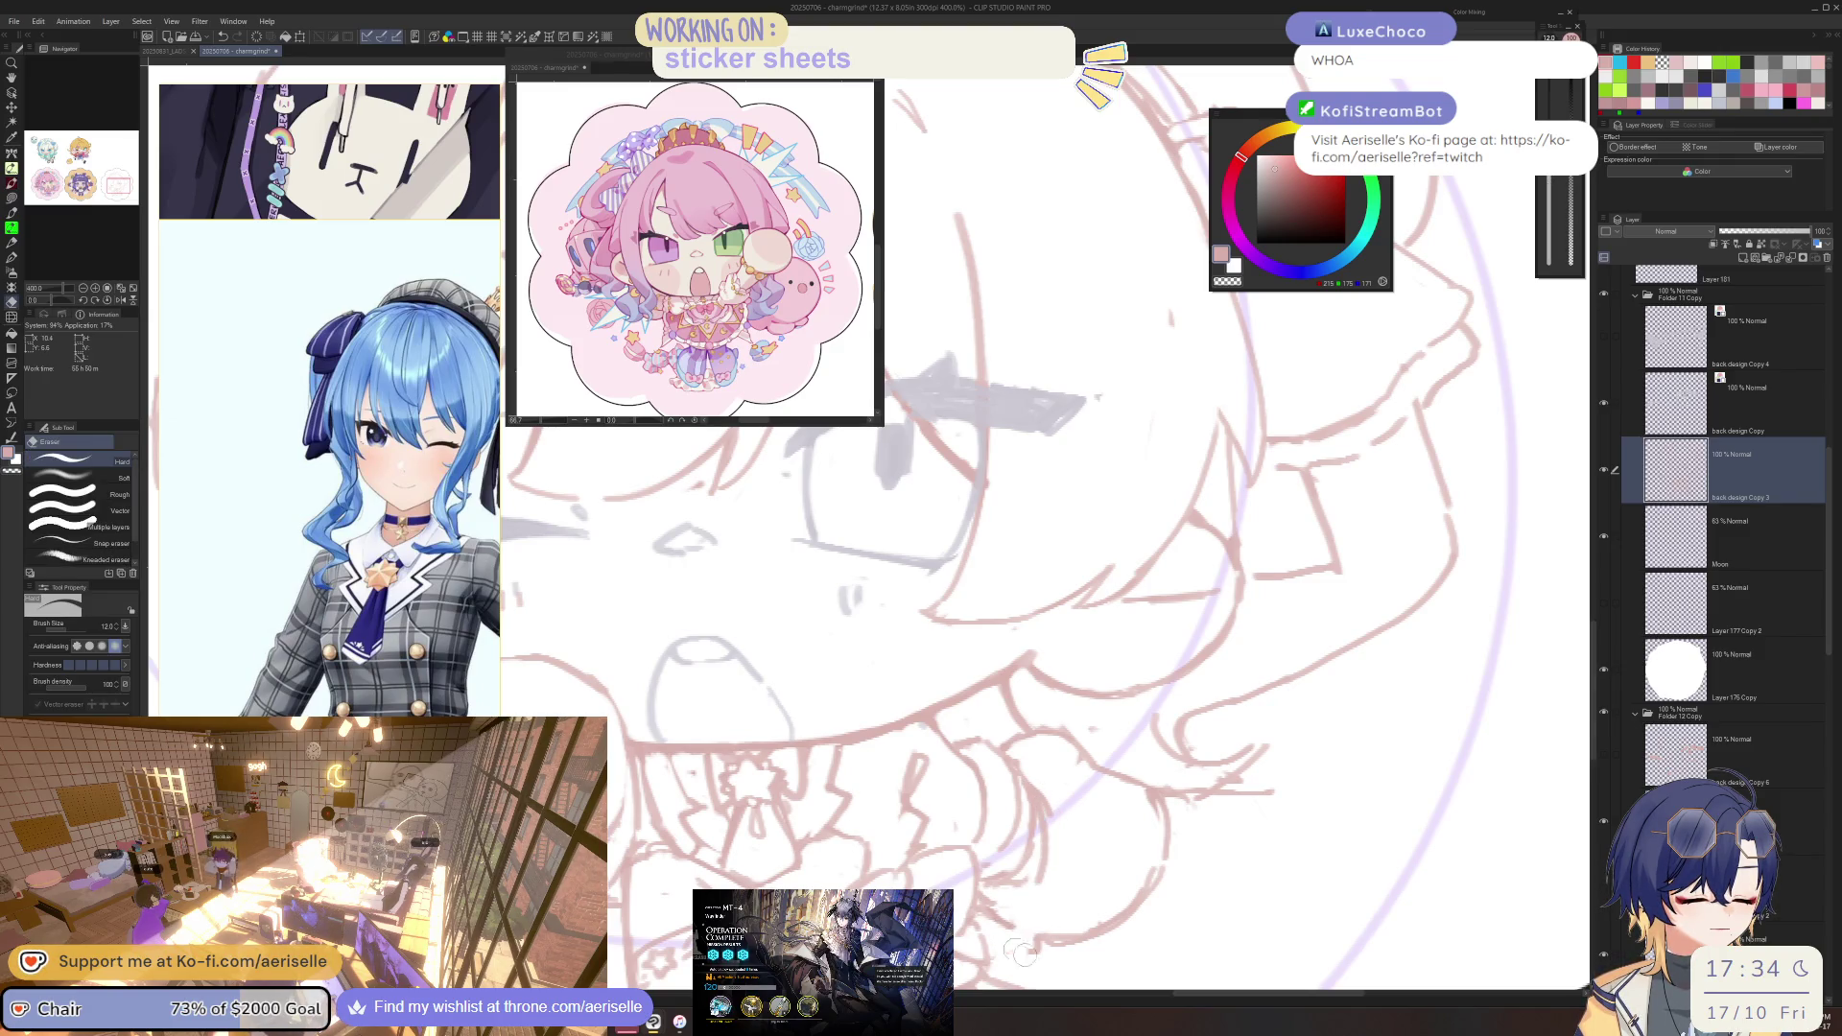
key(p)
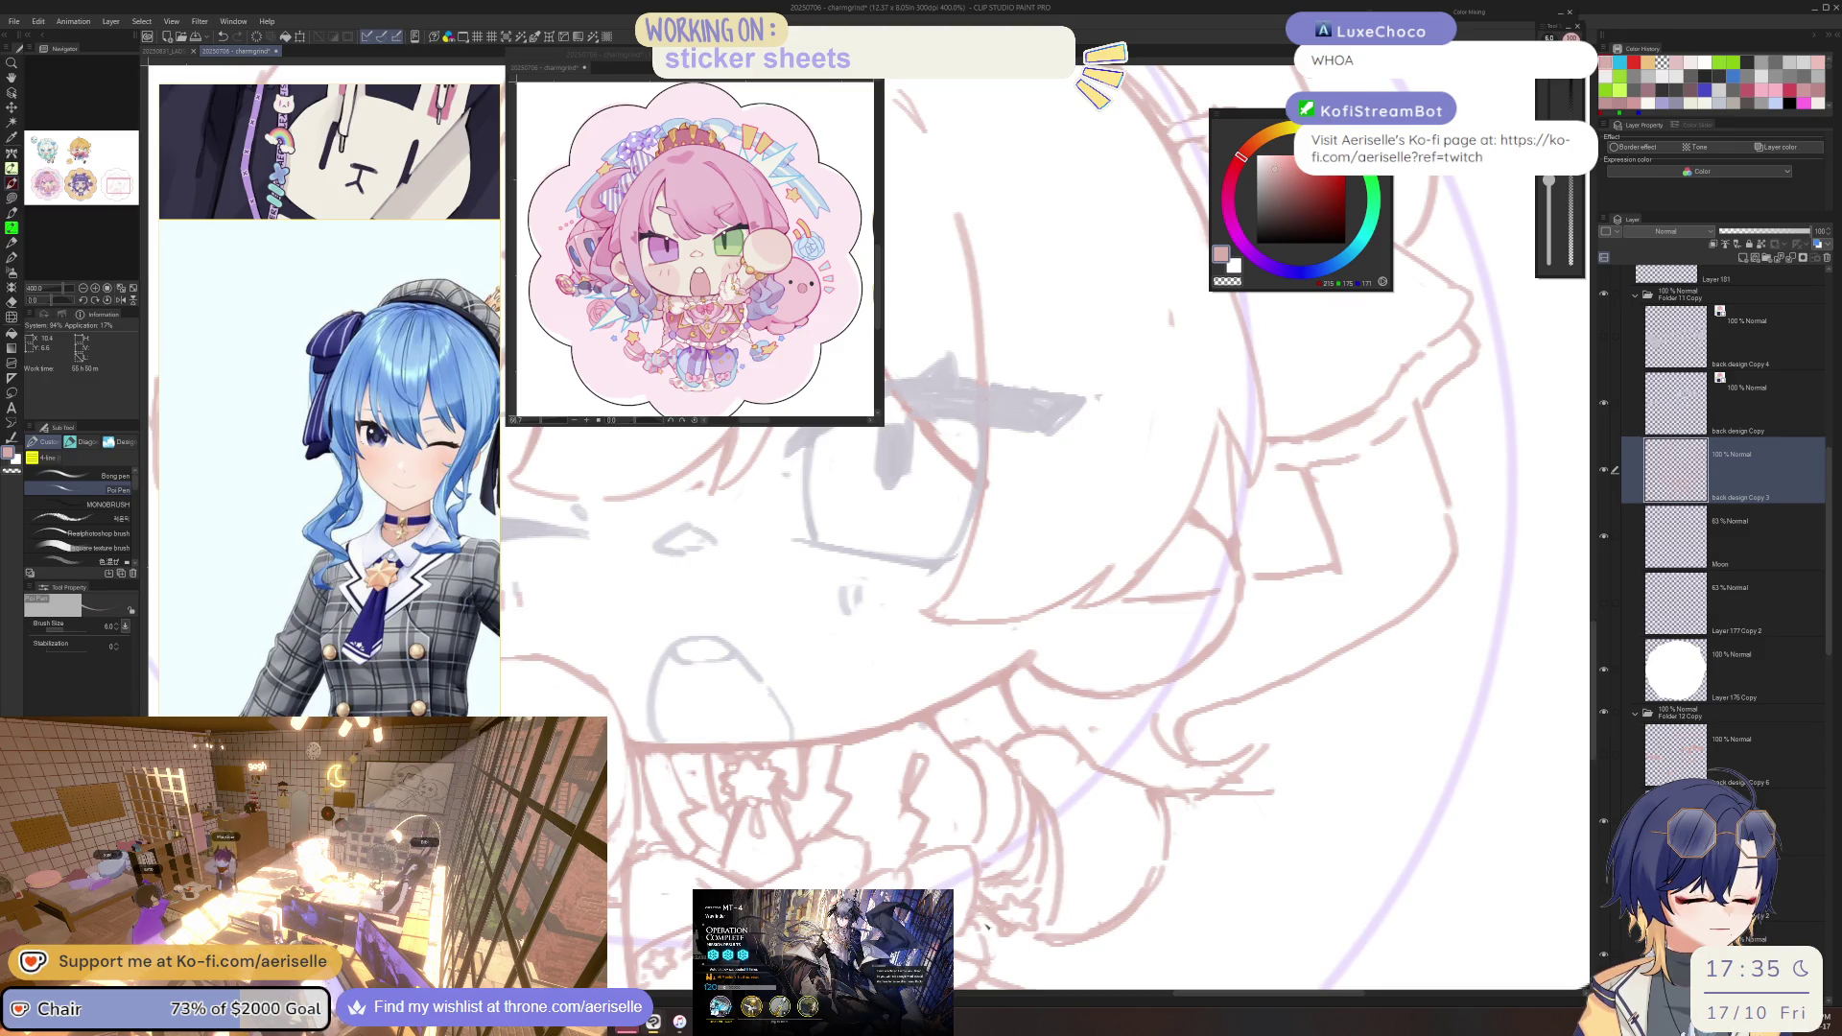
key(ctrl+alt+0)
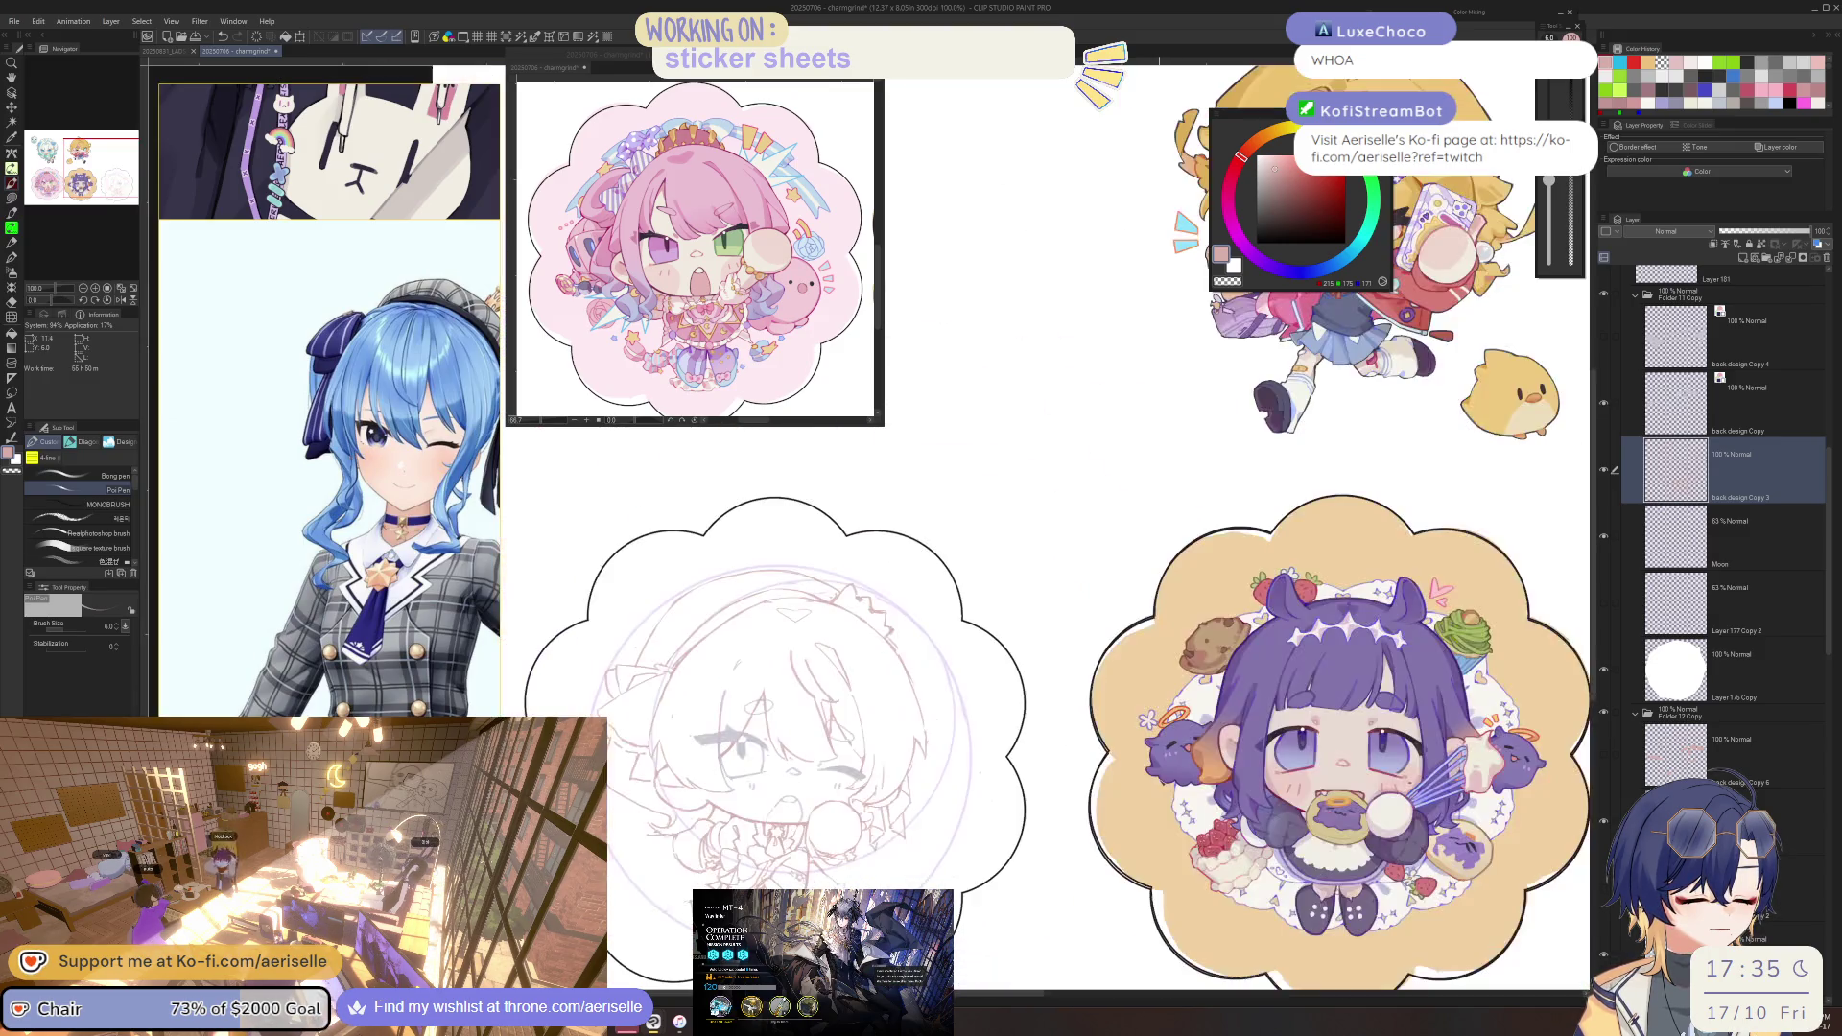
key(ctrl+plus)
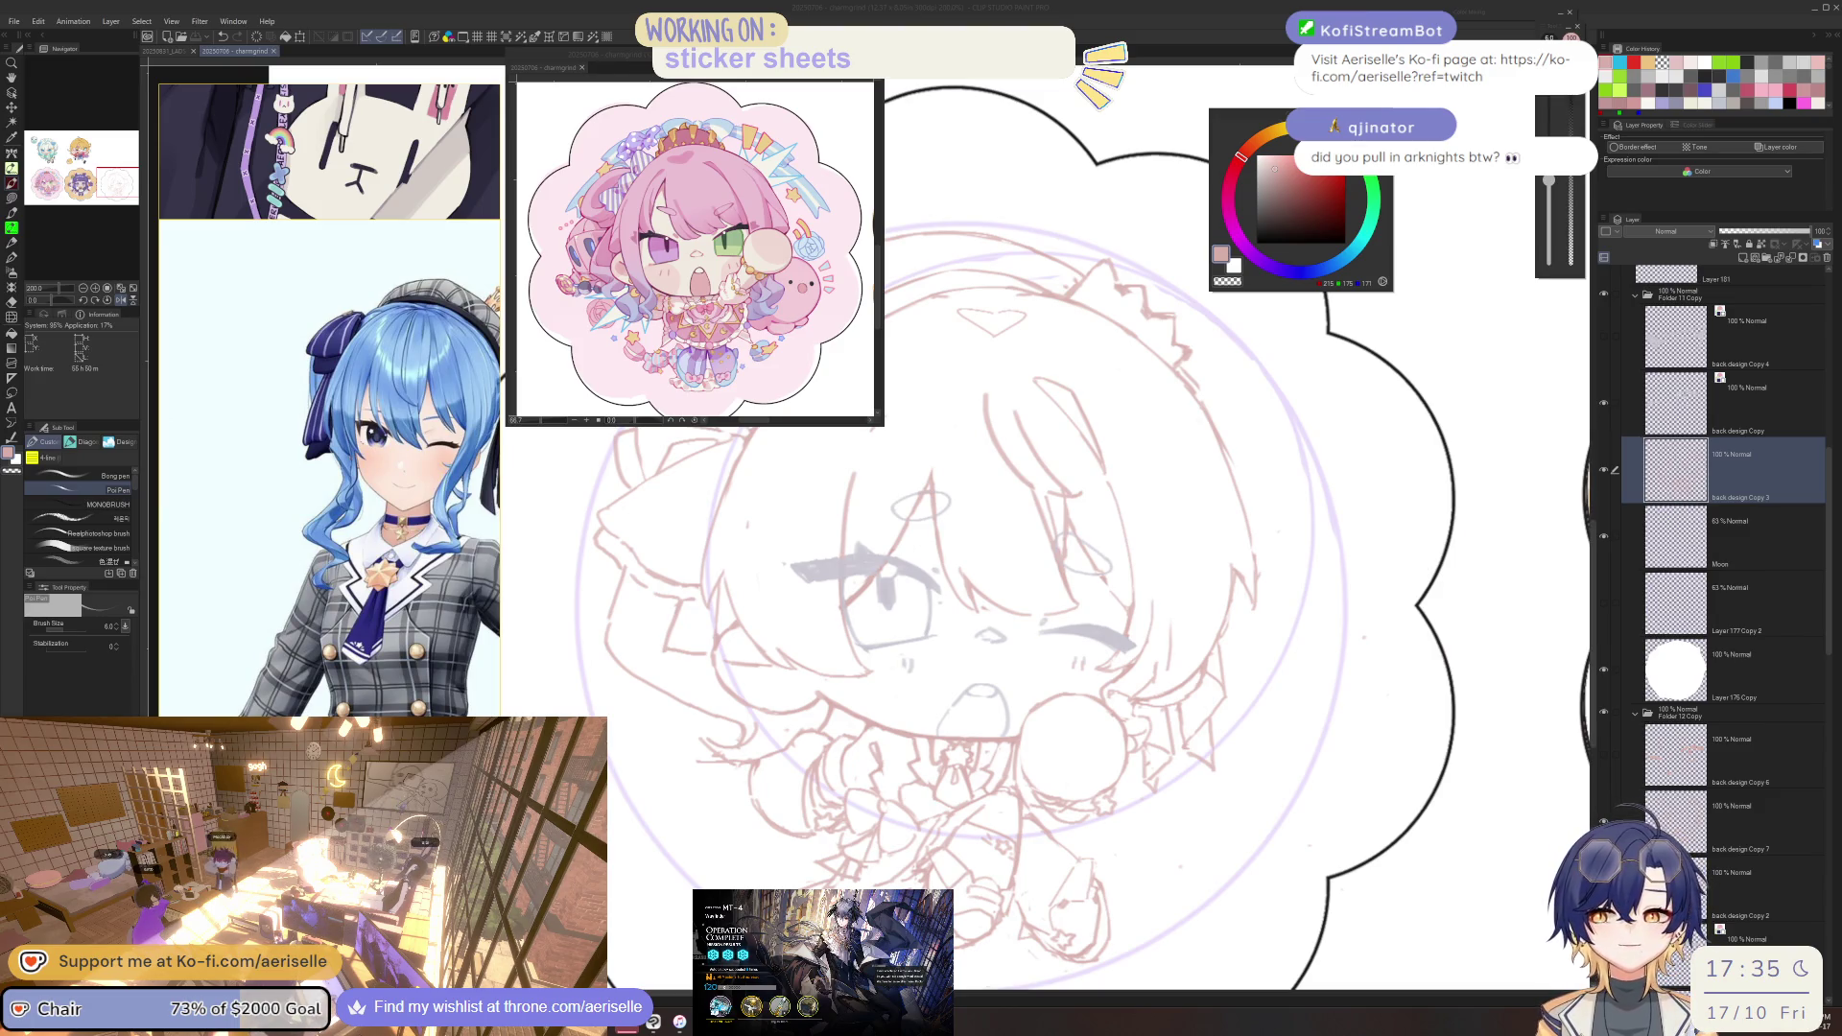
Dismiss the mission results and restart MT-4 with the auto-deploy repeat count lowered to 3.
click(713, 441)
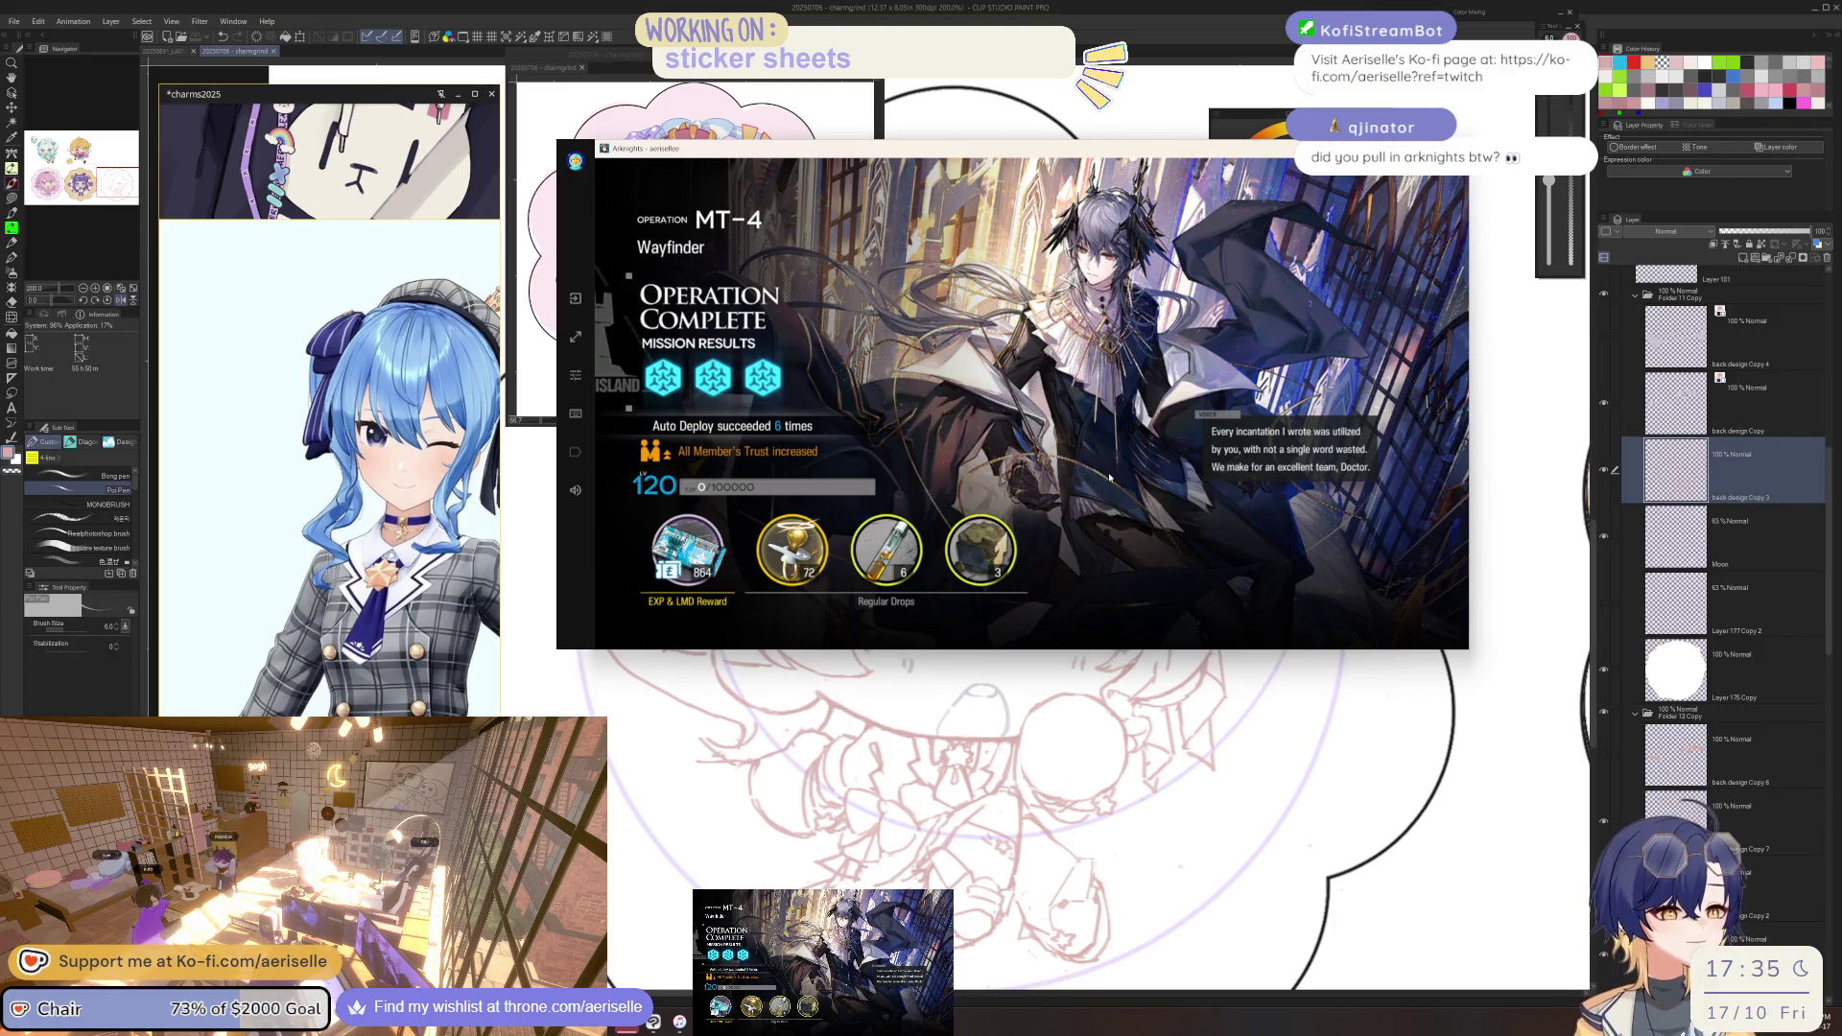
click(1109, 477)
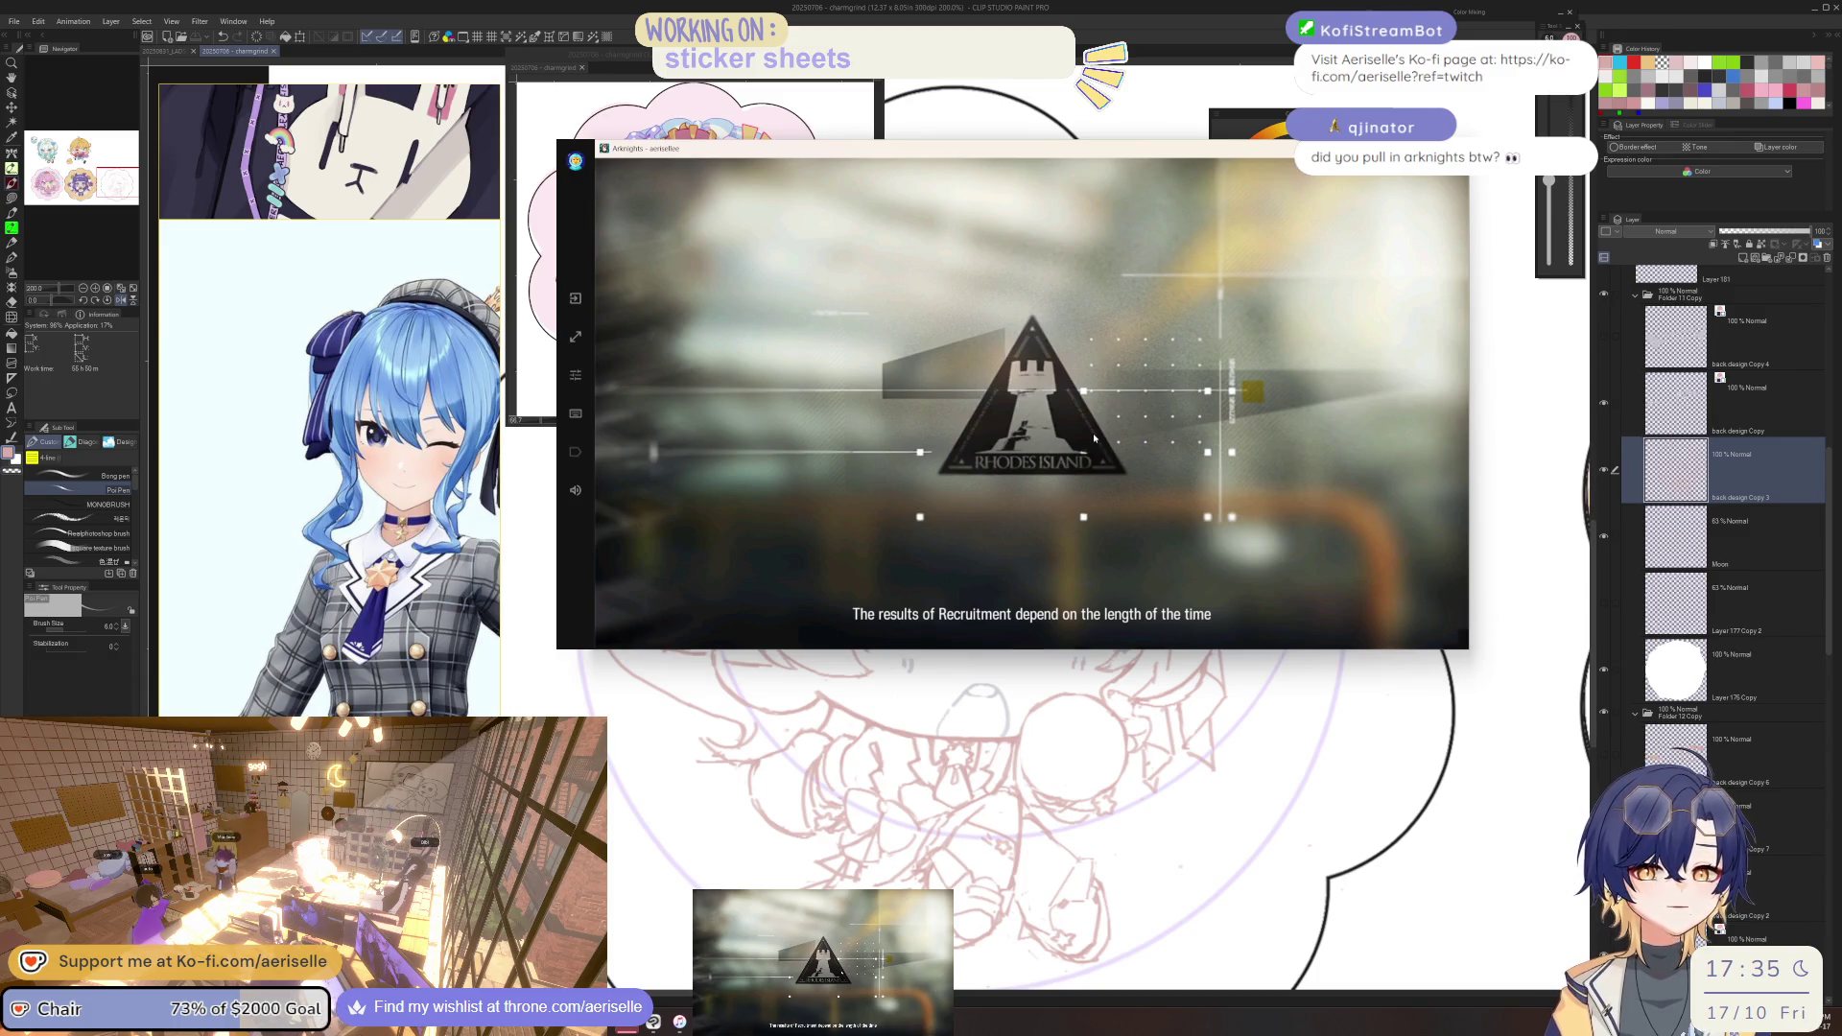
click(1247, 563)
click(1276, 441)
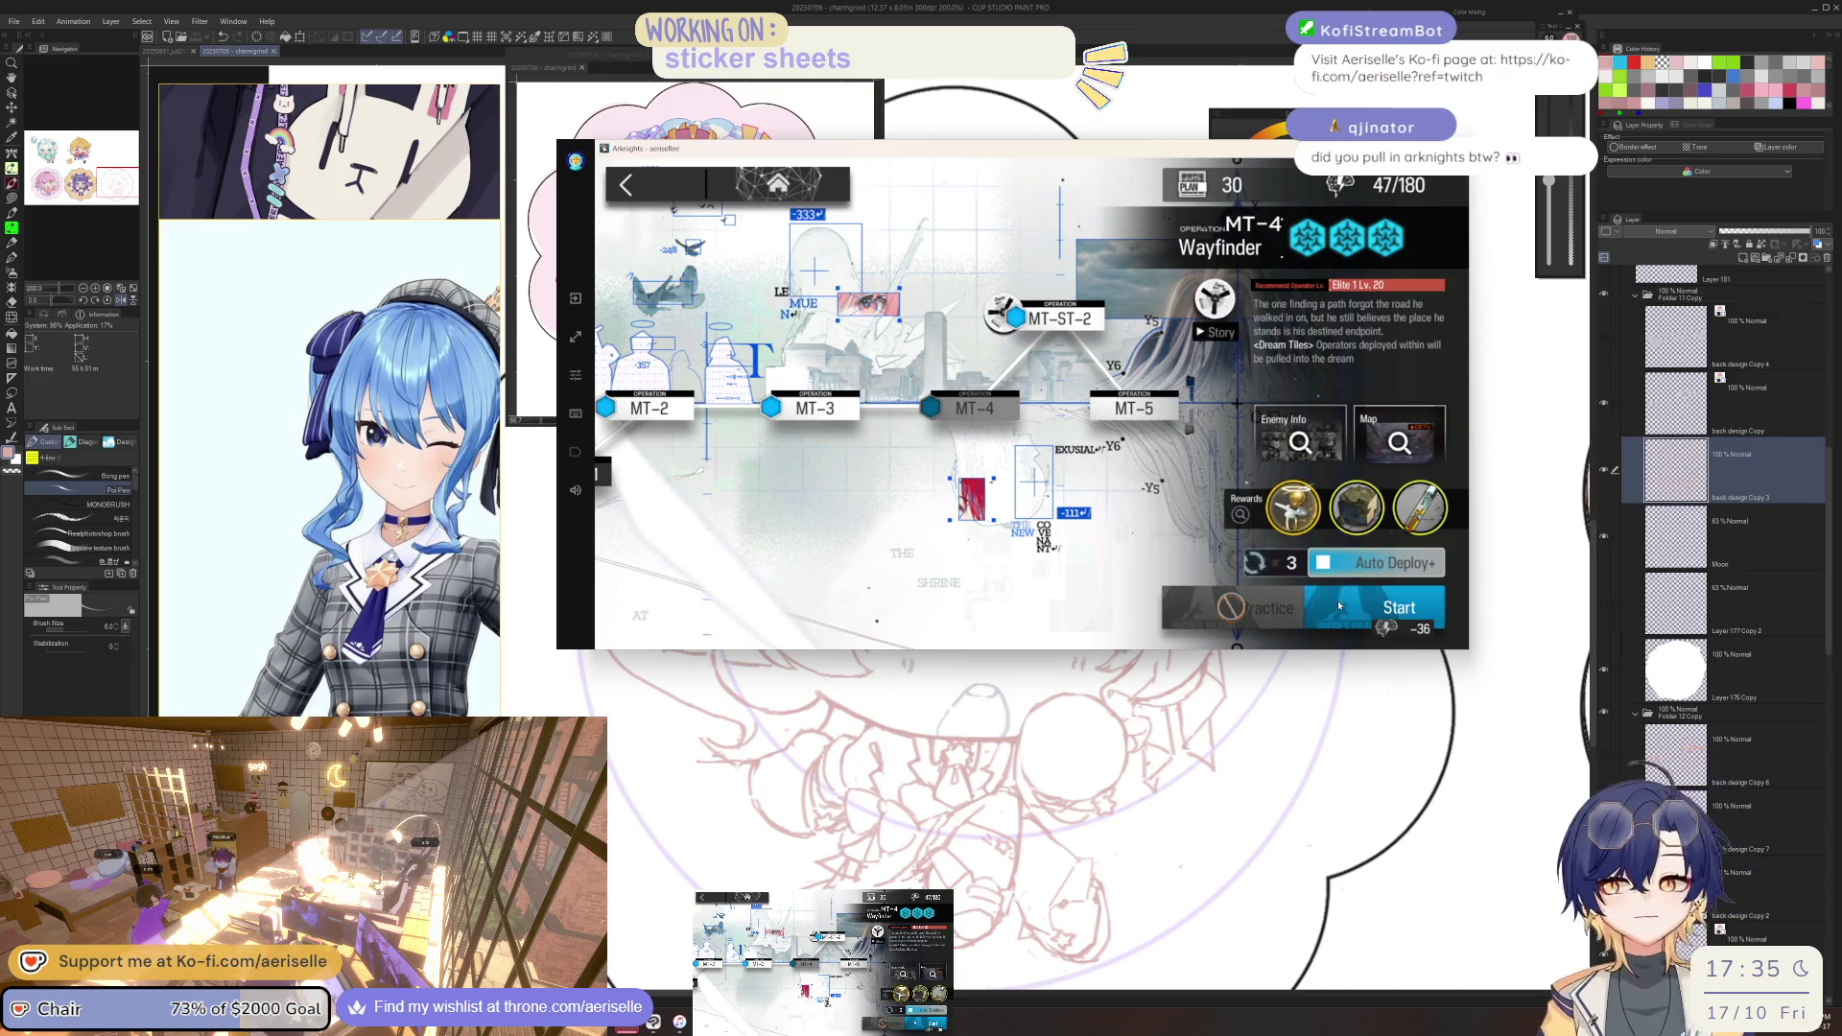
click(1340, 606)
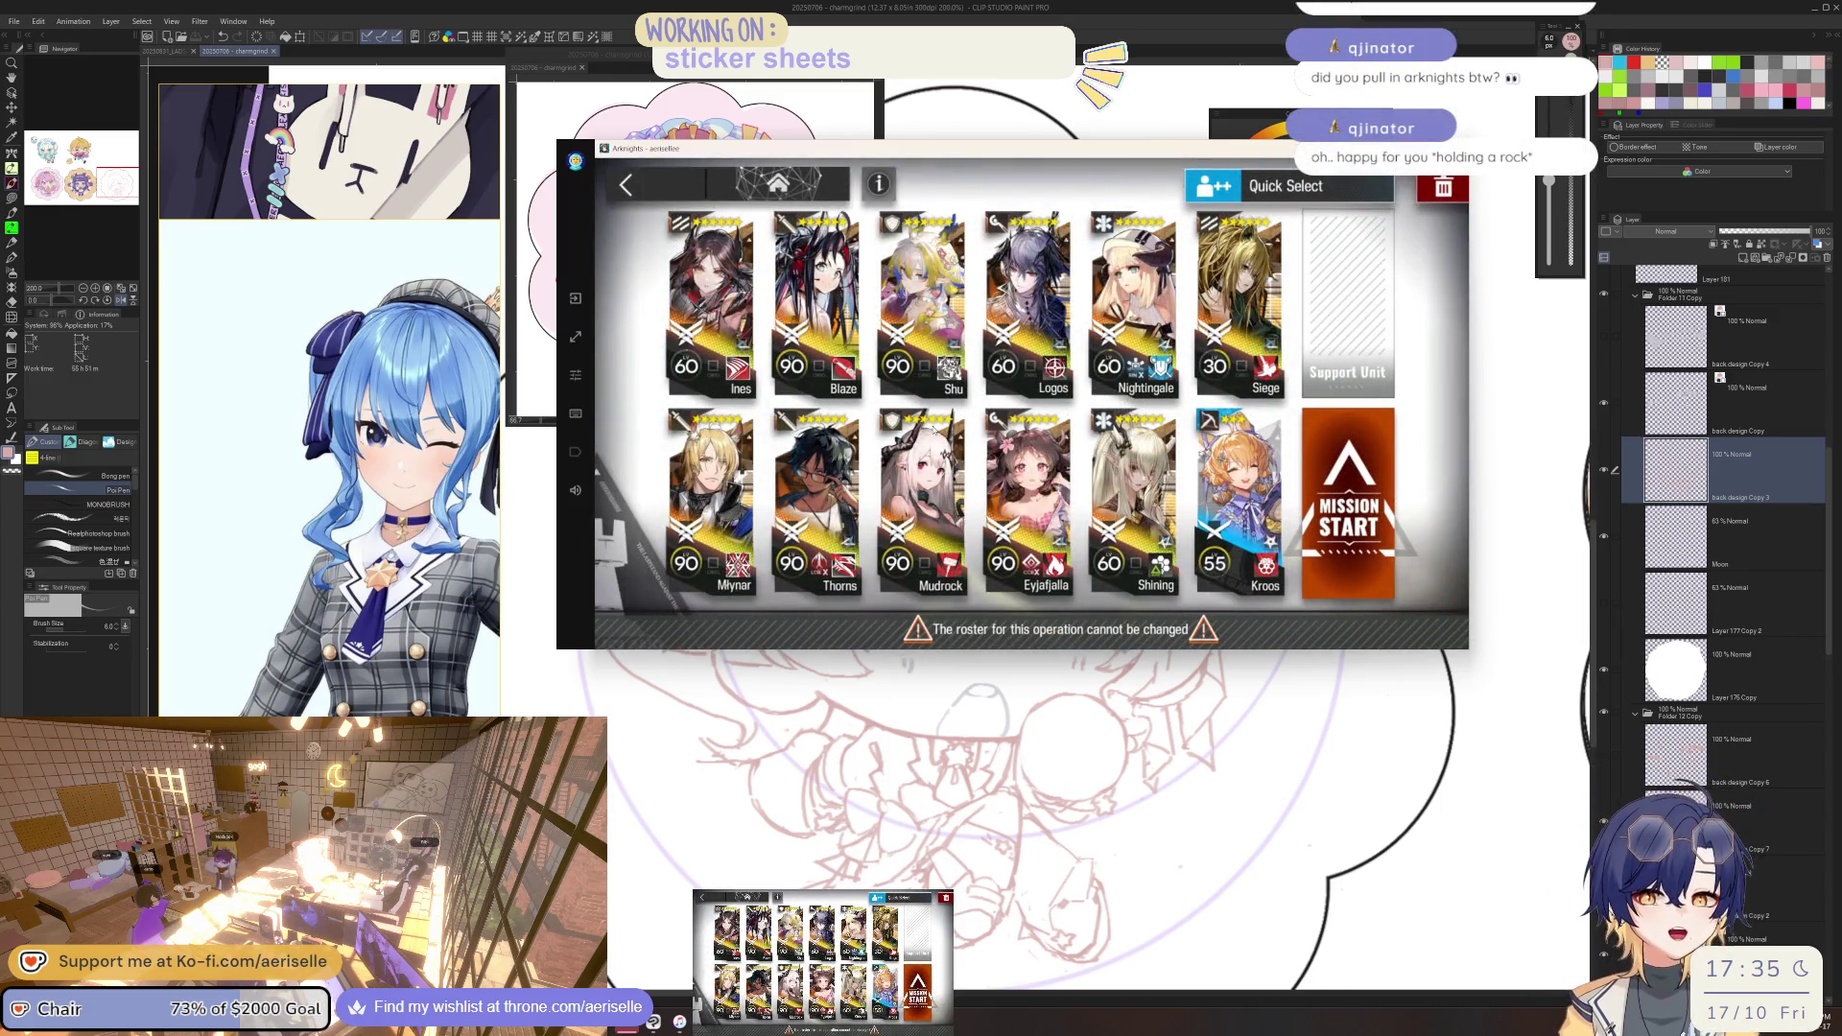
Check The Masses' Travels event task list, then back out to the home screen.
click(665, 182)
click(664, 184)
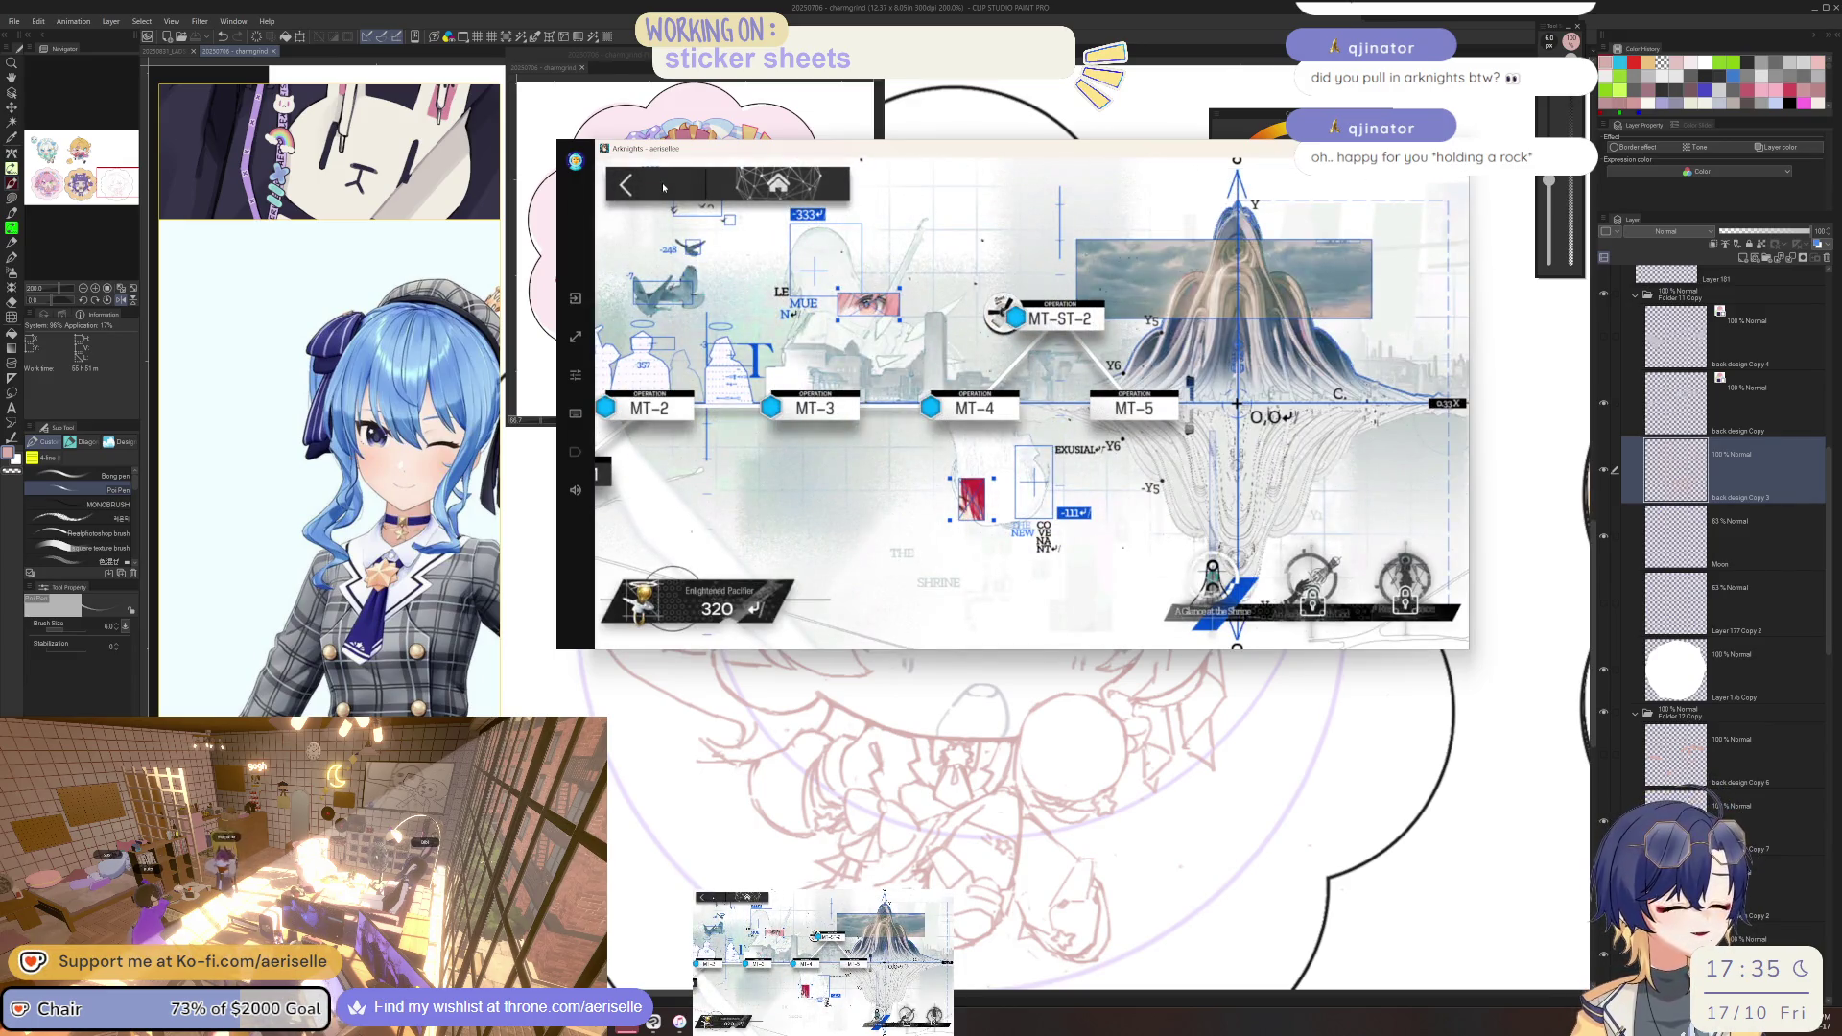
click(662, 187)
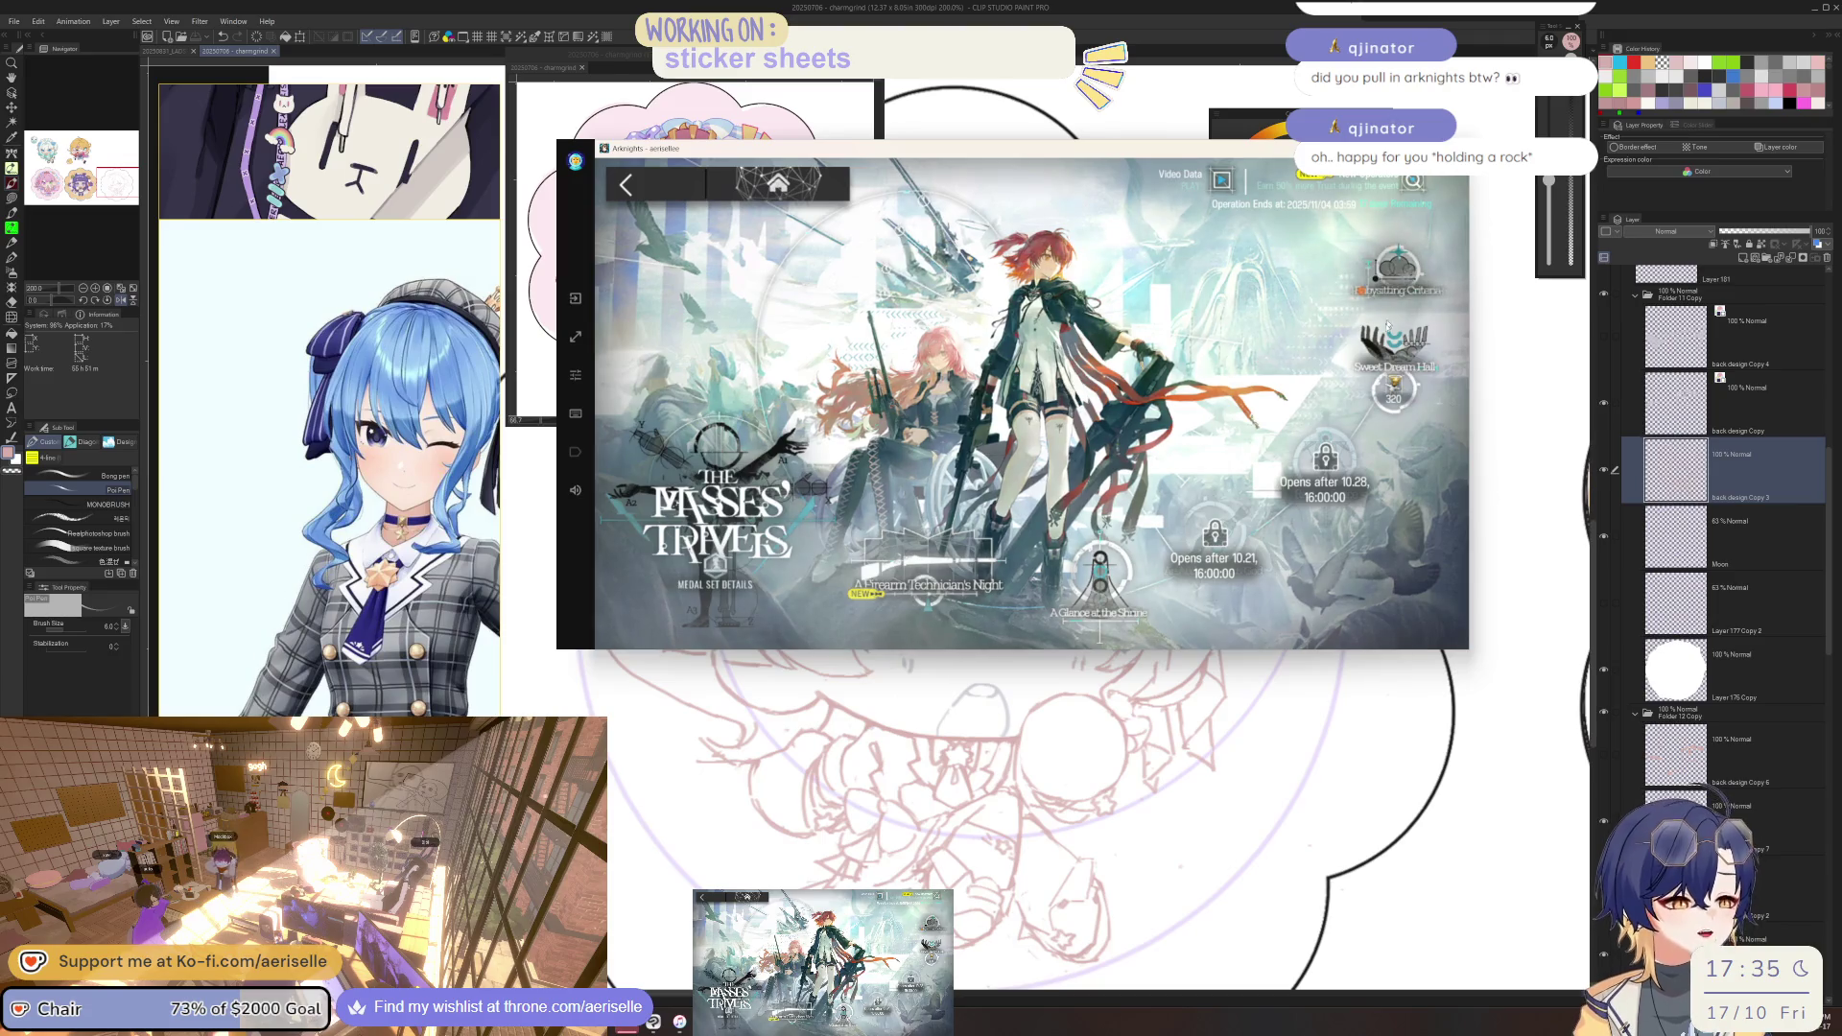
click(737, 189)
click(737, 189)
click(643, 177)
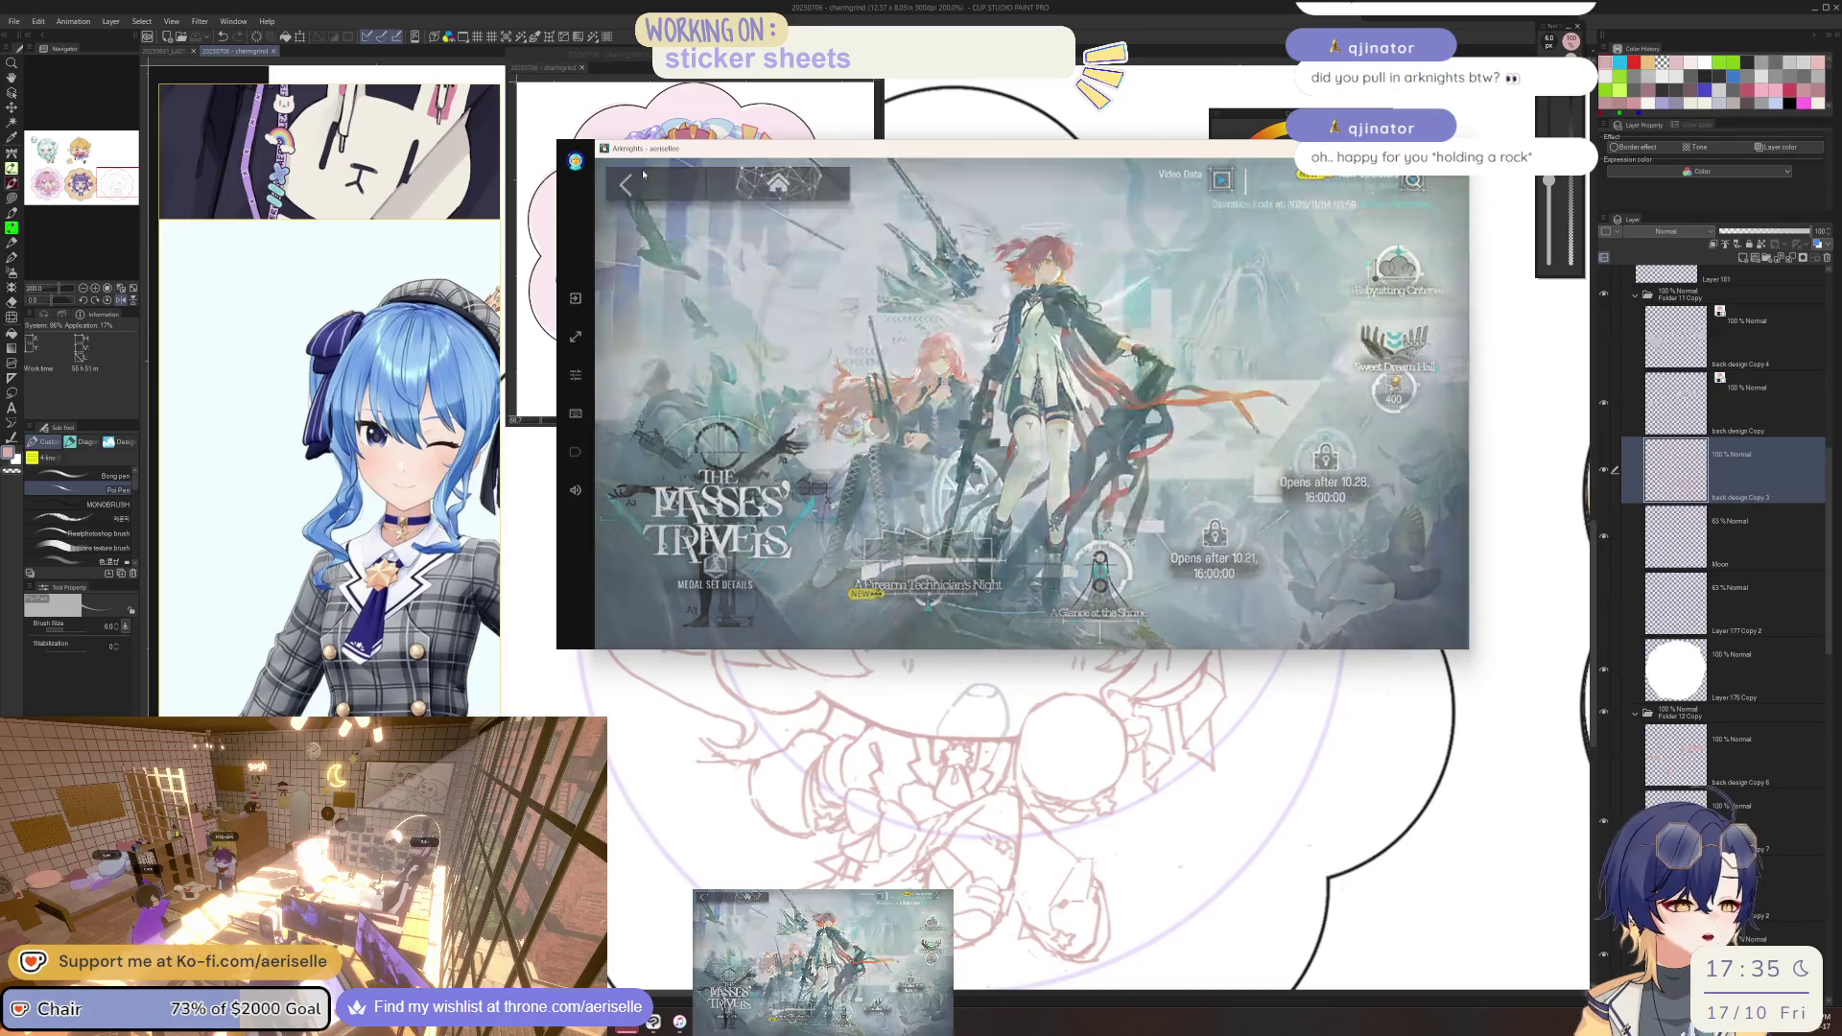
click(643, 178)
click(642, 178)
Claim all completed daily mission rewards with Collect All.
click(1165, 570)
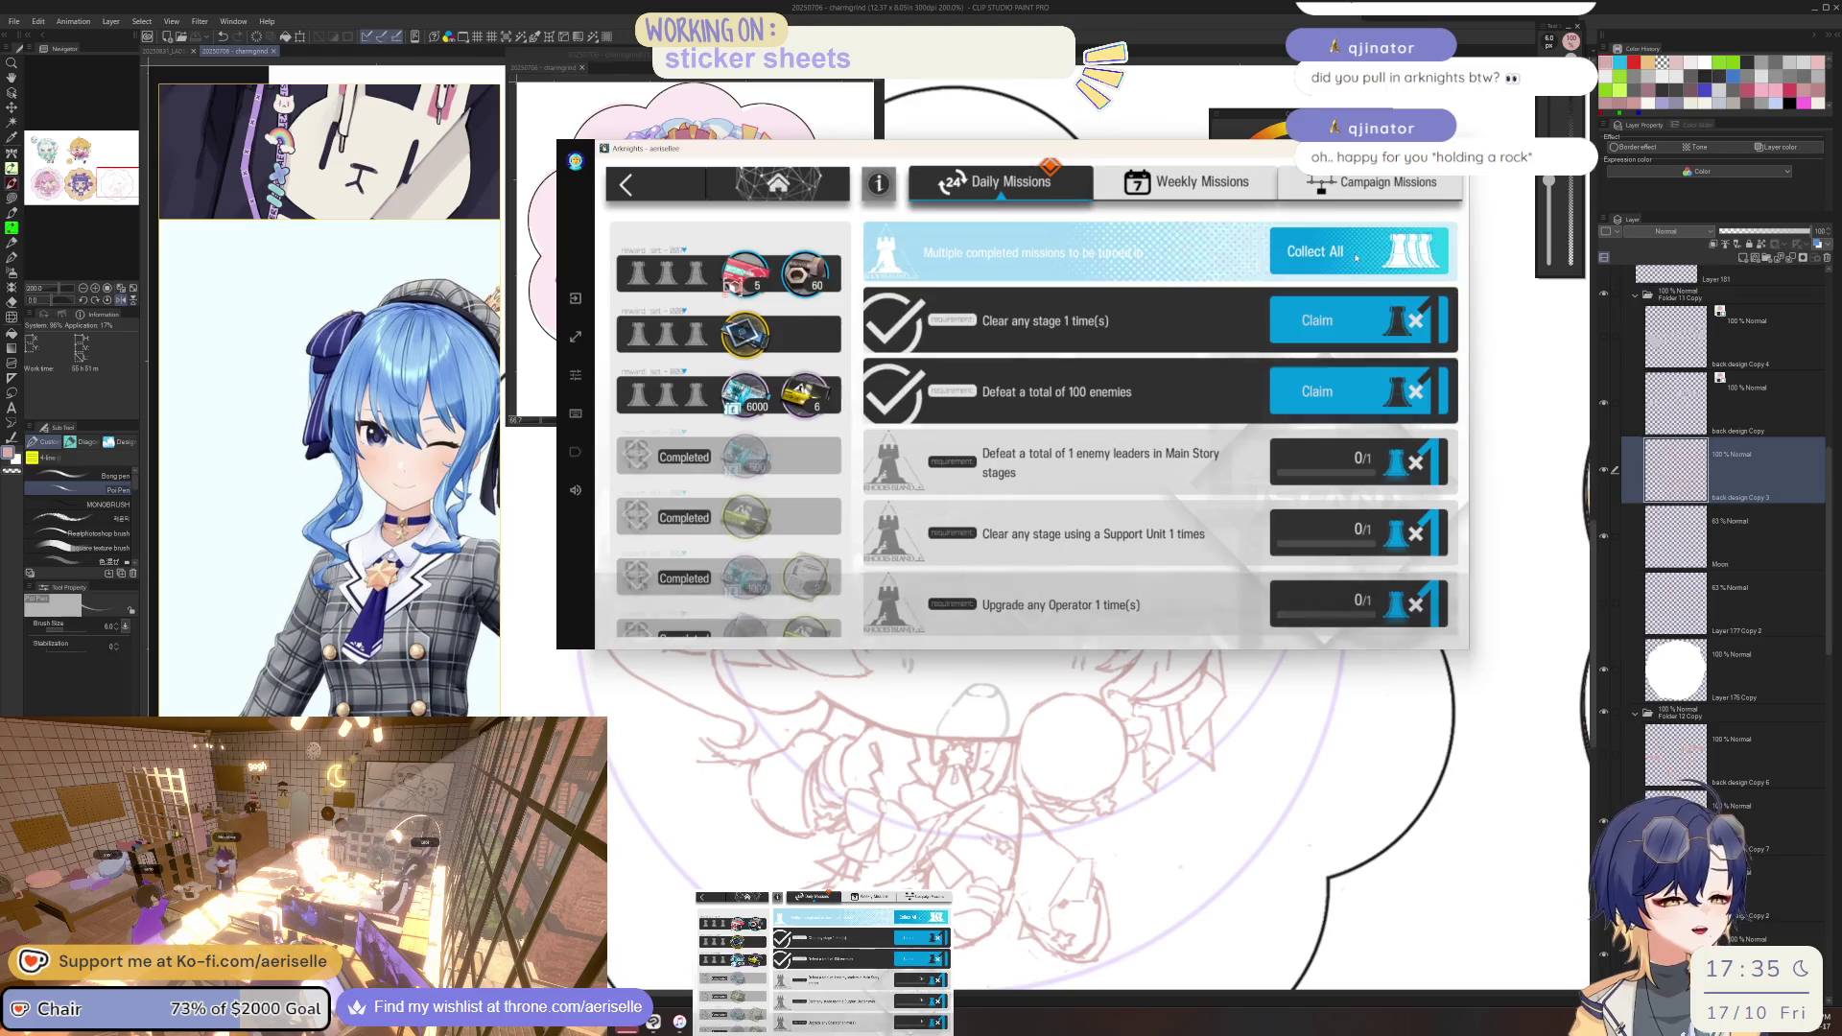
click(1350, 259)
click(1055, 432)
click(625, 184)
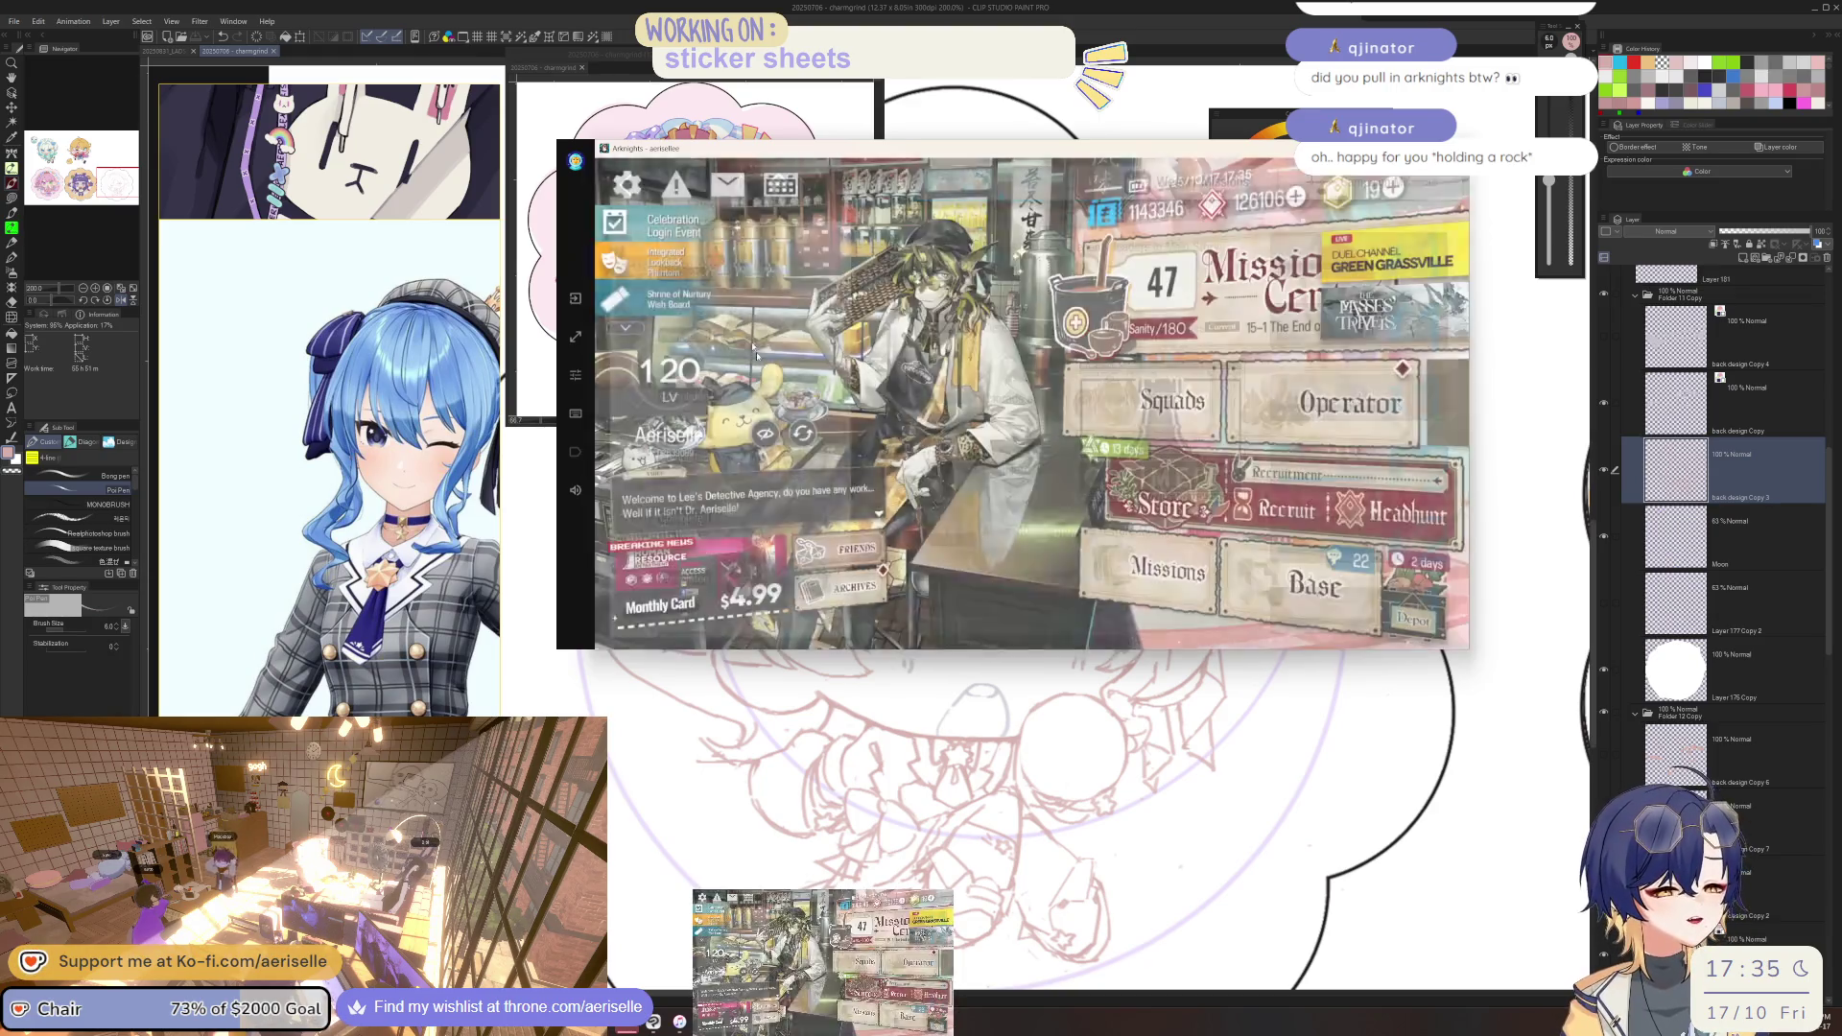
Claim all completed Phantom & Crimson Solitaire event mission rewards.
click(663, 275)
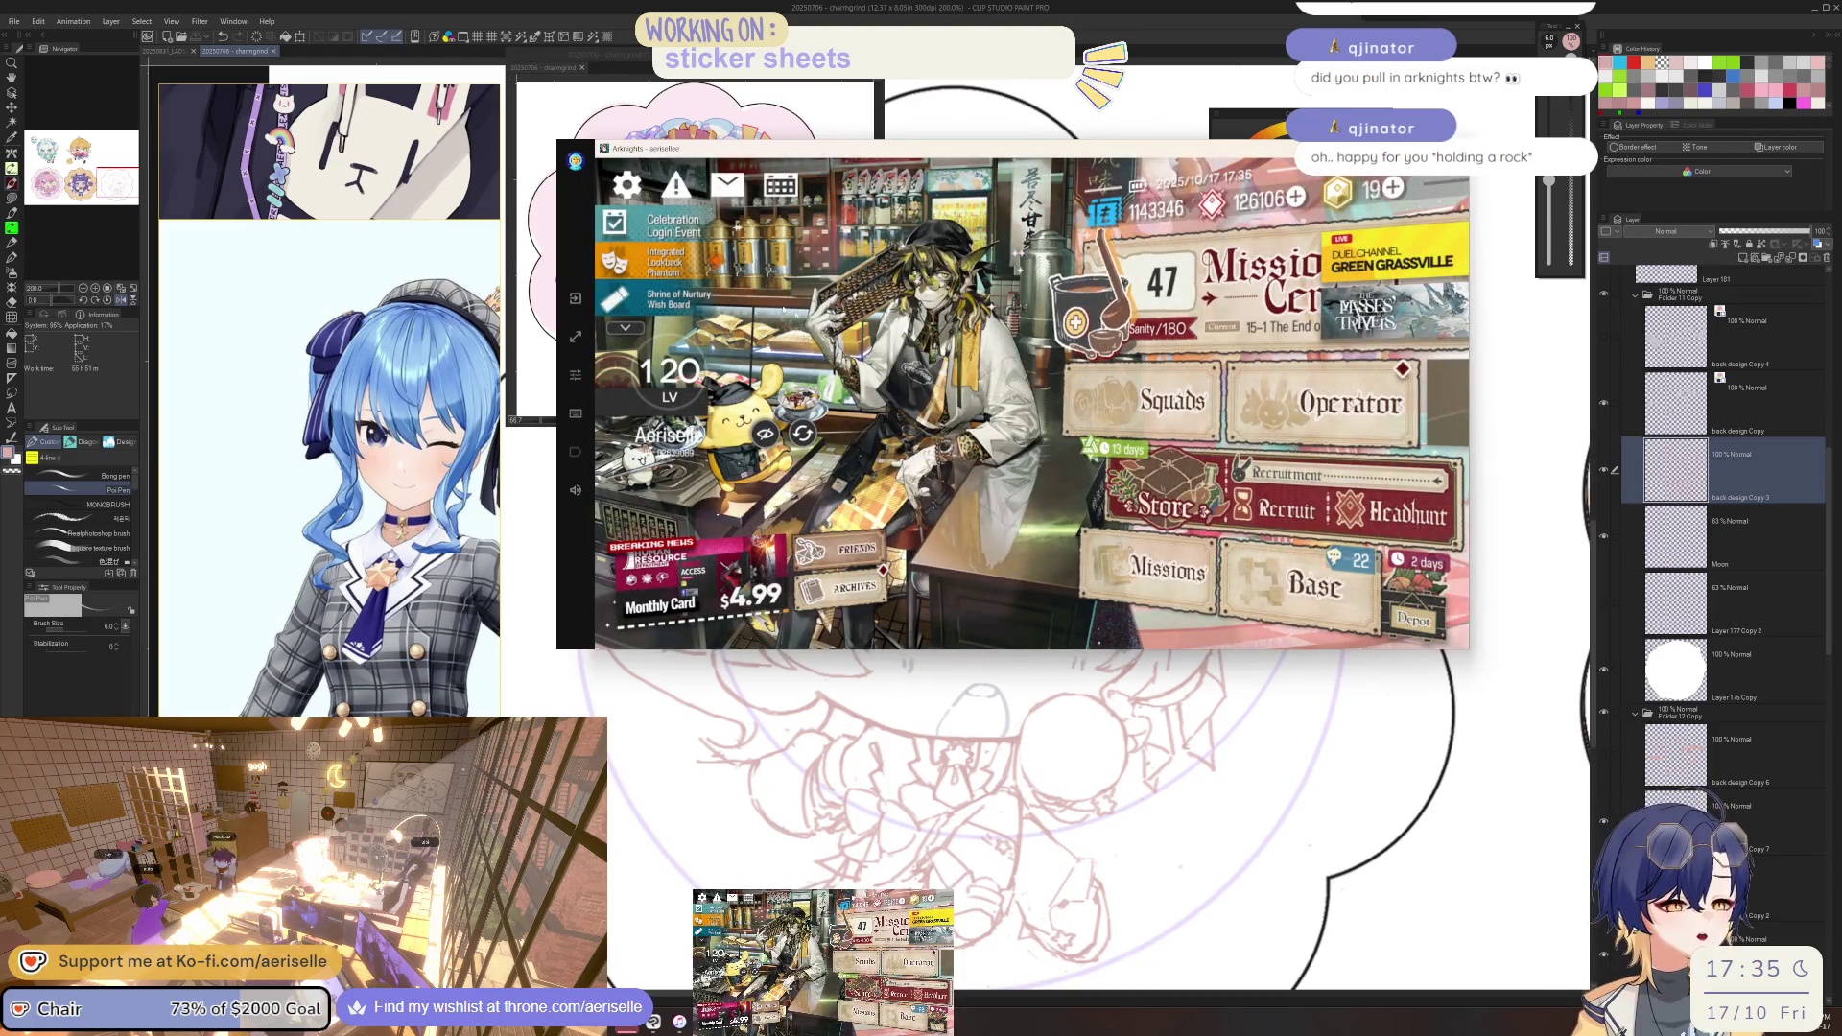
click(1354, 307)
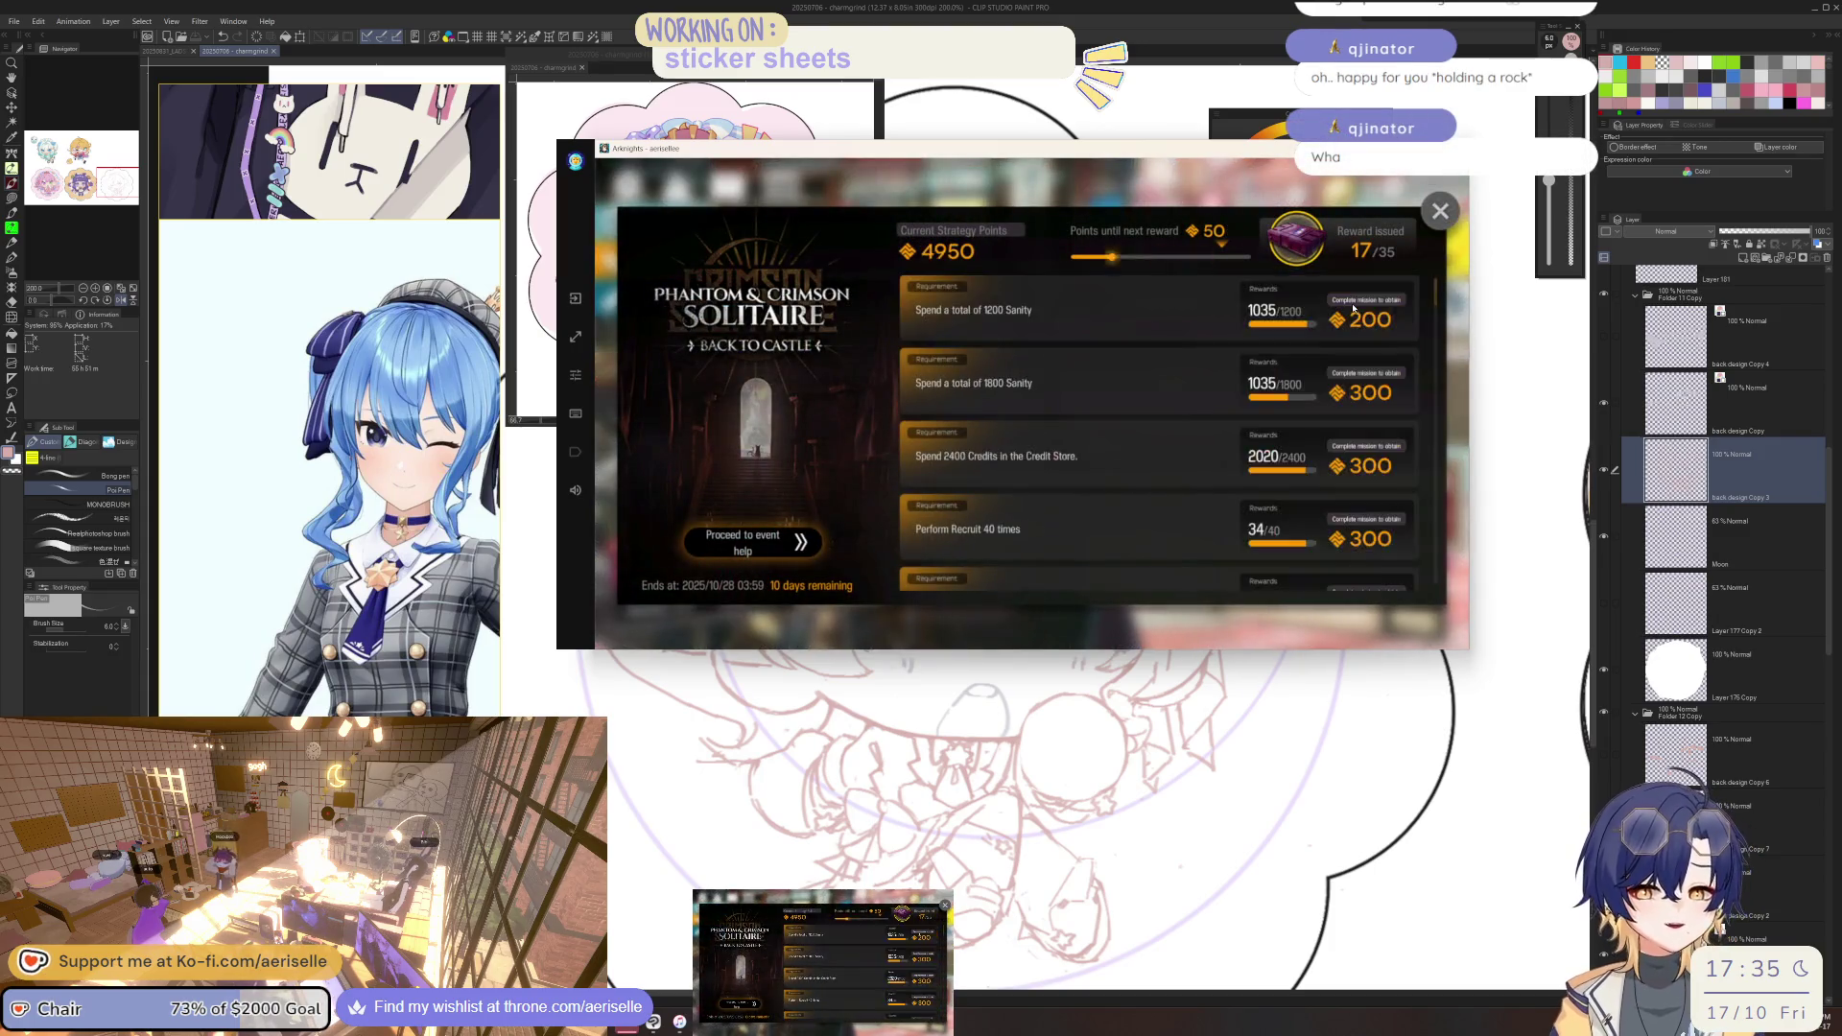
click(1103, 467)
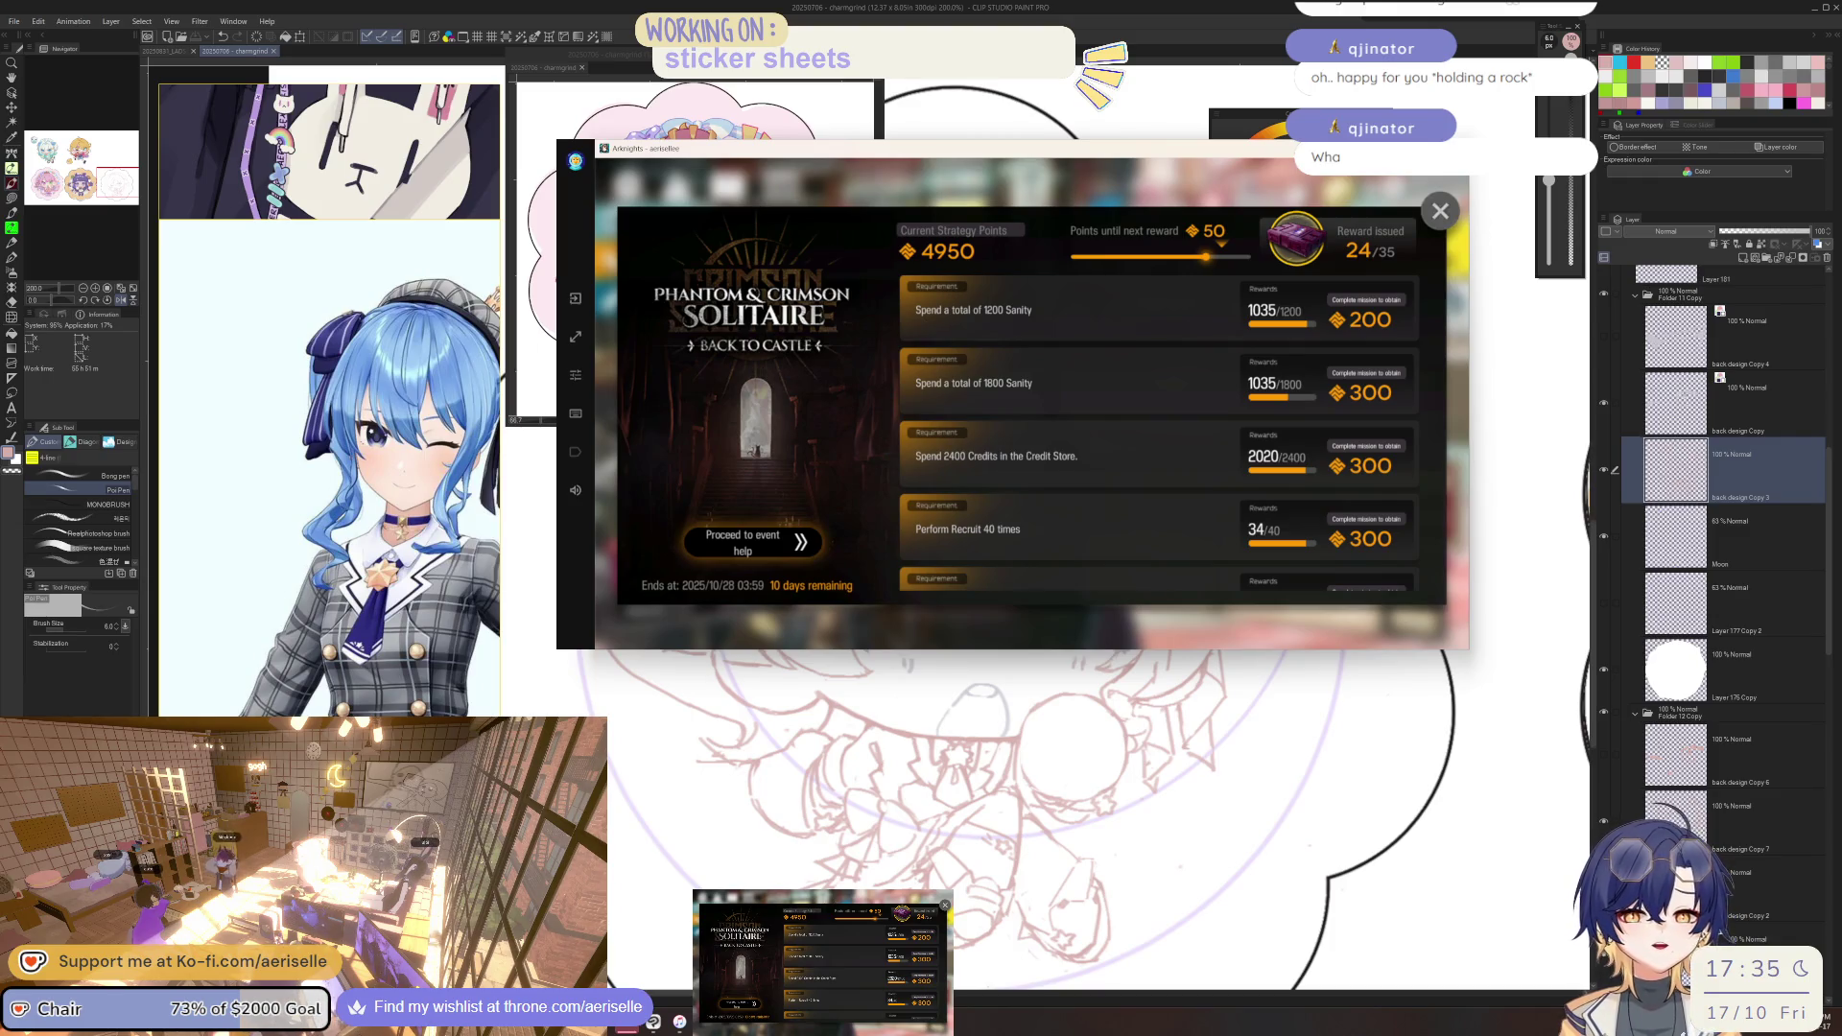
click(1438, 221)
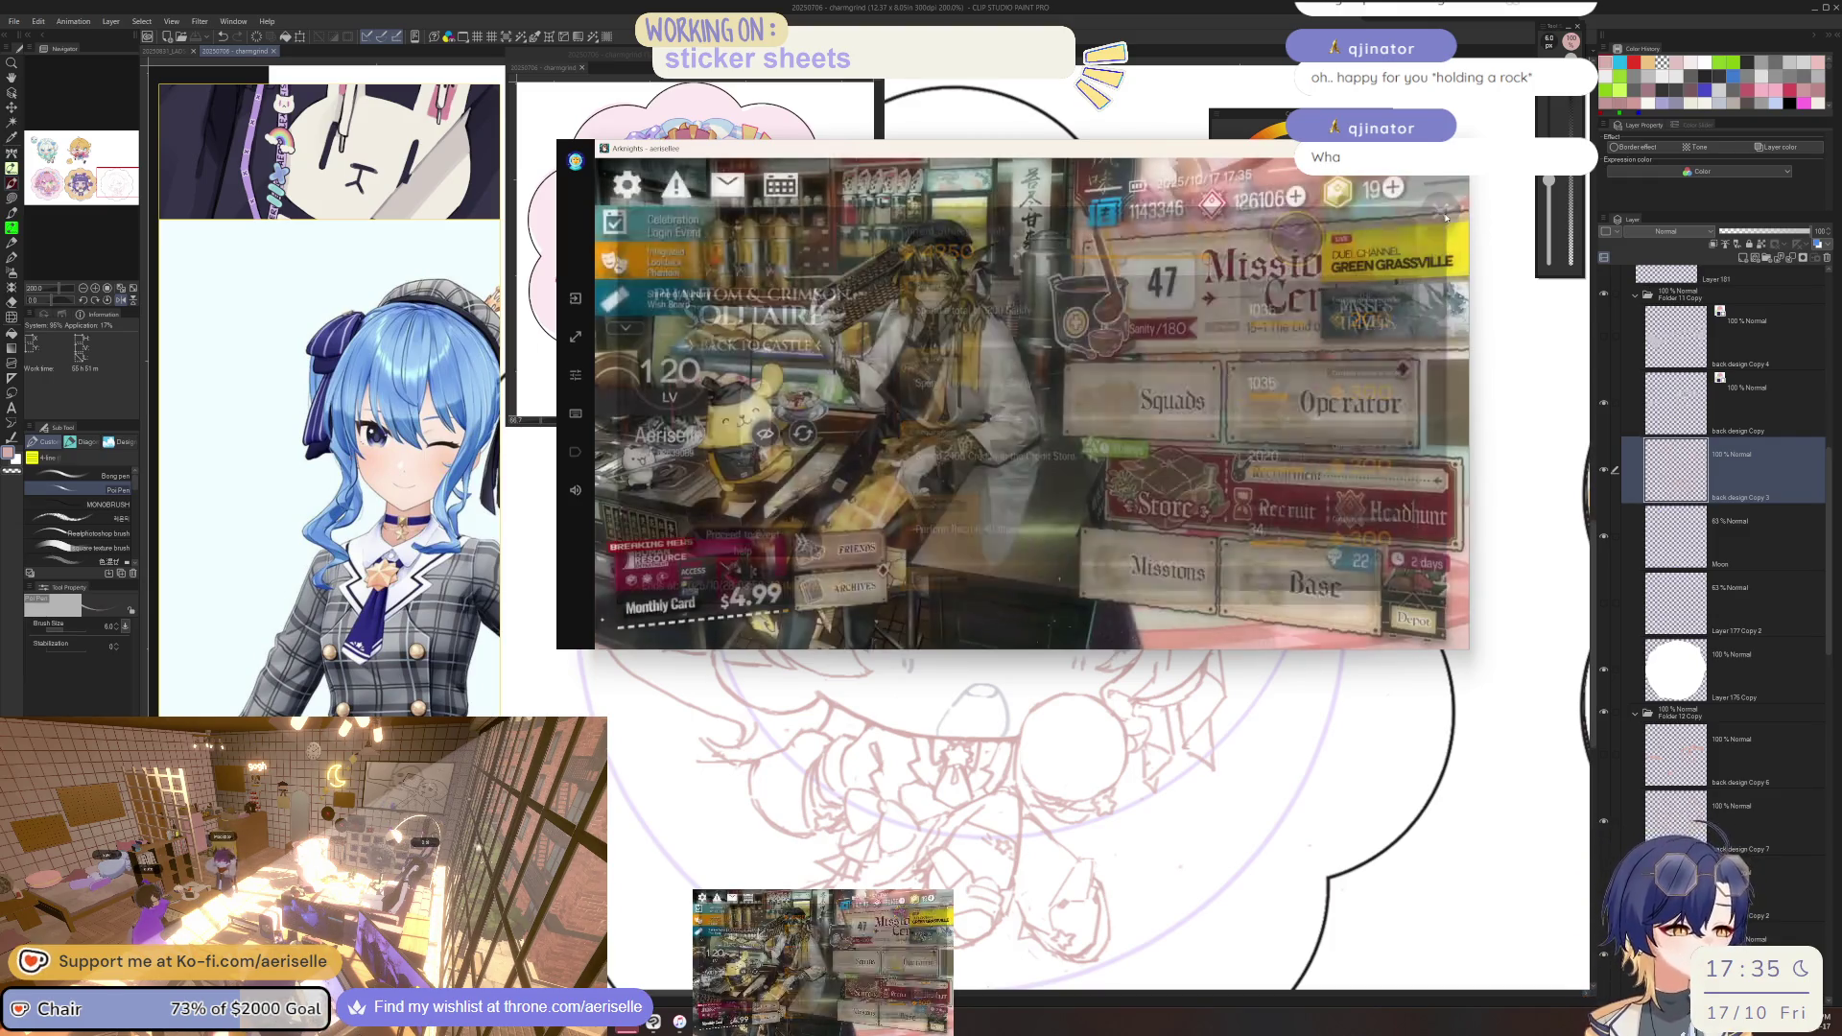
In the Base, collect production and trust, rotate formations, rest tired operators, then open the Store.
click(1381, 577)
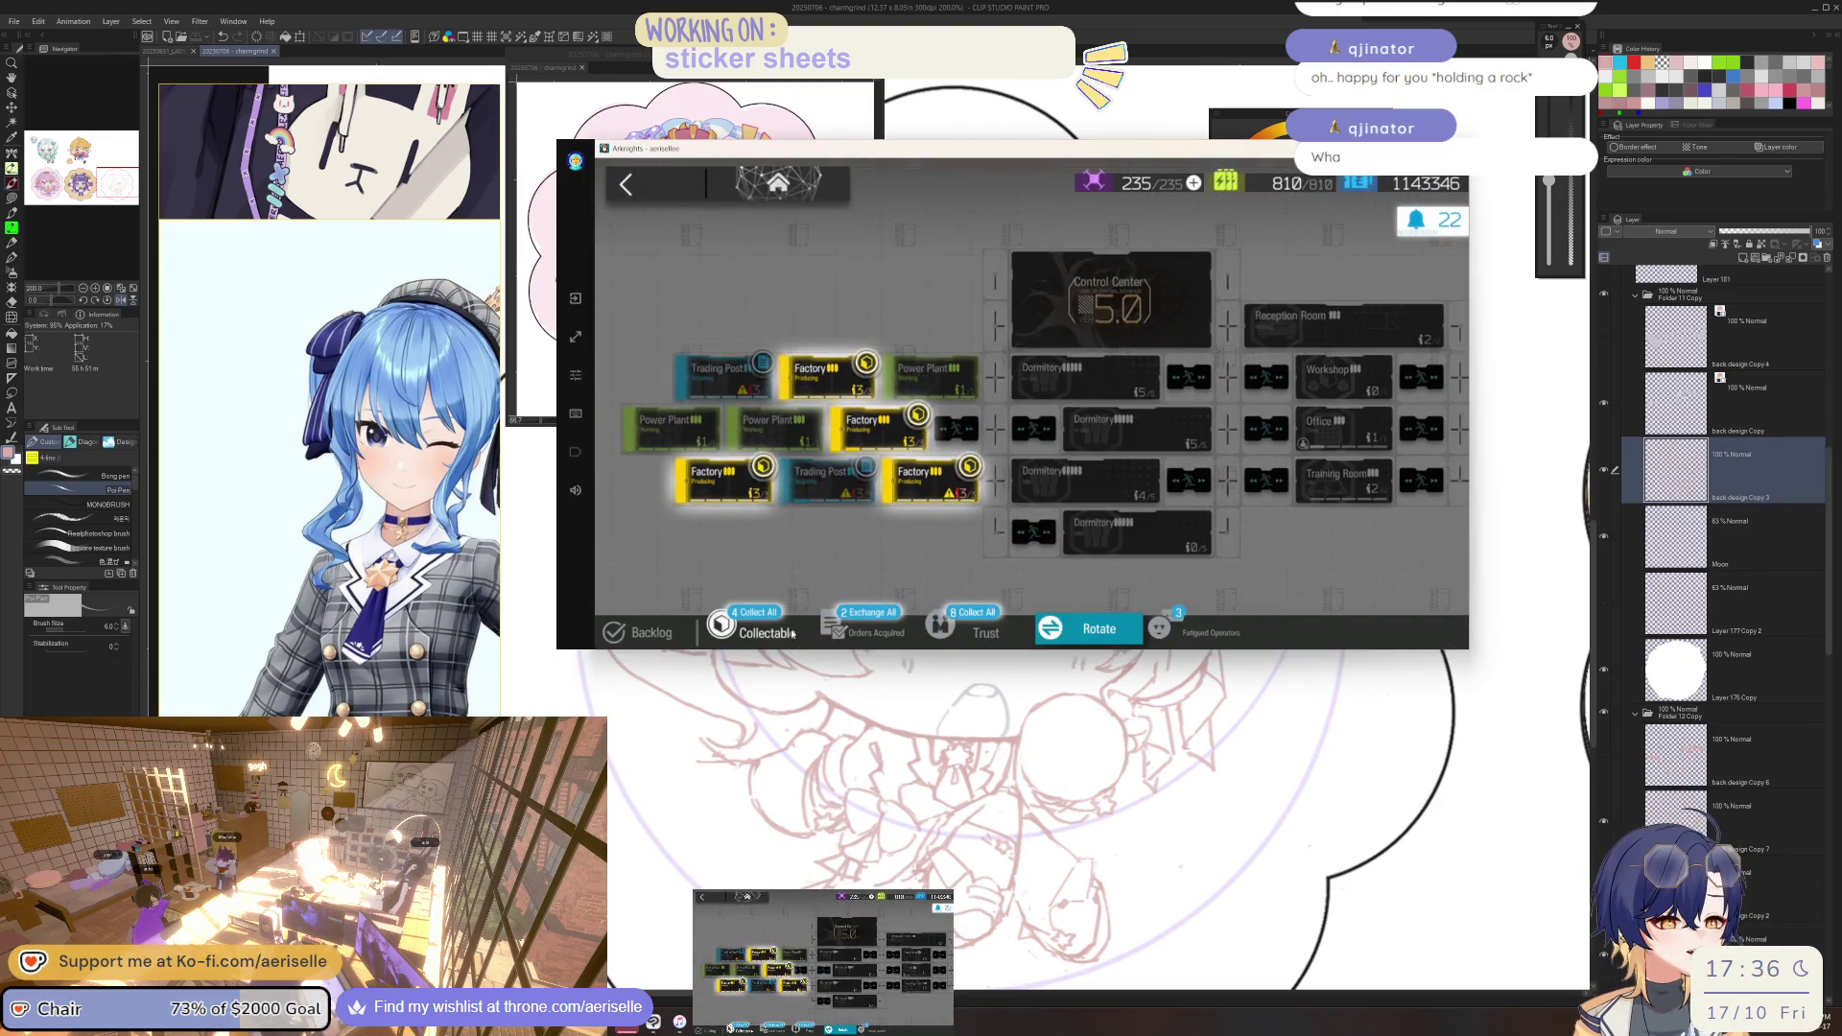
click(792, 632)
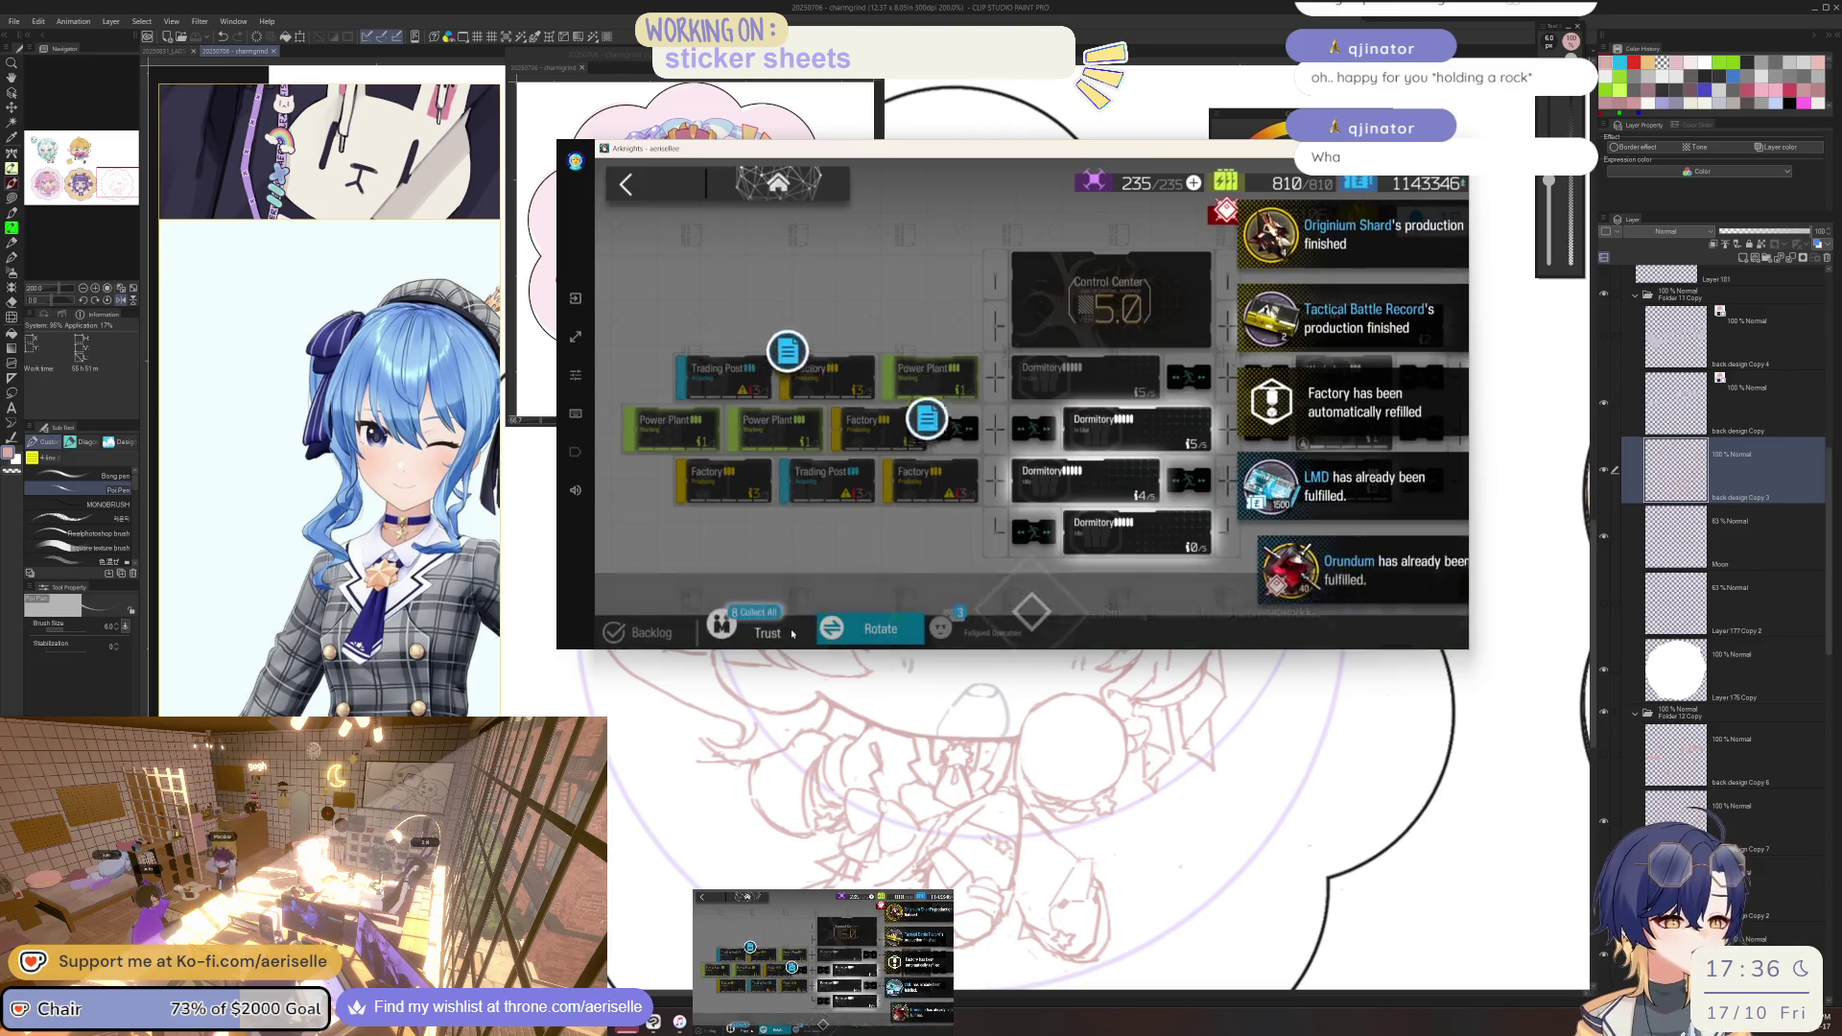
click(792, 633)
click(792, 633)
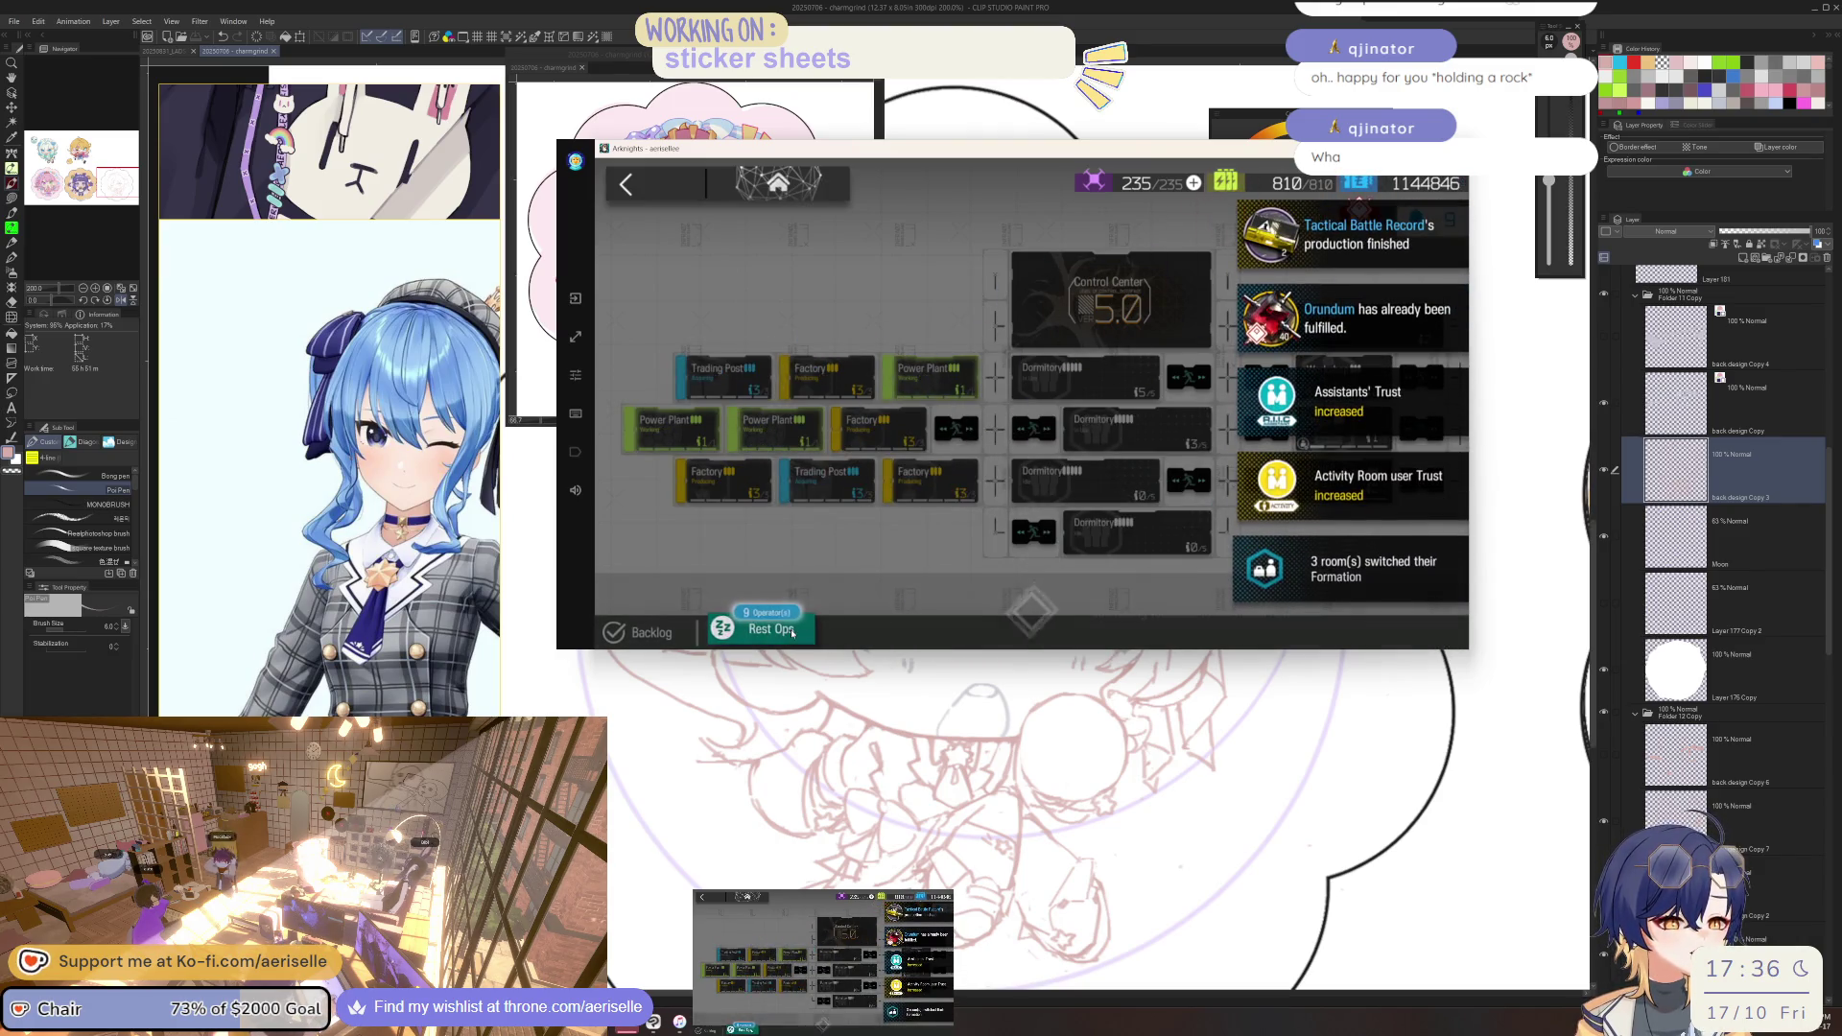
click(792, 633)
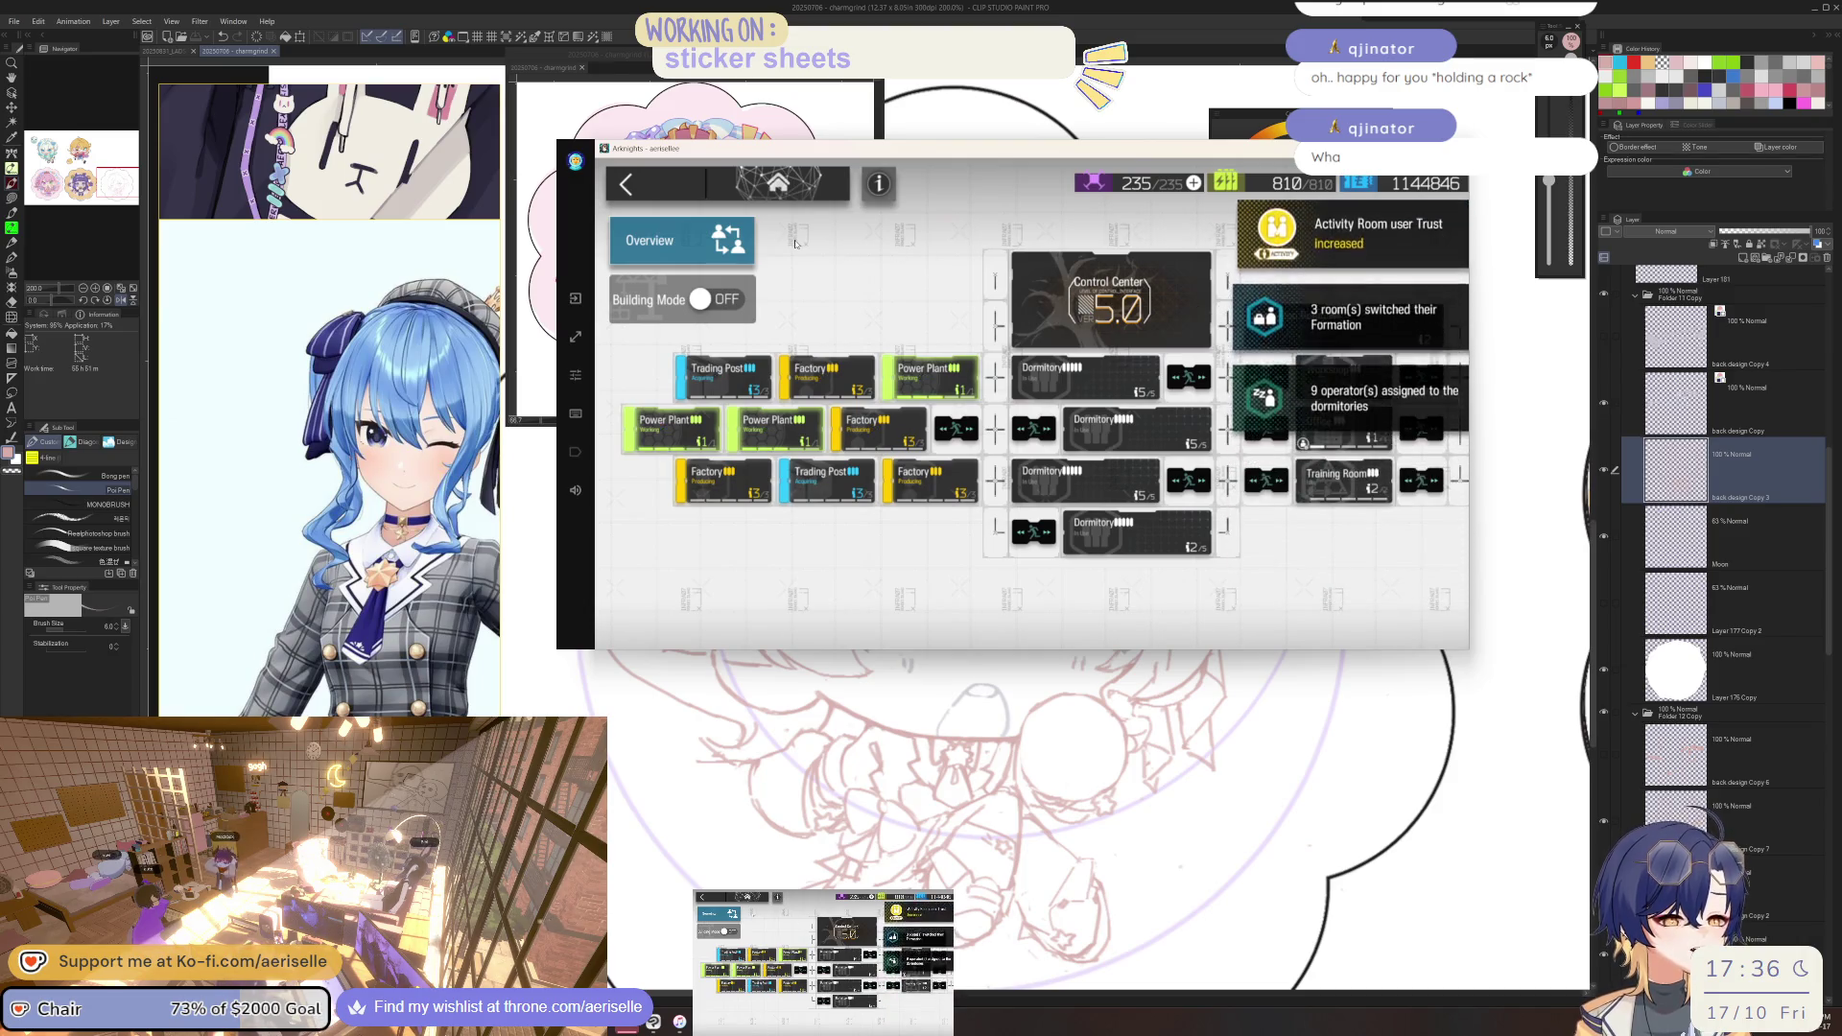
click(671, 190)
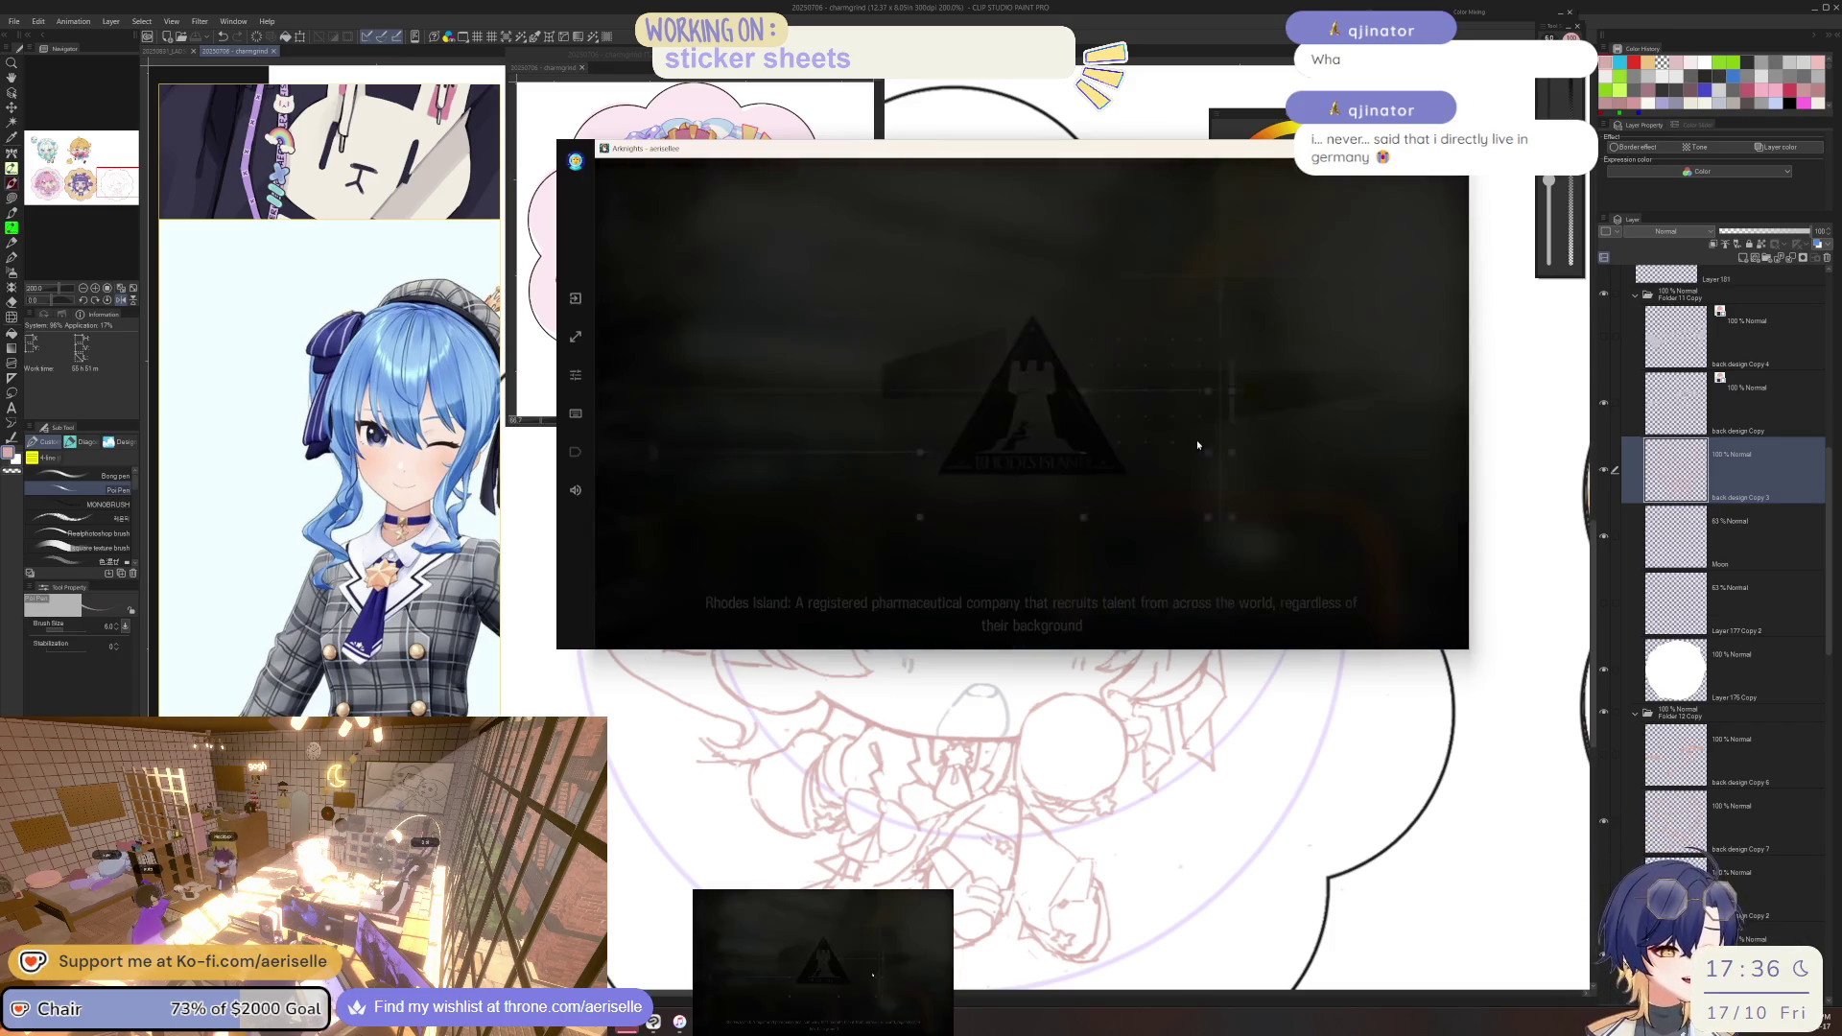
click(1198, 501)
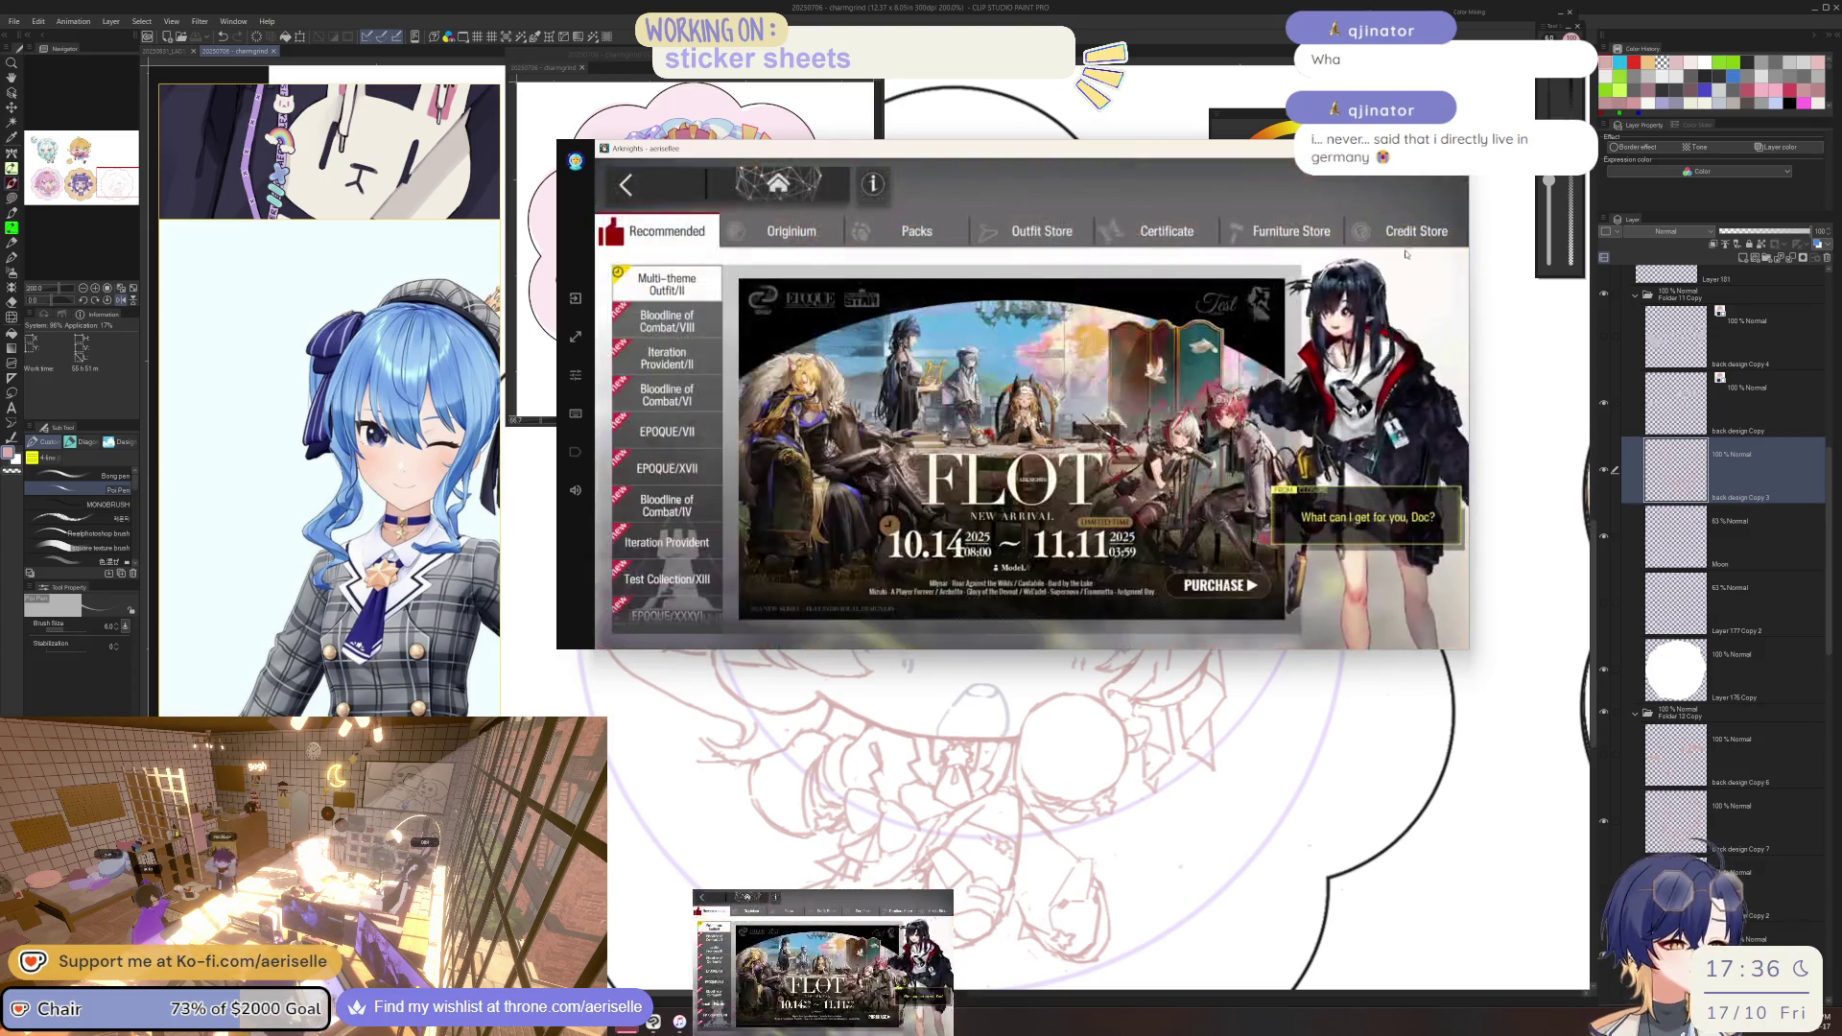
Look at the Credit Store's Pure Gold offer without buying it.
click(1415, 232)
click(685, 341)
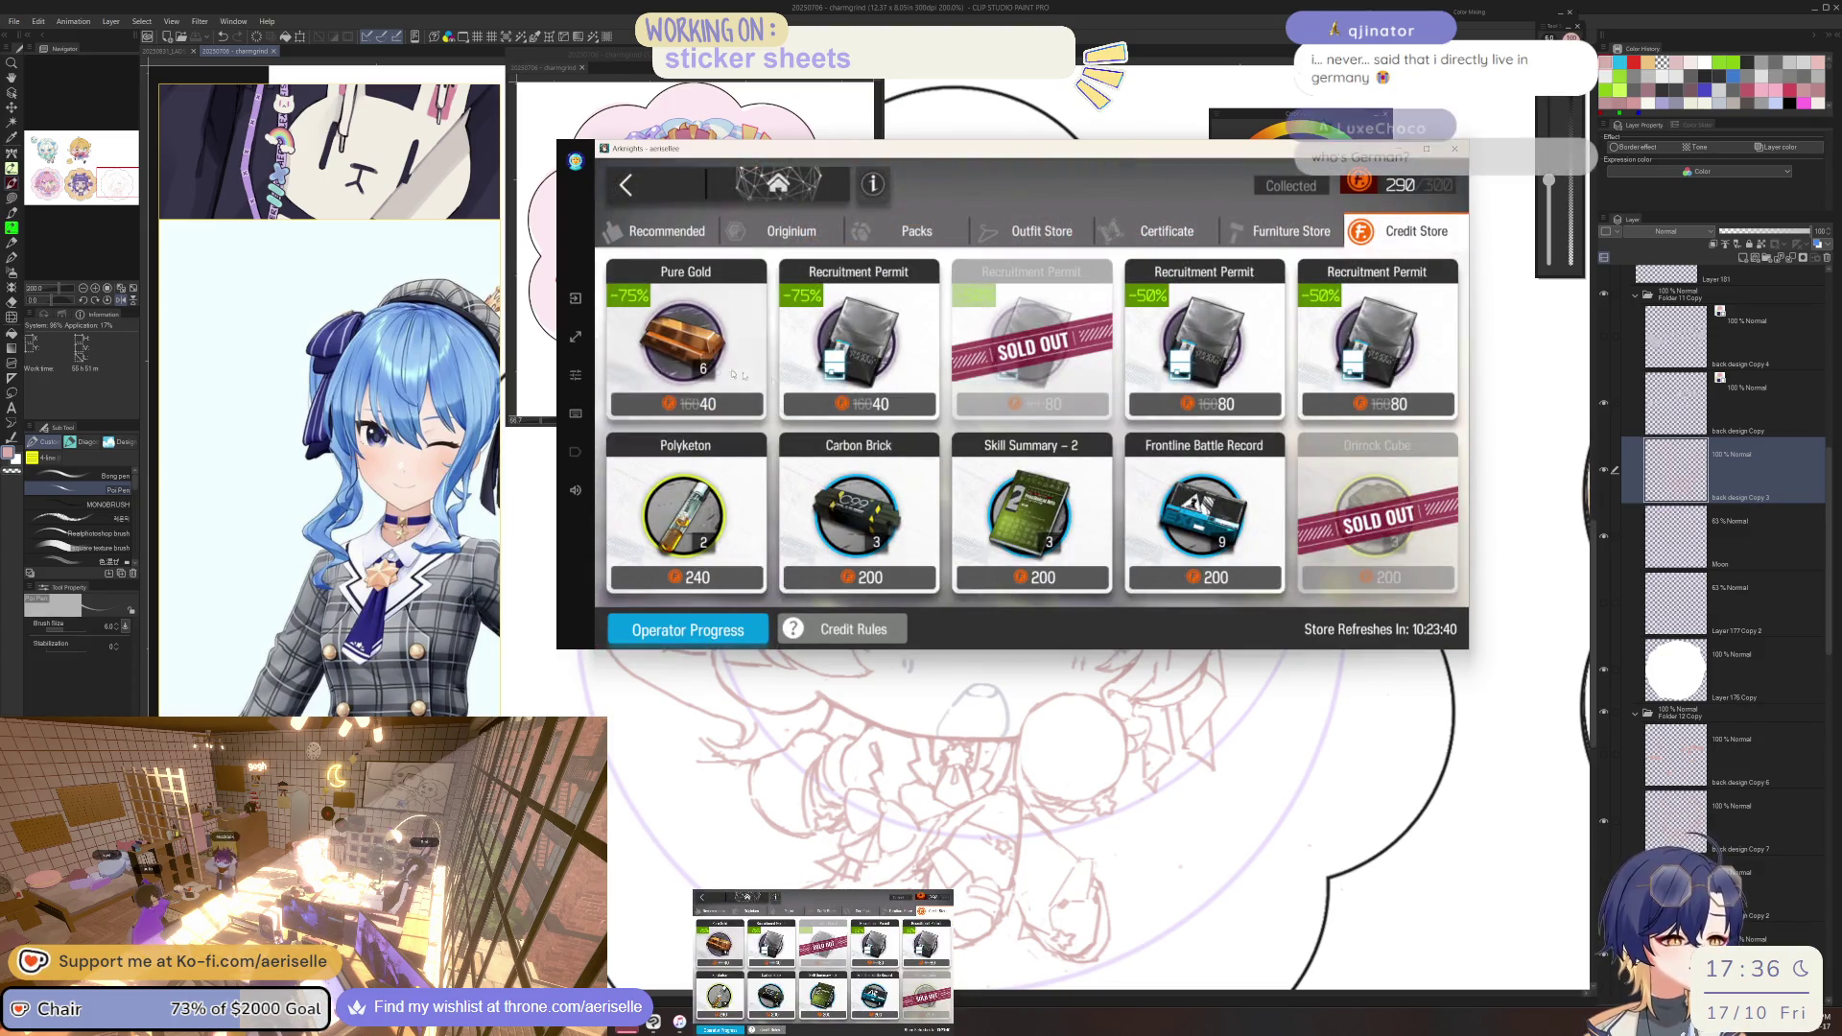
click(1197, 221)
Browse the Certificate store's Universal, Purchase, Headhunting Data Contract and Parametric Models items.
click(1190, 229)
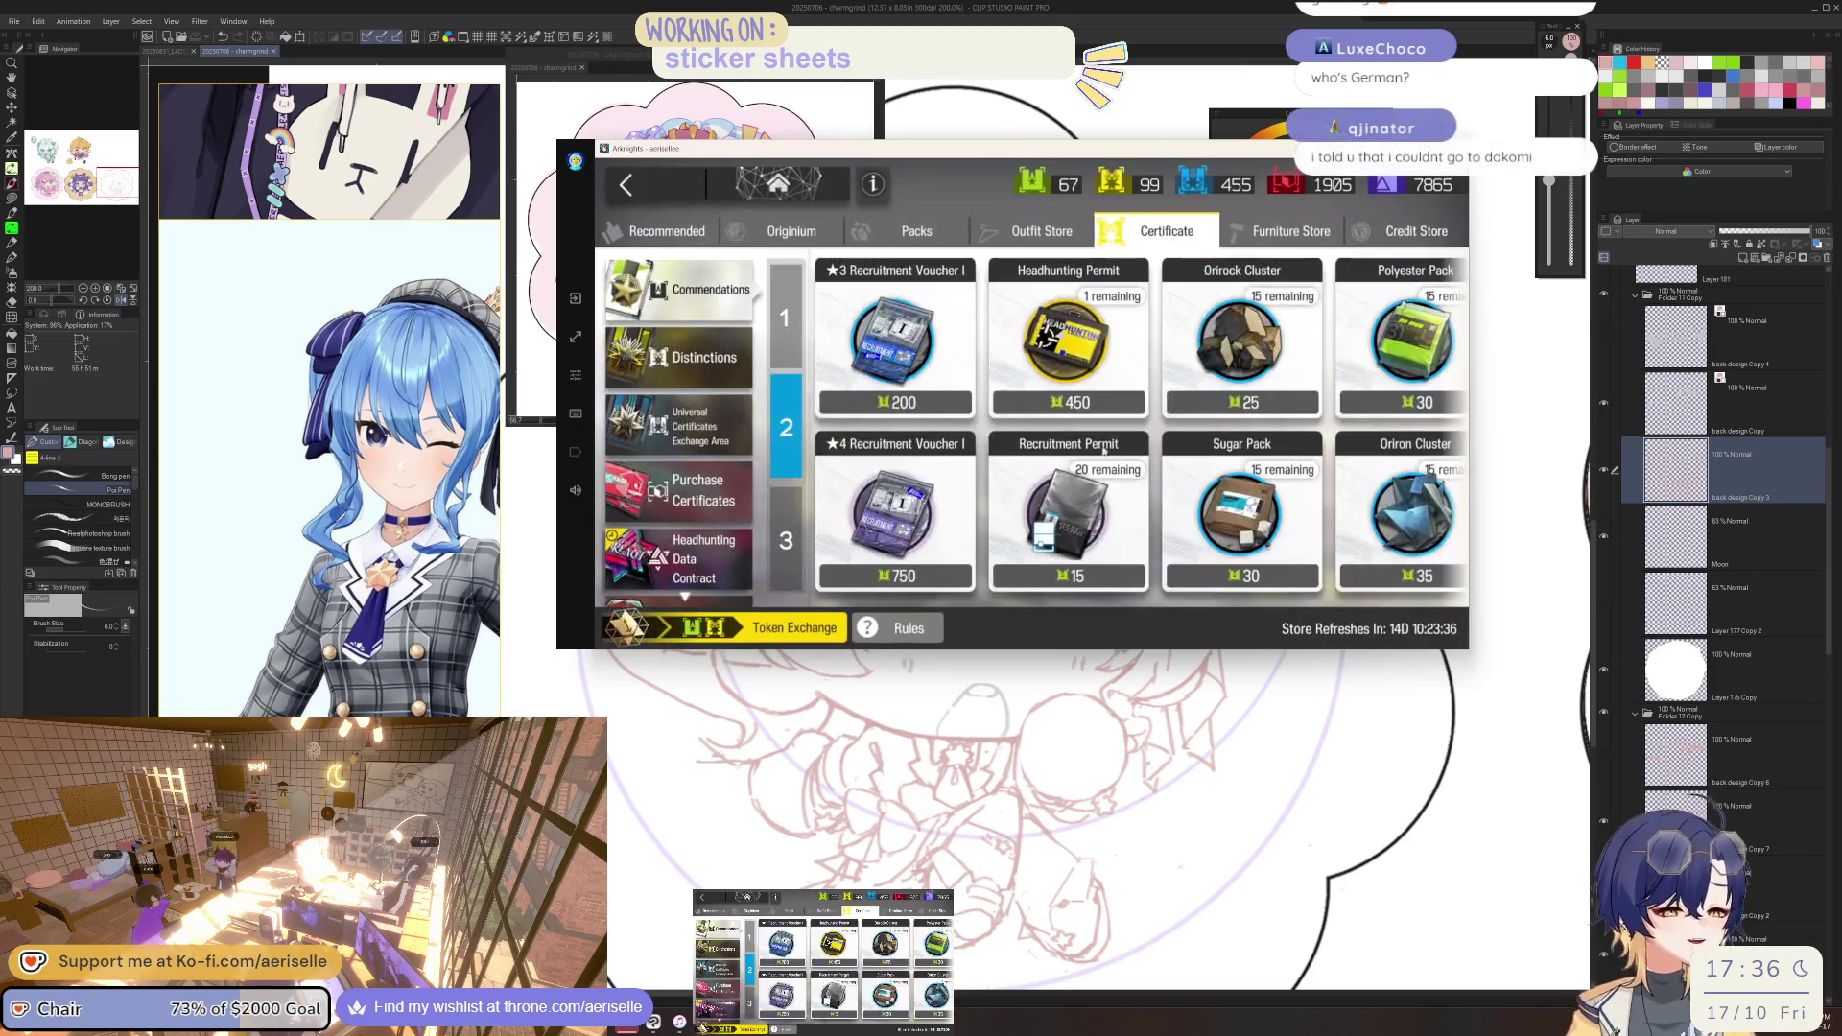
mouse_move(576, 491)
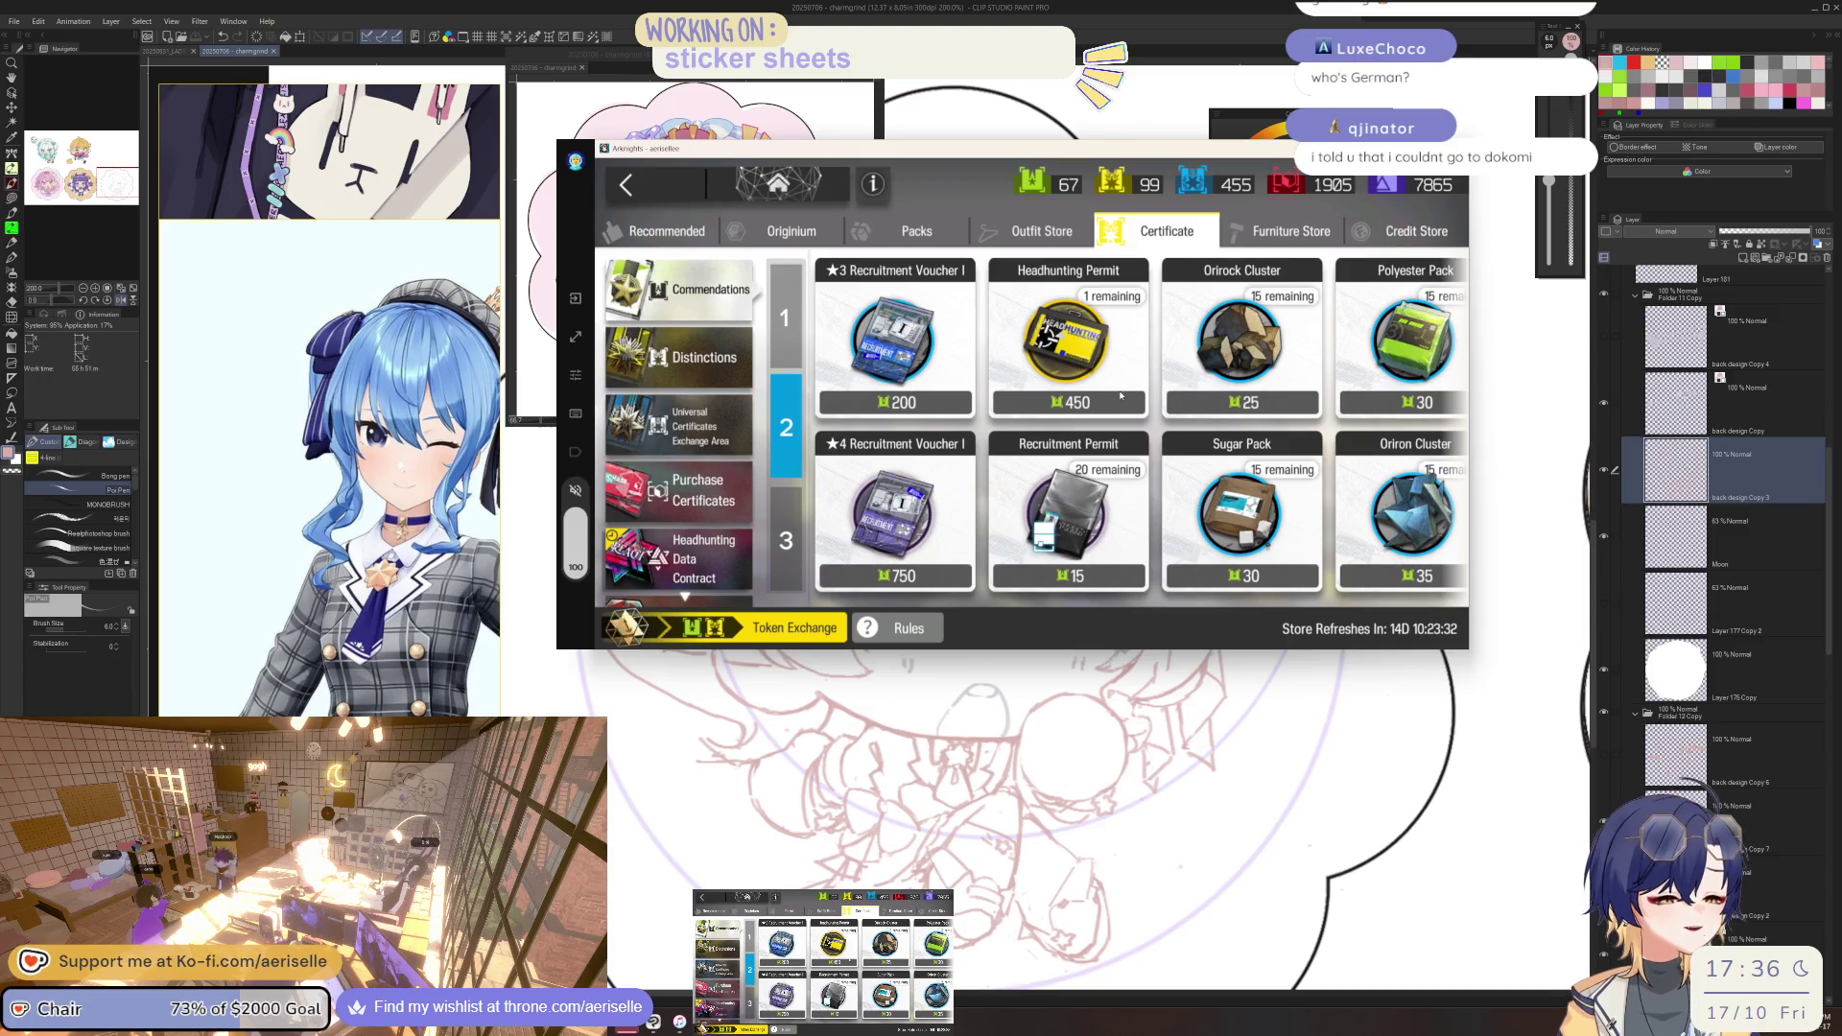
click(682, 442)
click(671, 494)
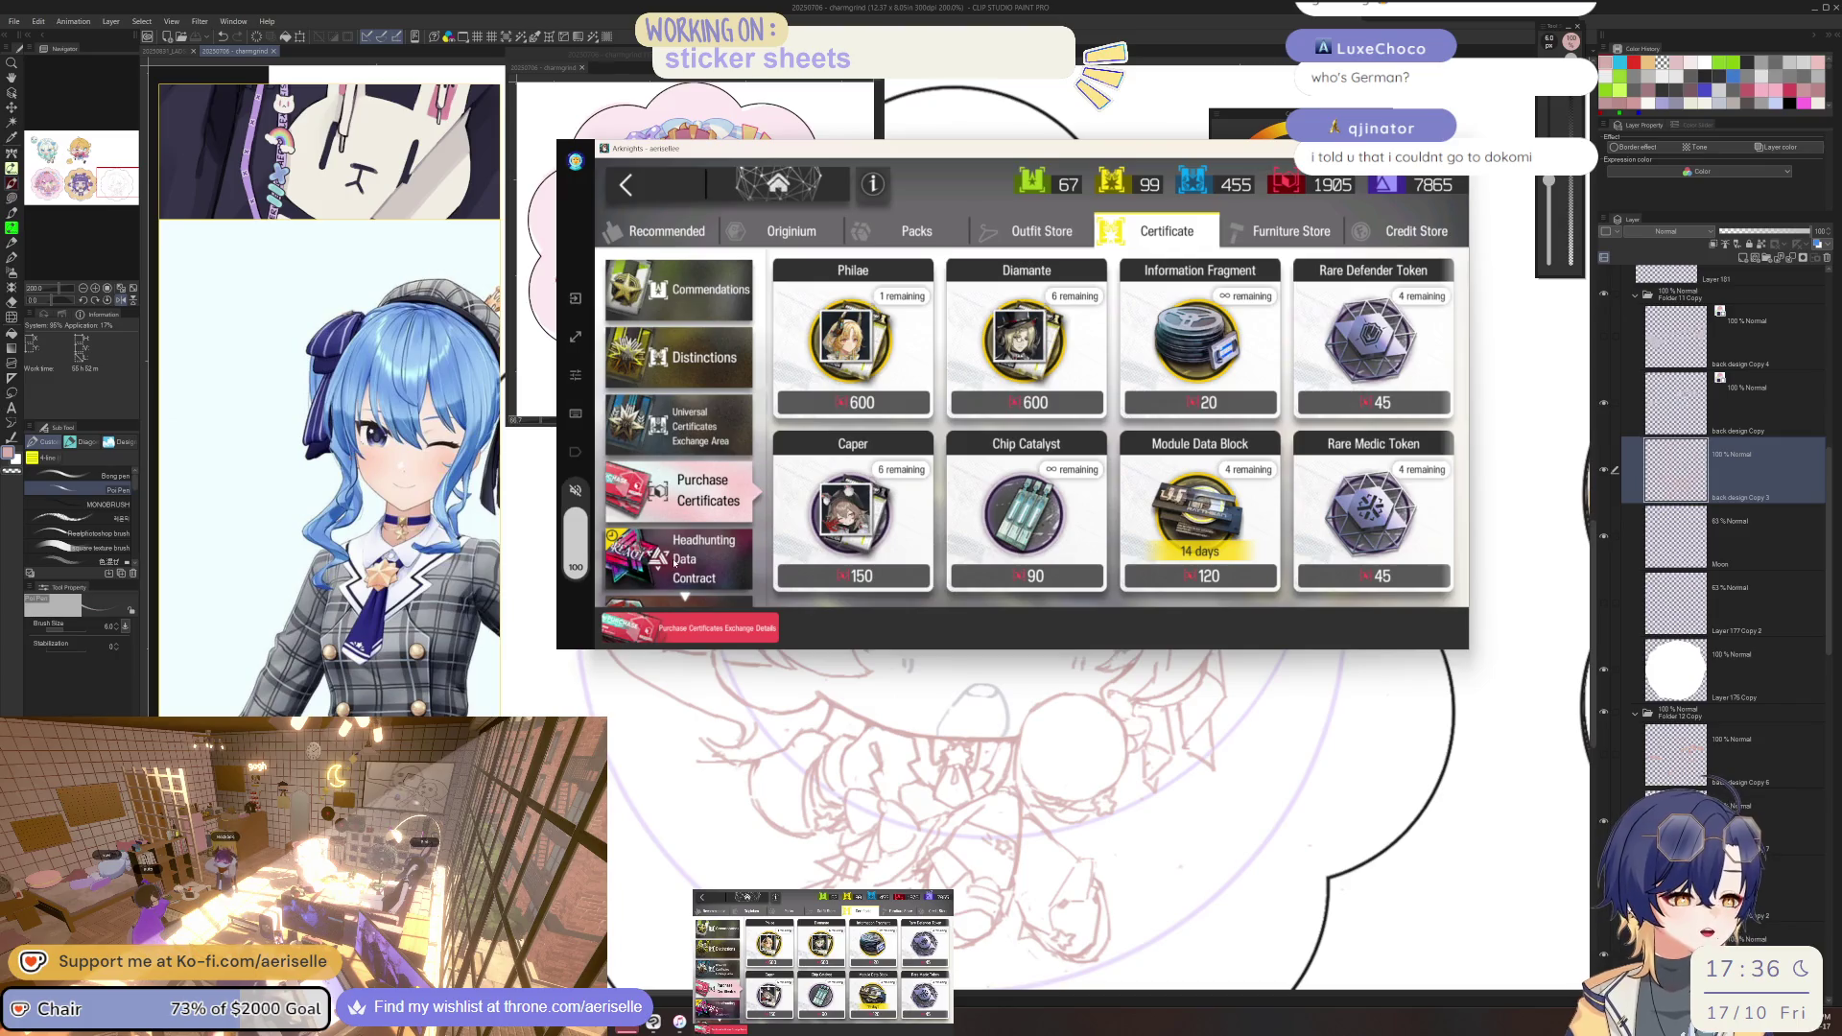
click(675, 564)
scroll(701, 460, down, 2)
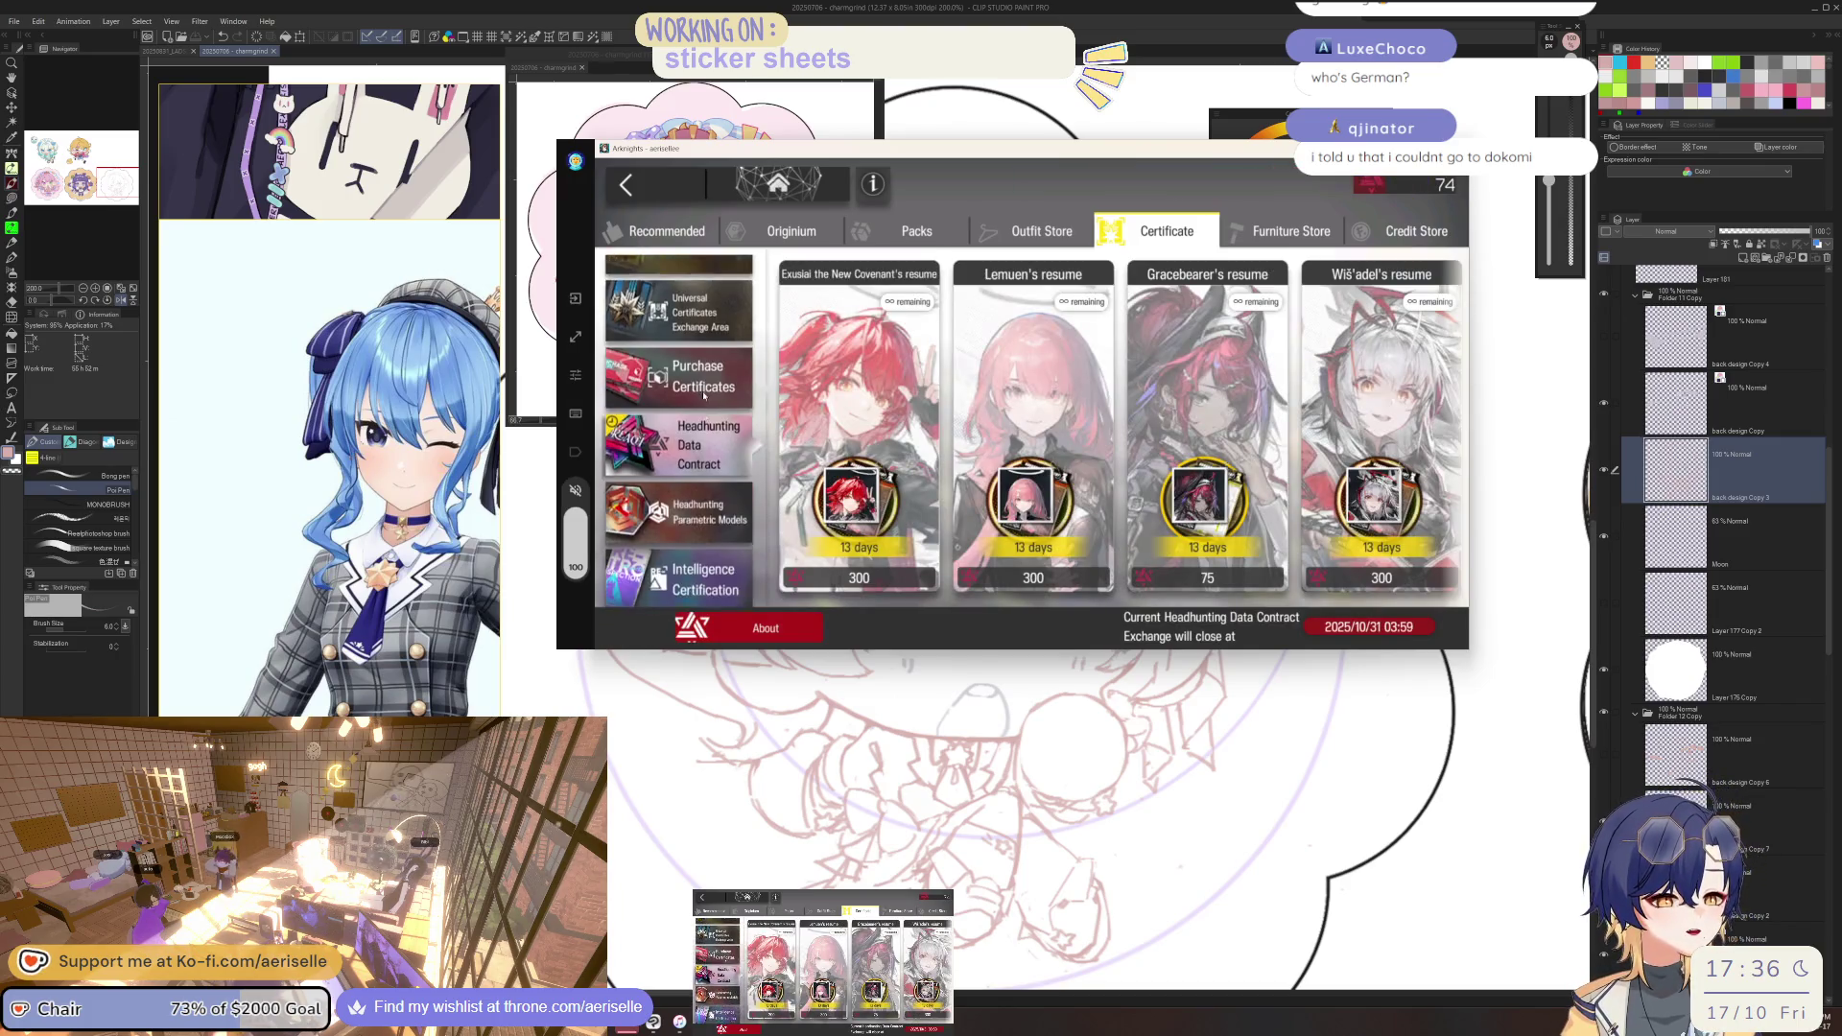
click(701, 485)
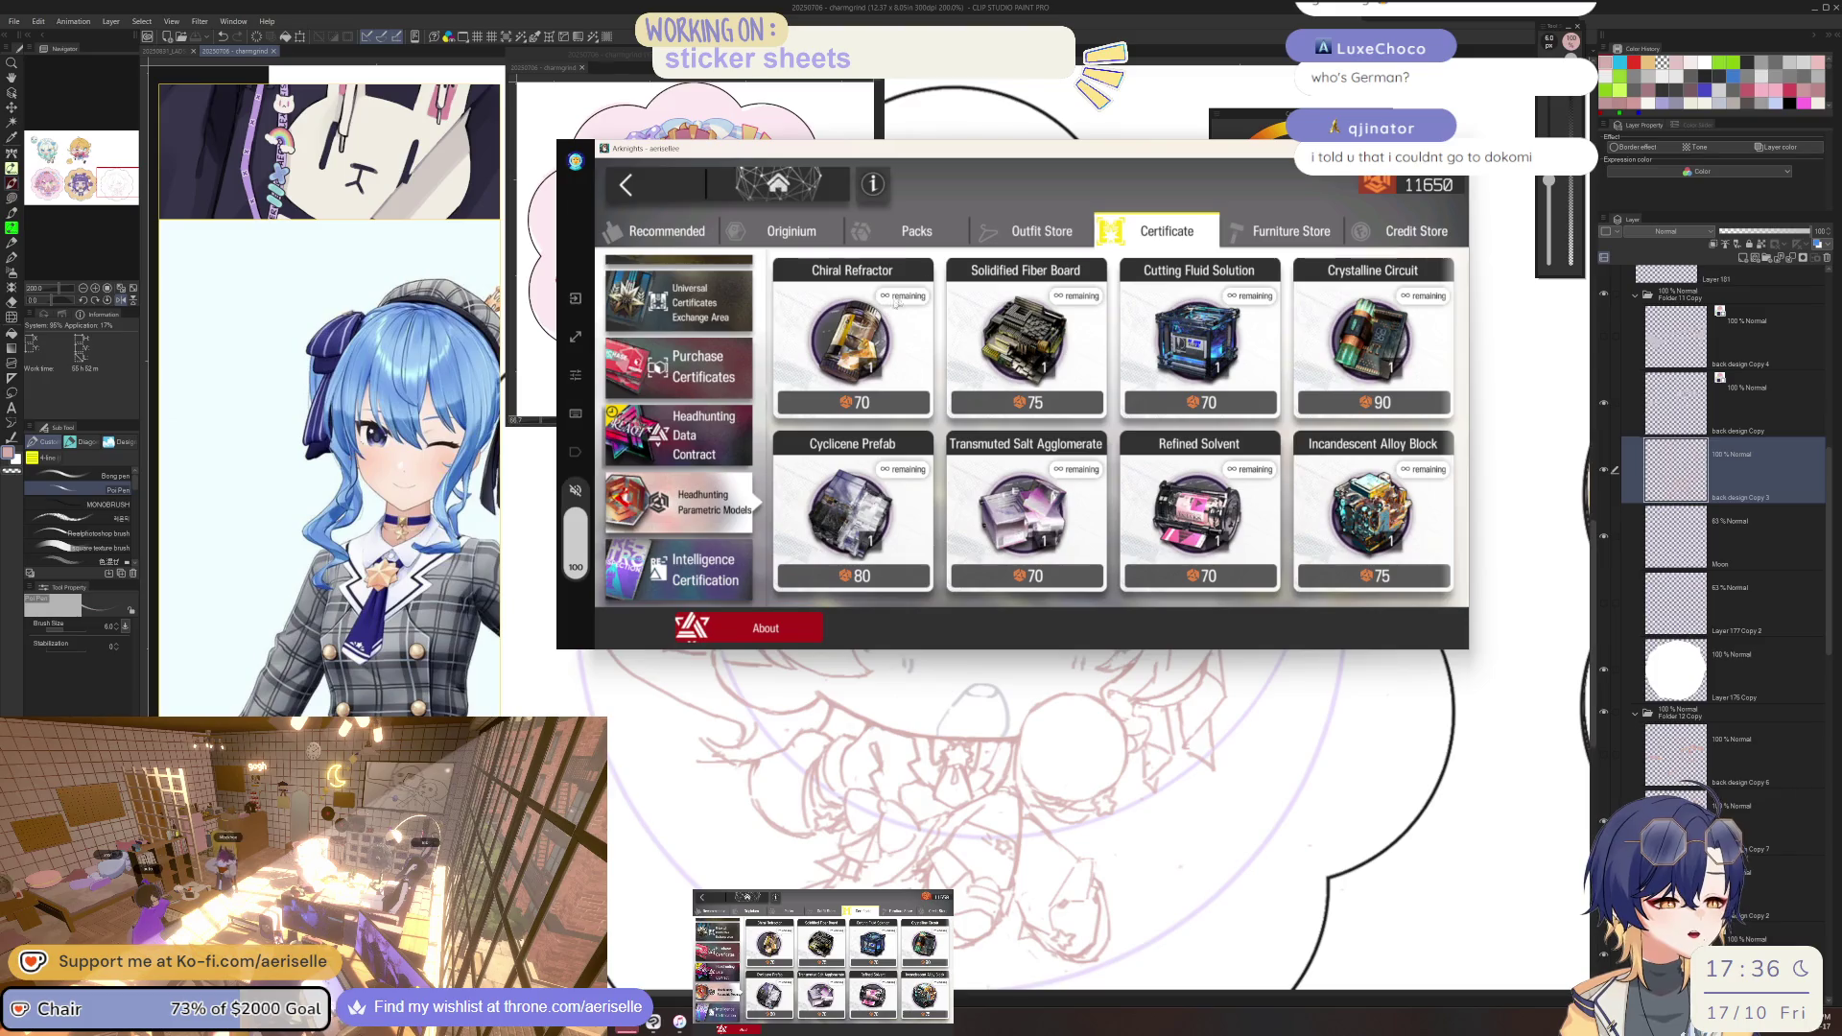
Flip through the Outfit, Credit, Furniture, Recommended and Originium tabs, then close the store.
click(1058, 231)
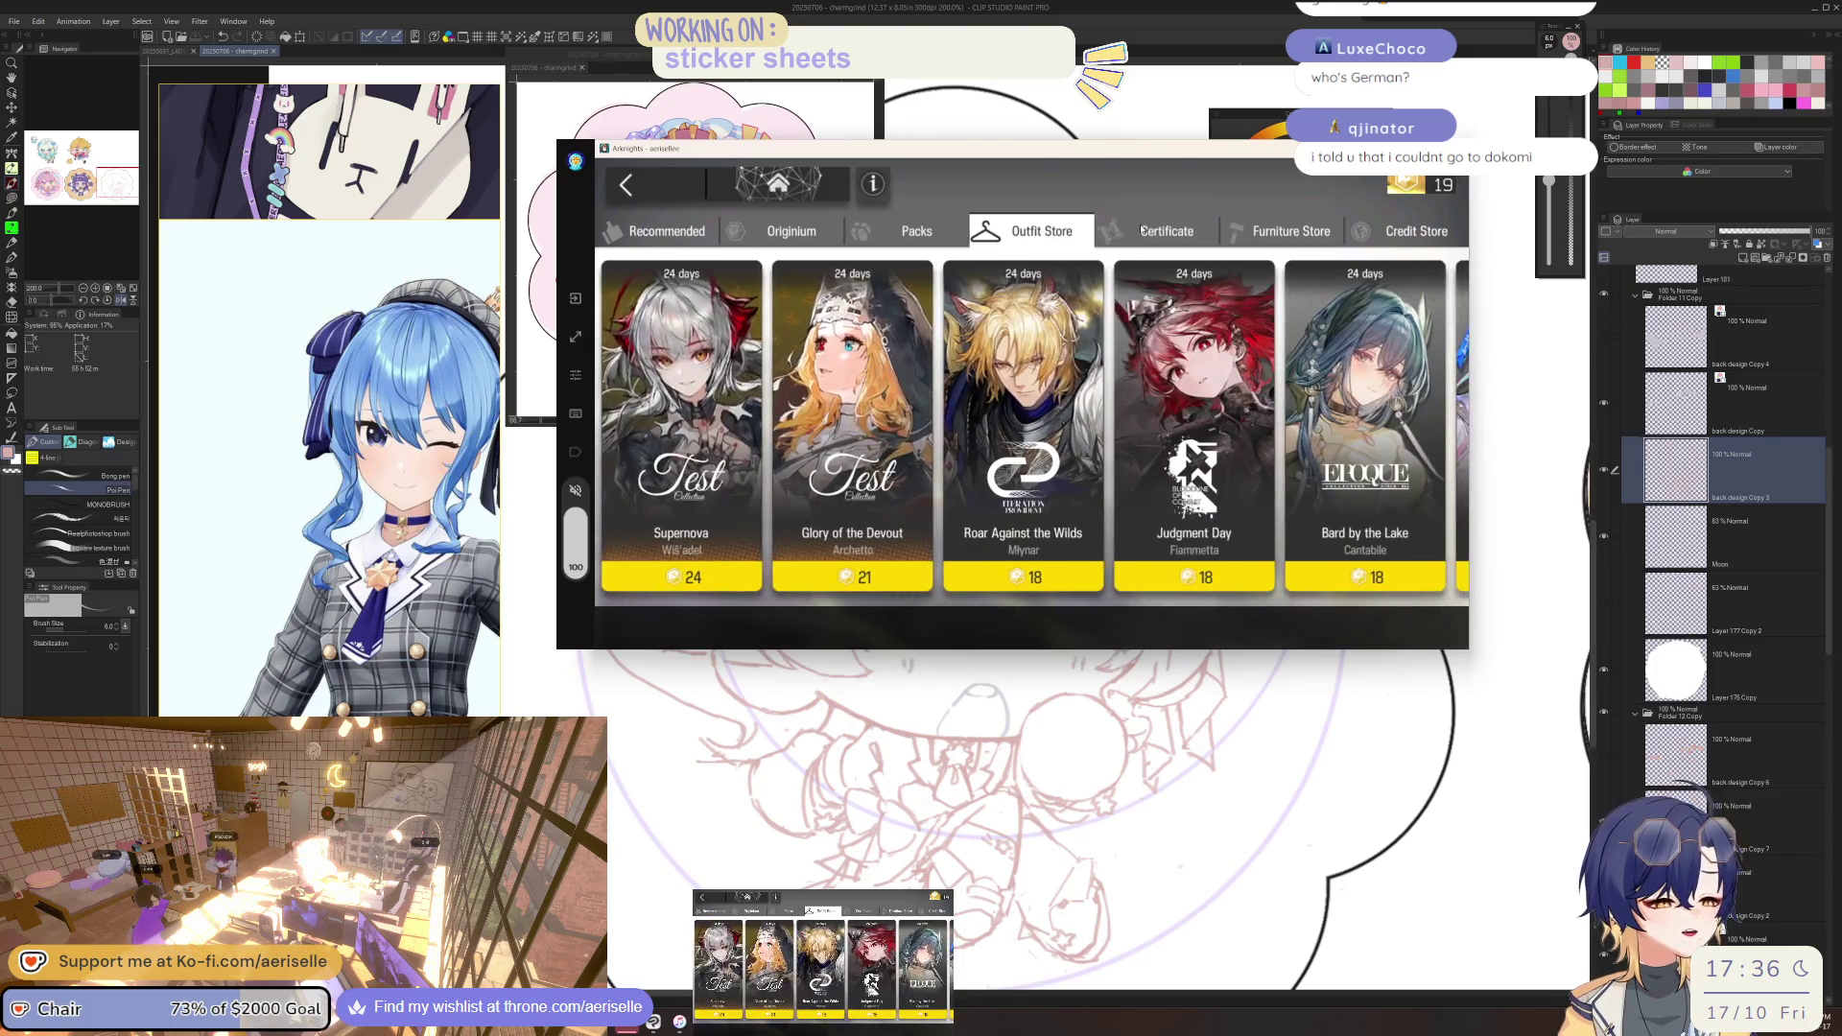
click(1160, 231)
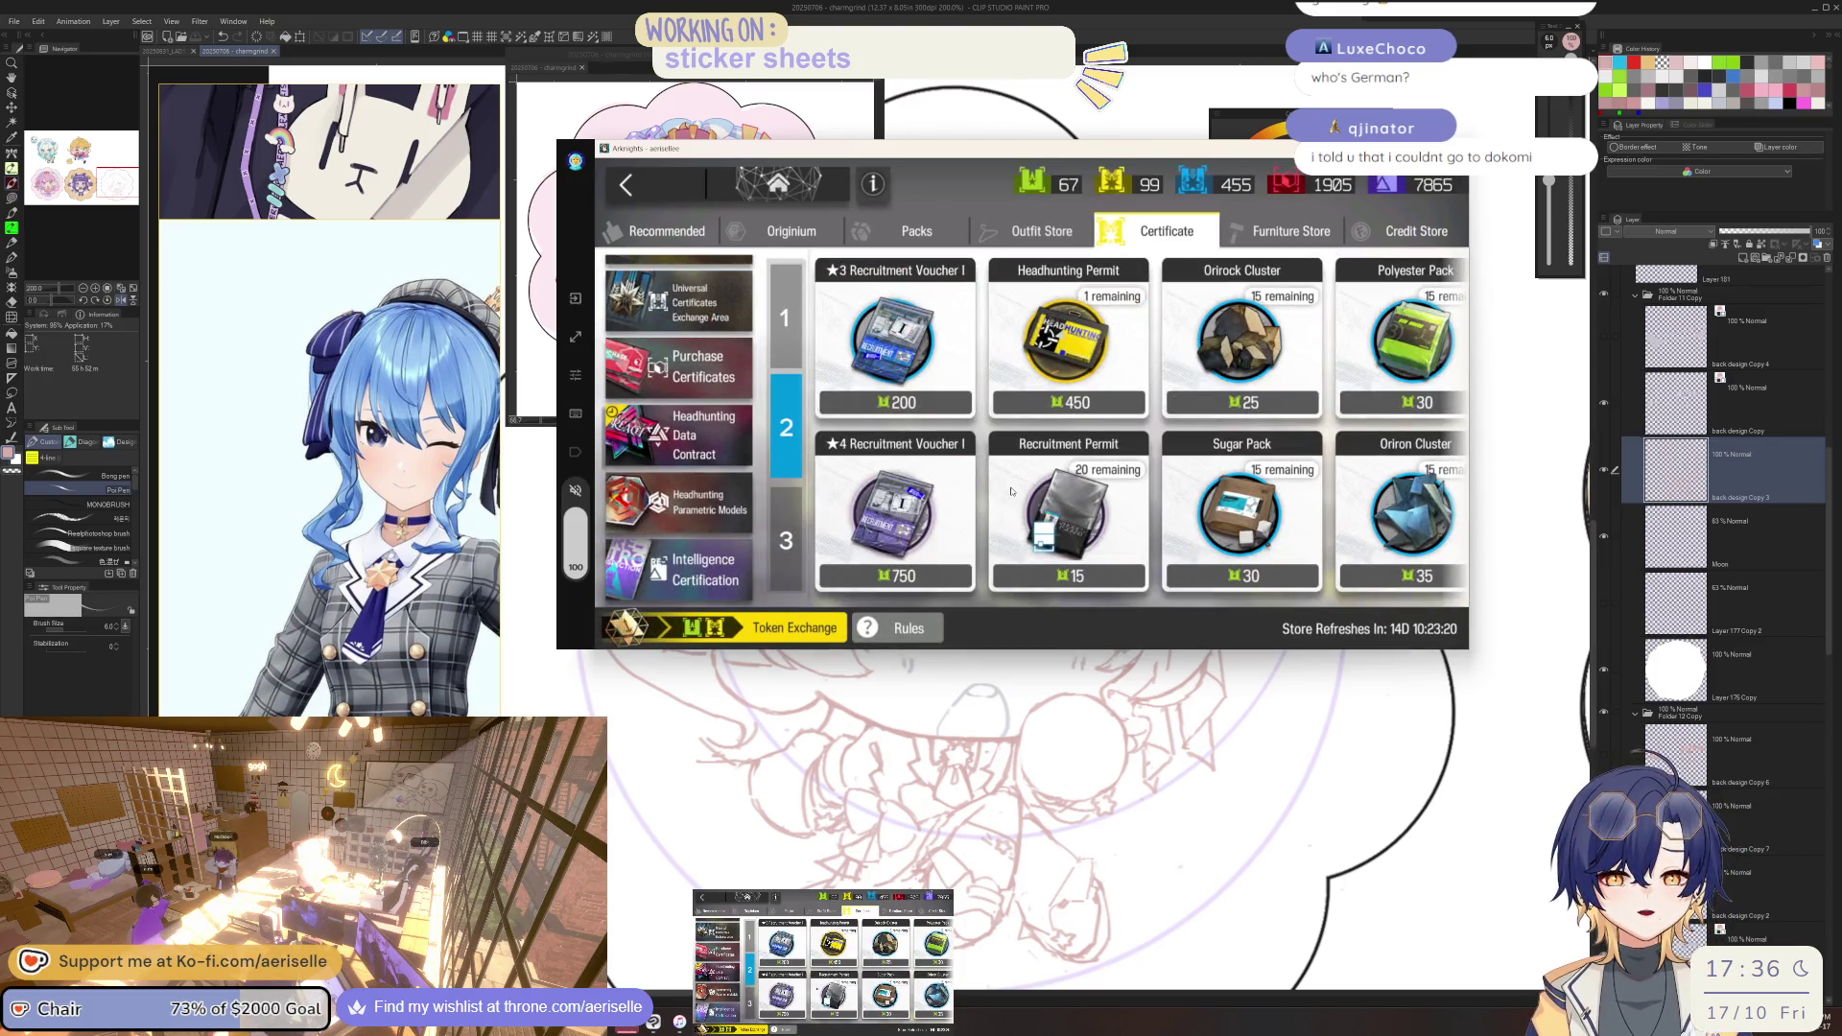
click(1358, 231)
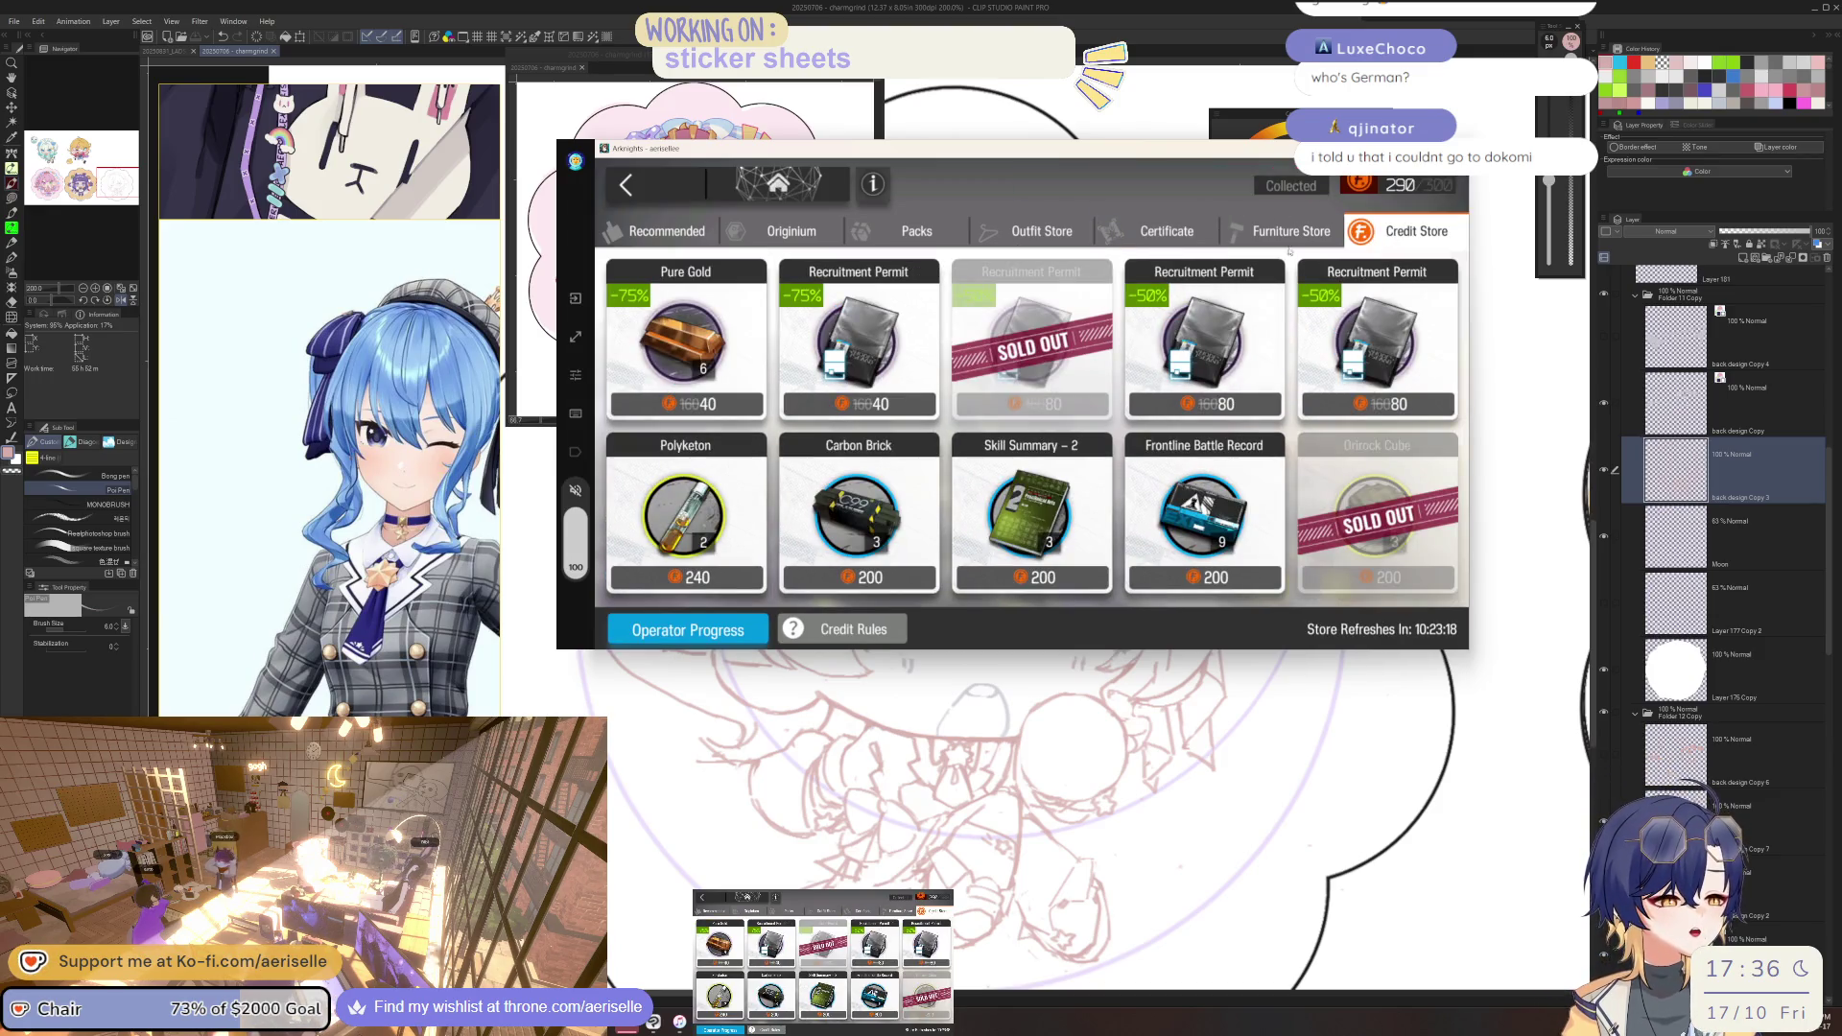
click(1276, 235)
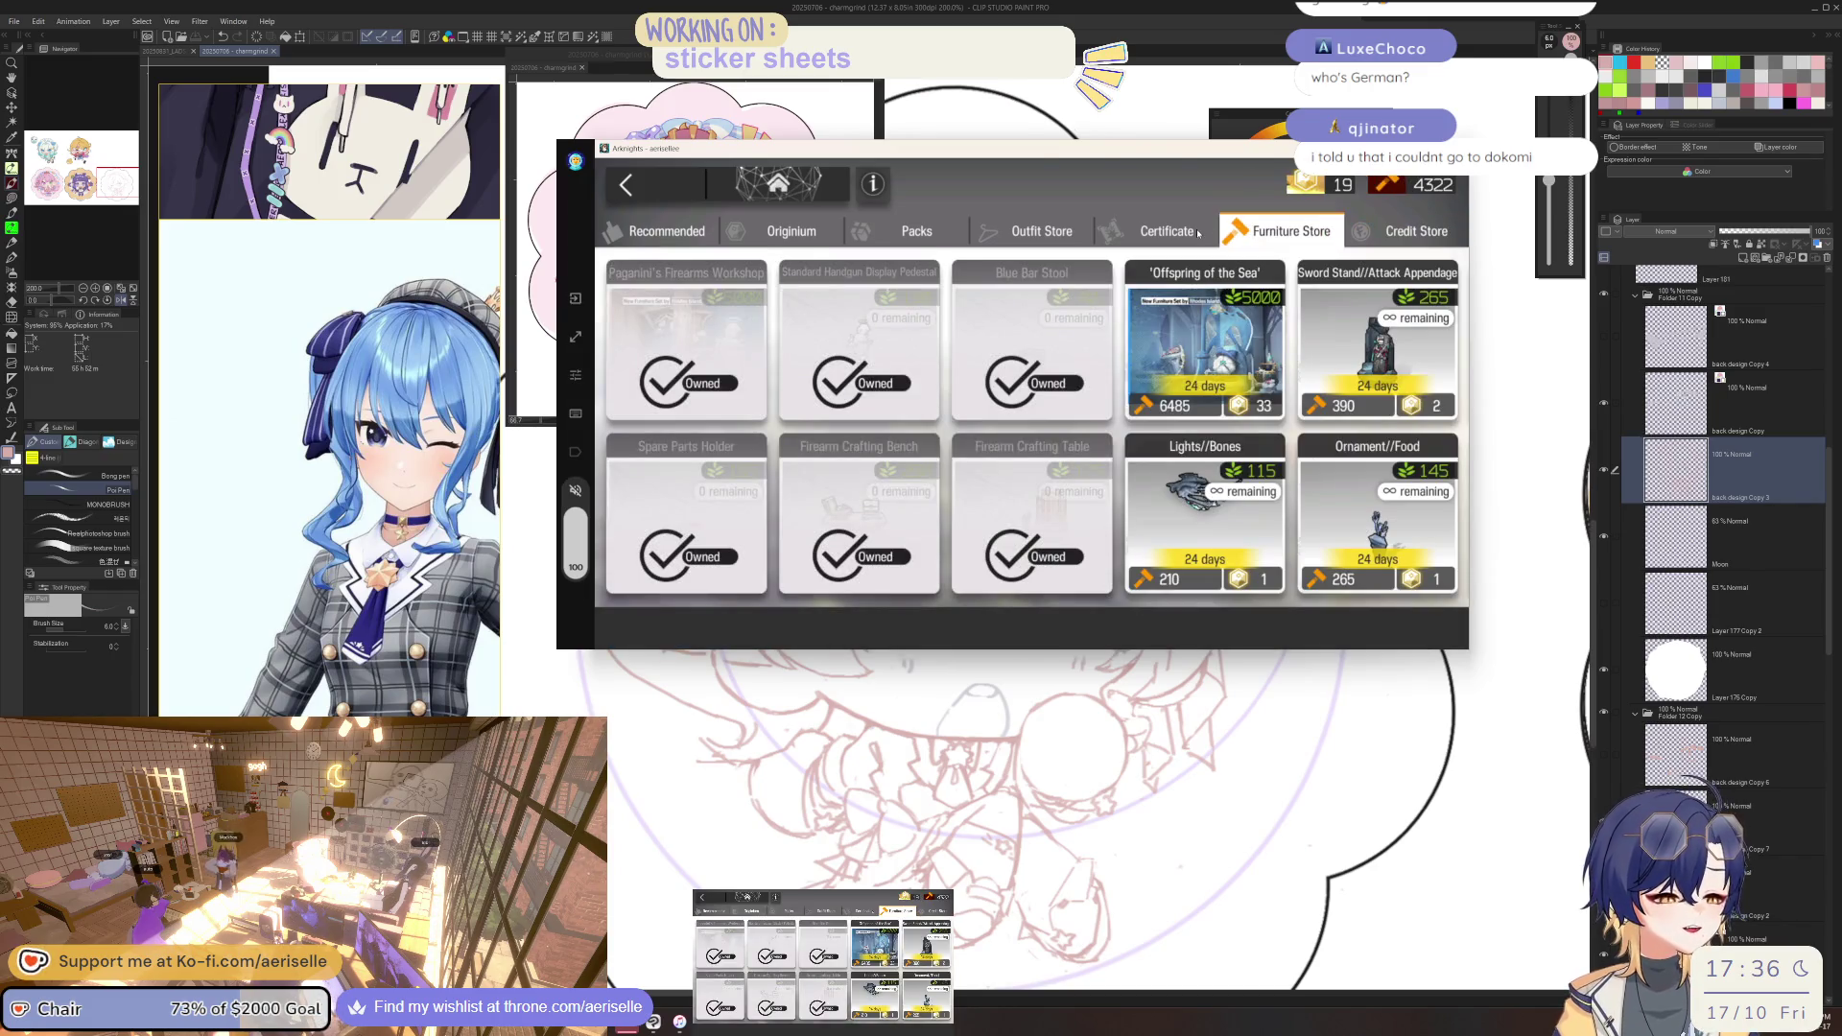
click(1197, 233)
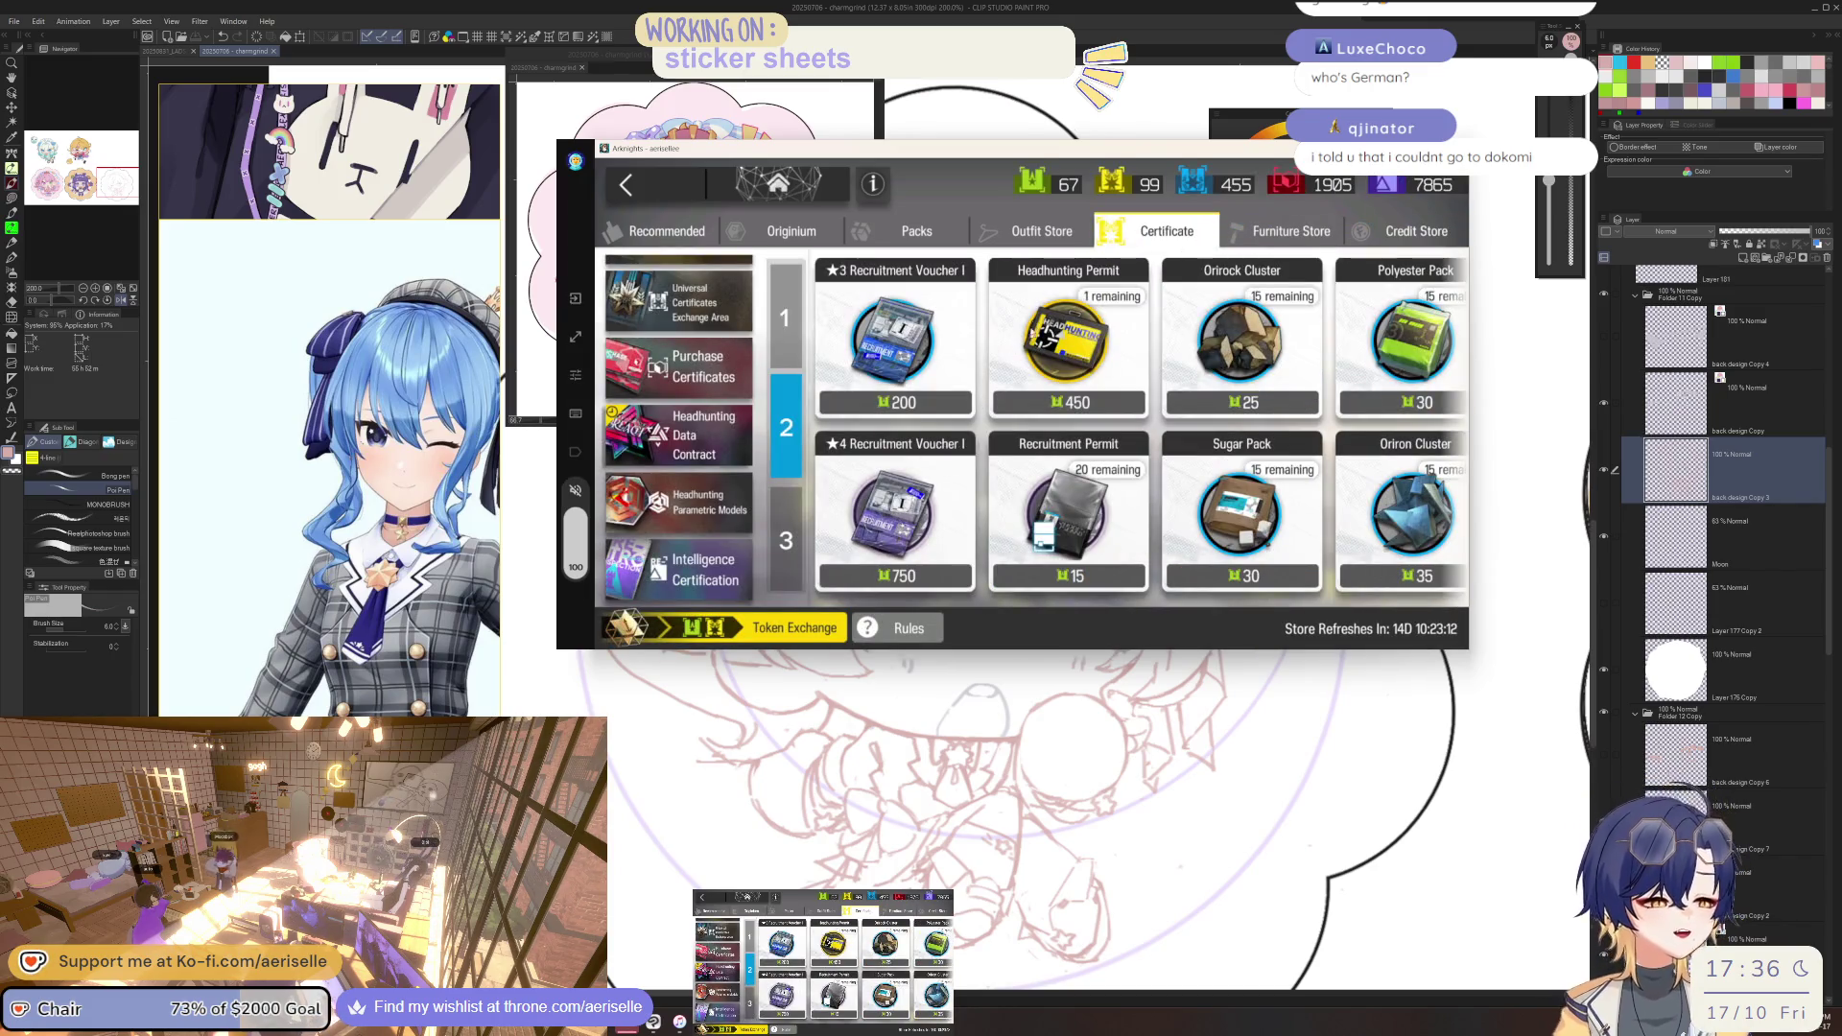
click(1042, 231)
click(1166, 231)
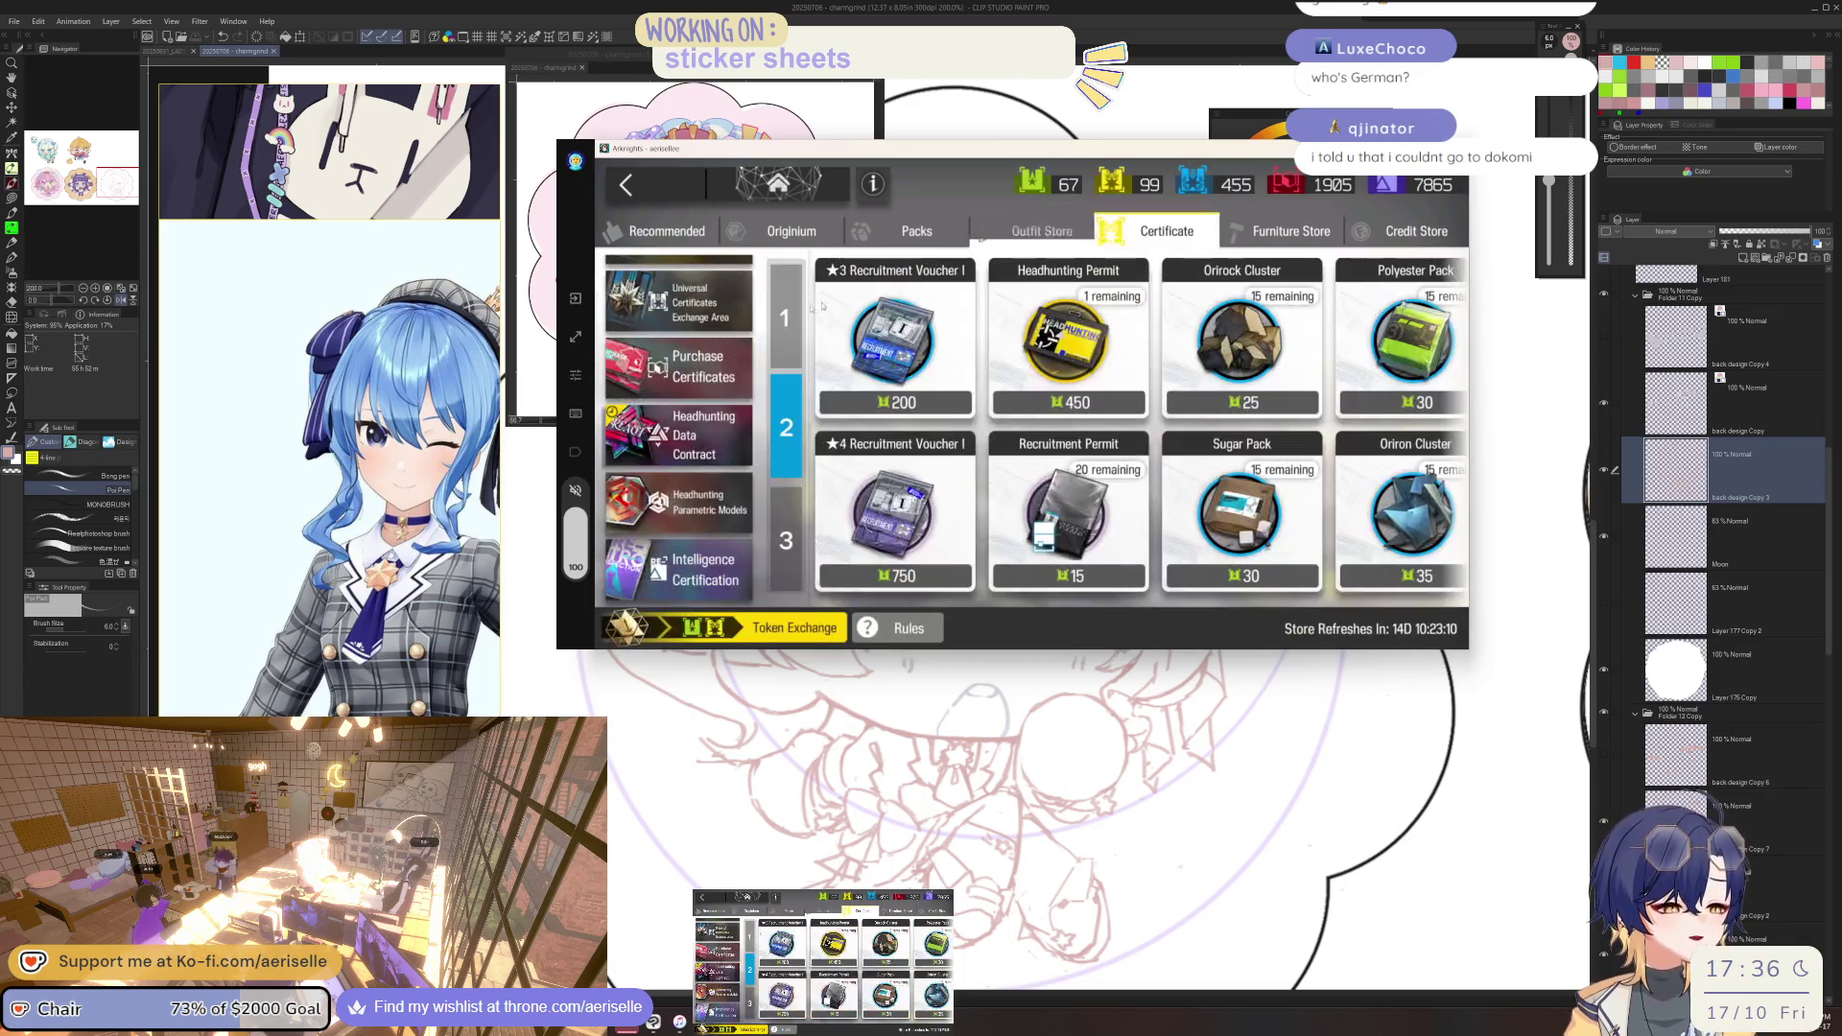
click(667, 231)
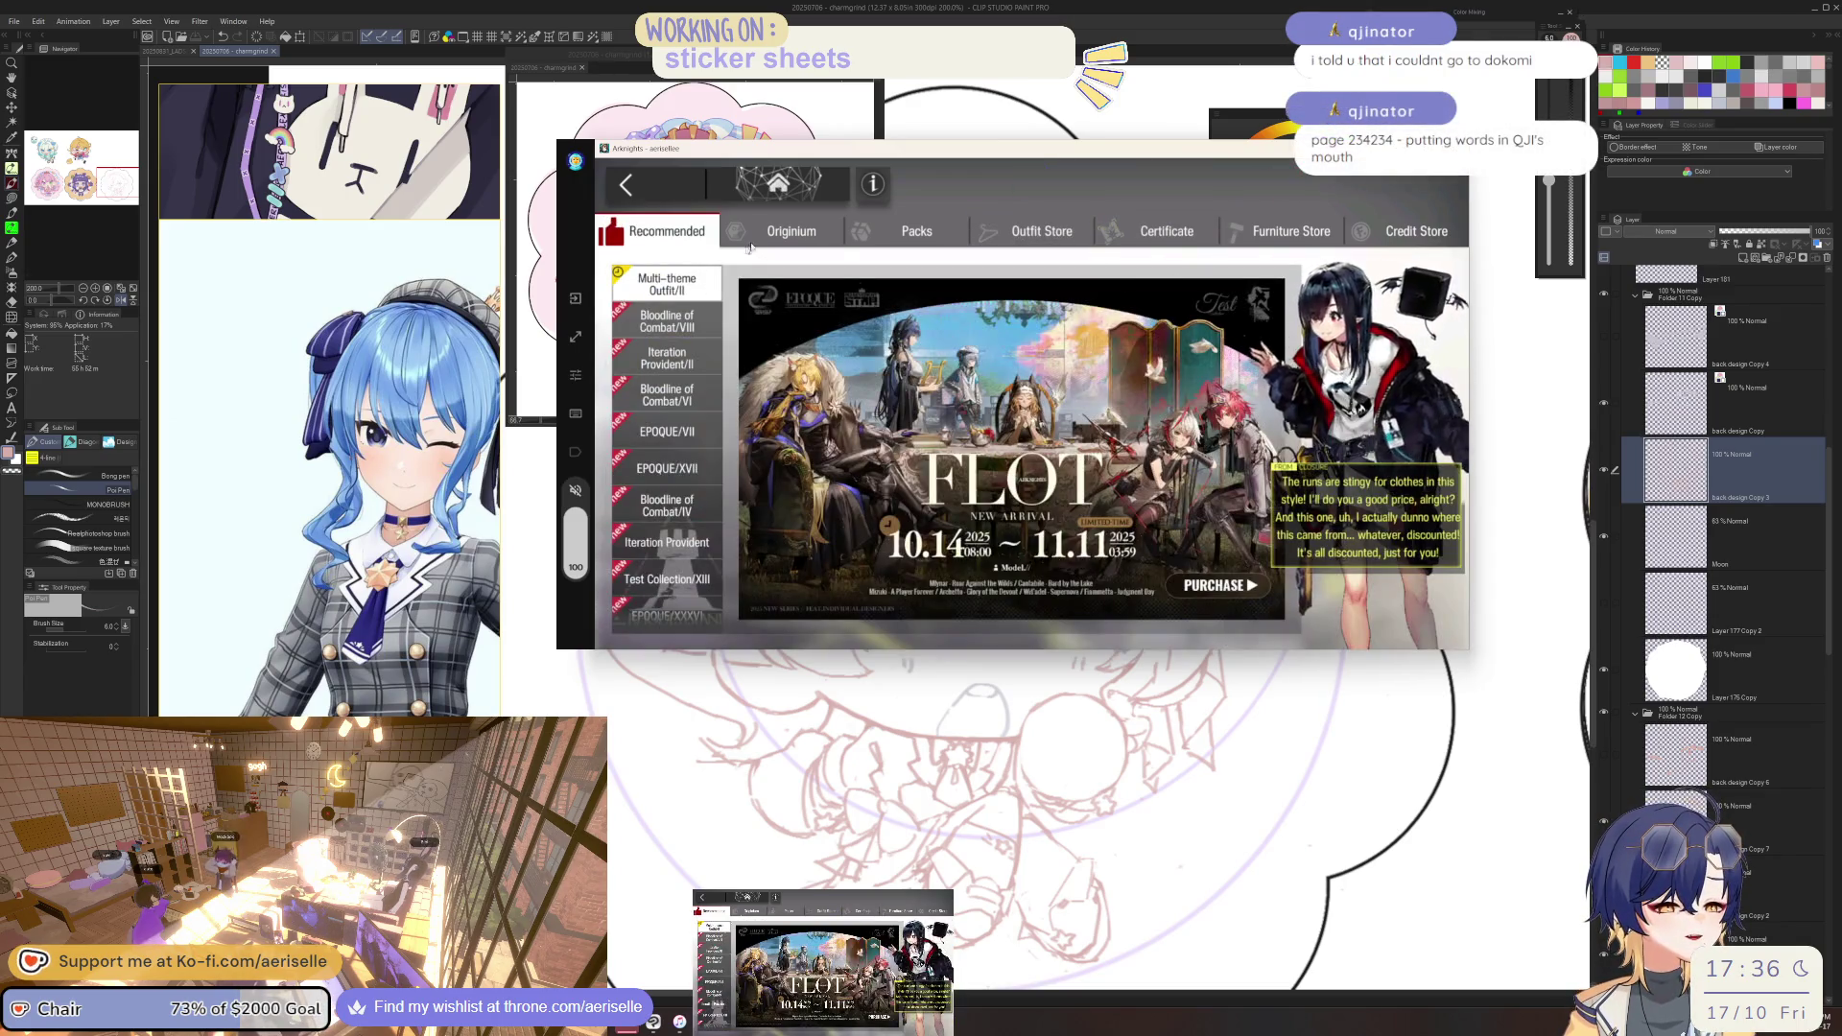
click(780, 229)
click(615, 182)
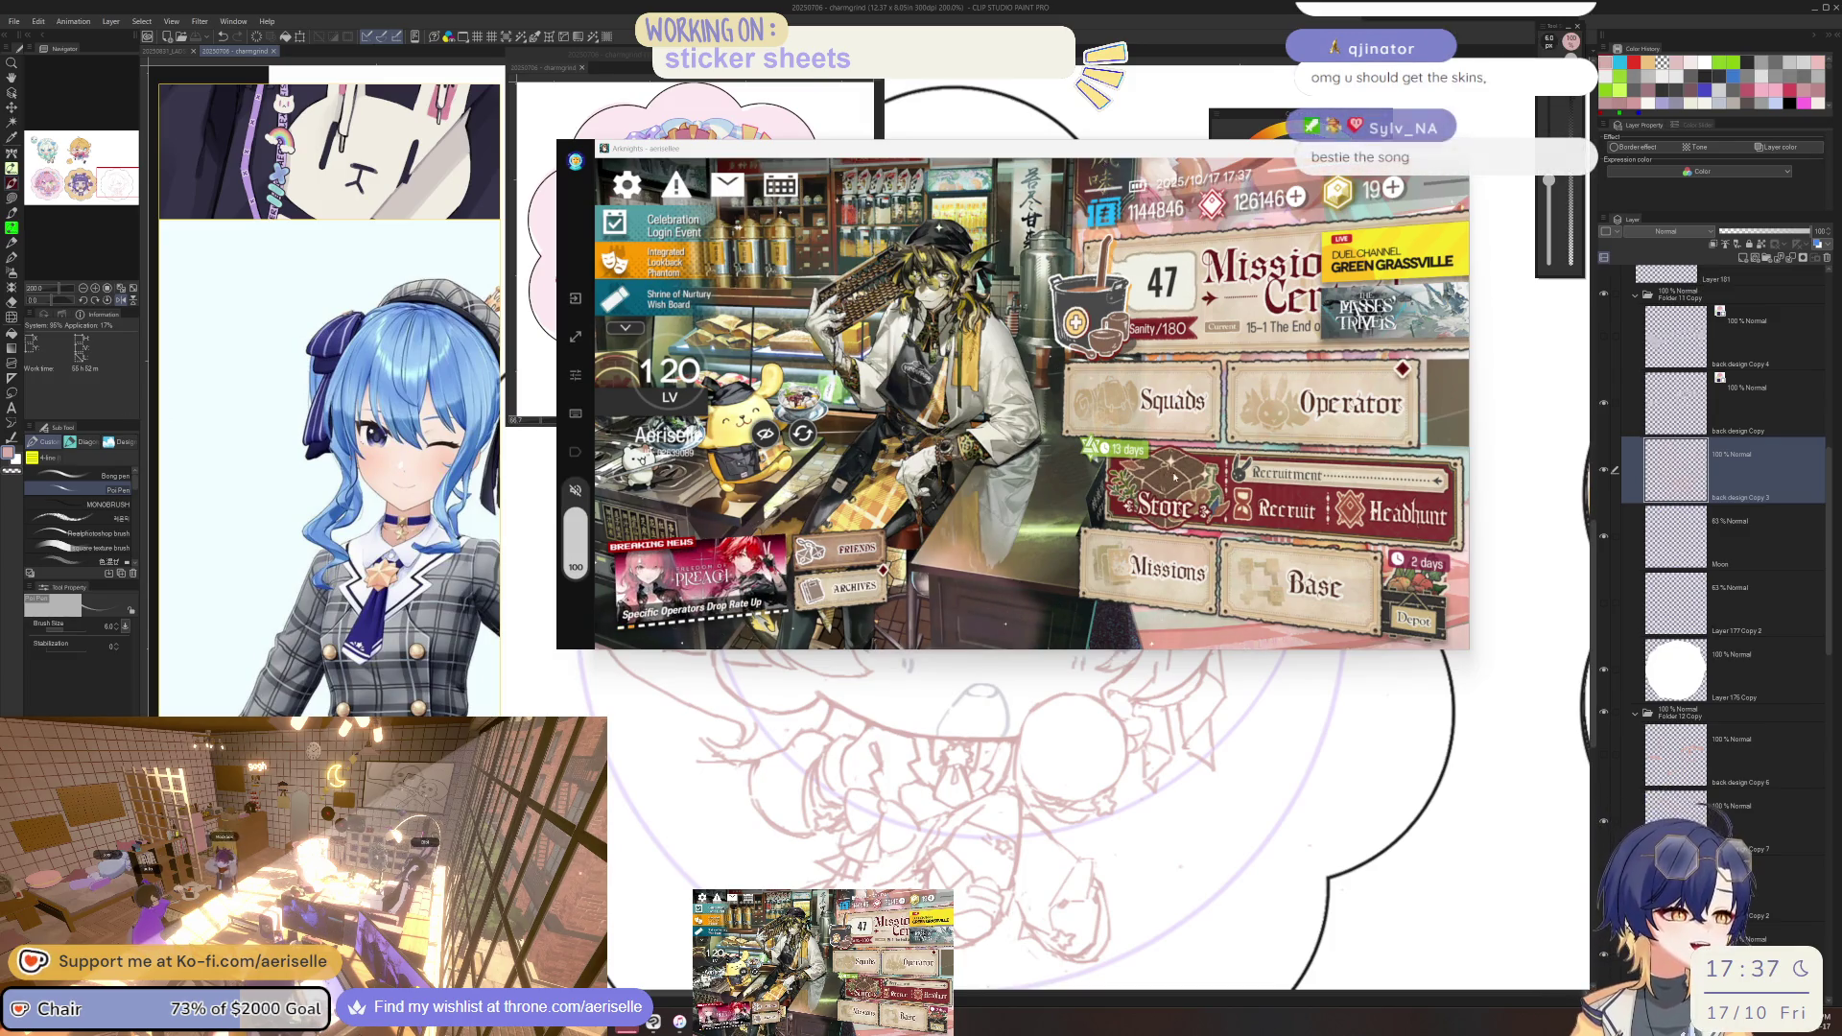
Open the Store's Outfit Store tab showing Supernova (24) and Glory of the Devout (21).
click(1165, 506)
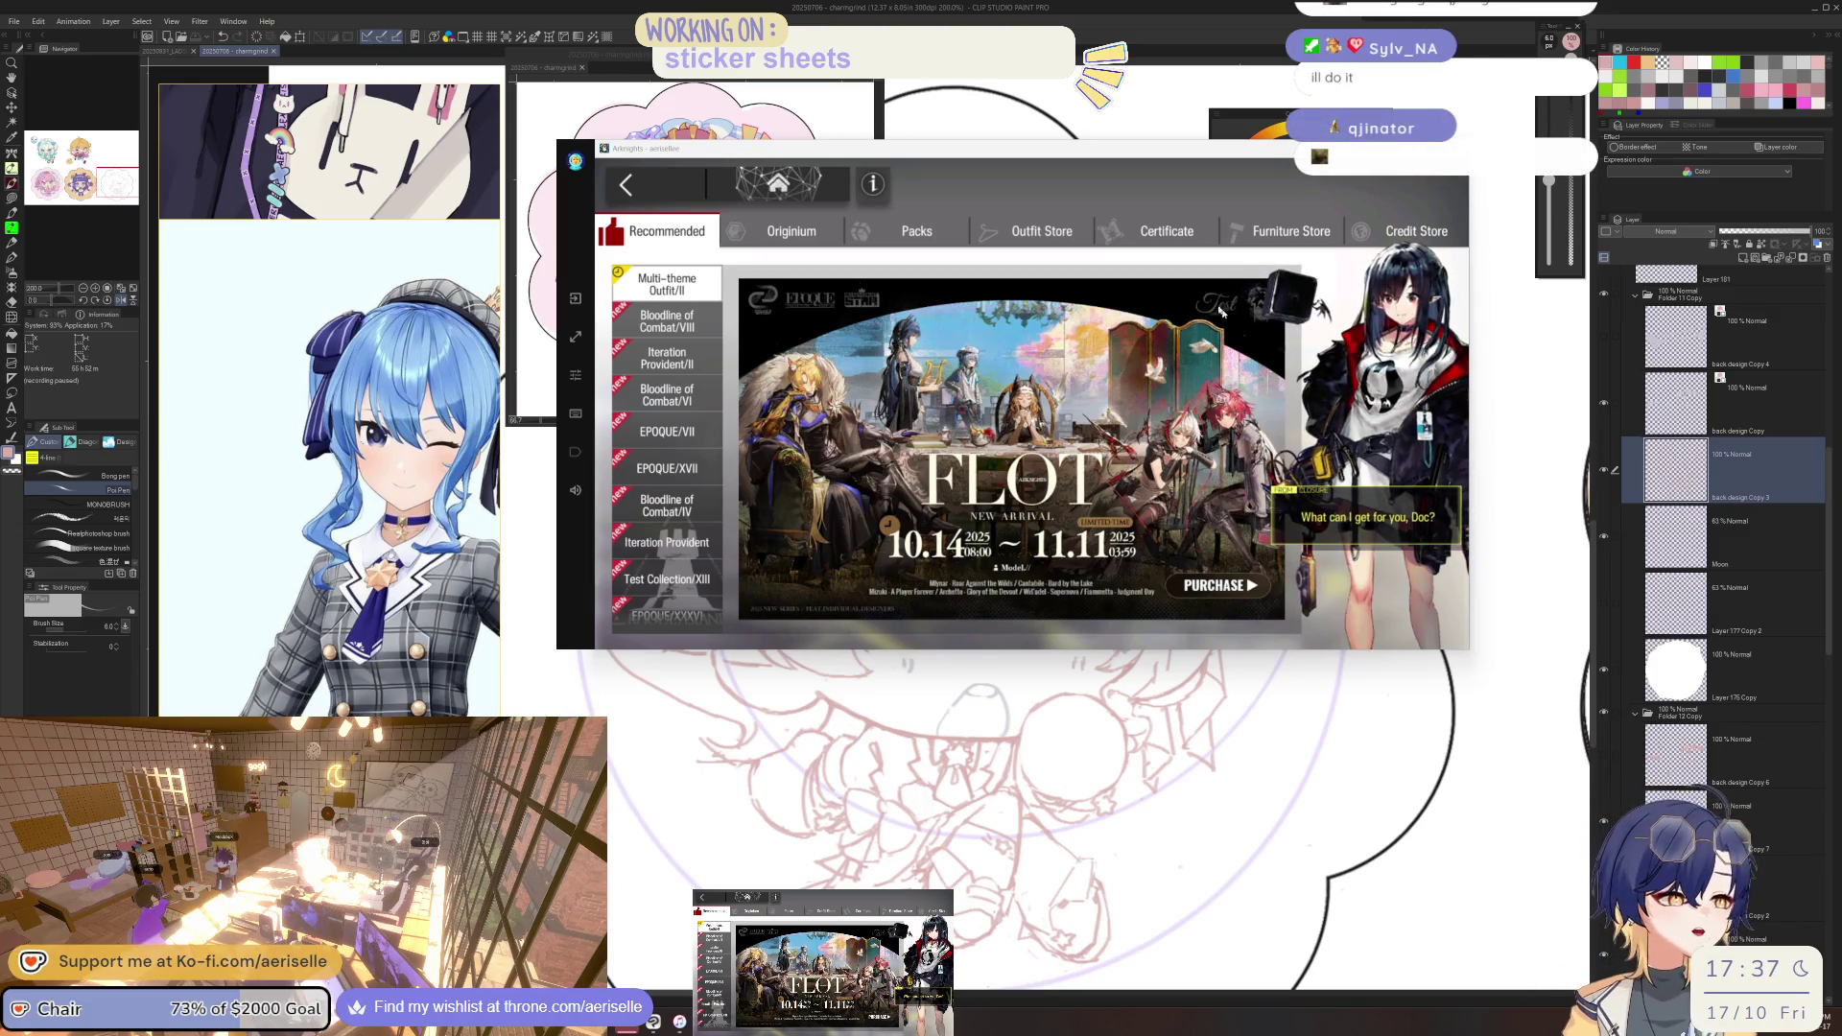
click(1167, 231)
click(1042, 231)
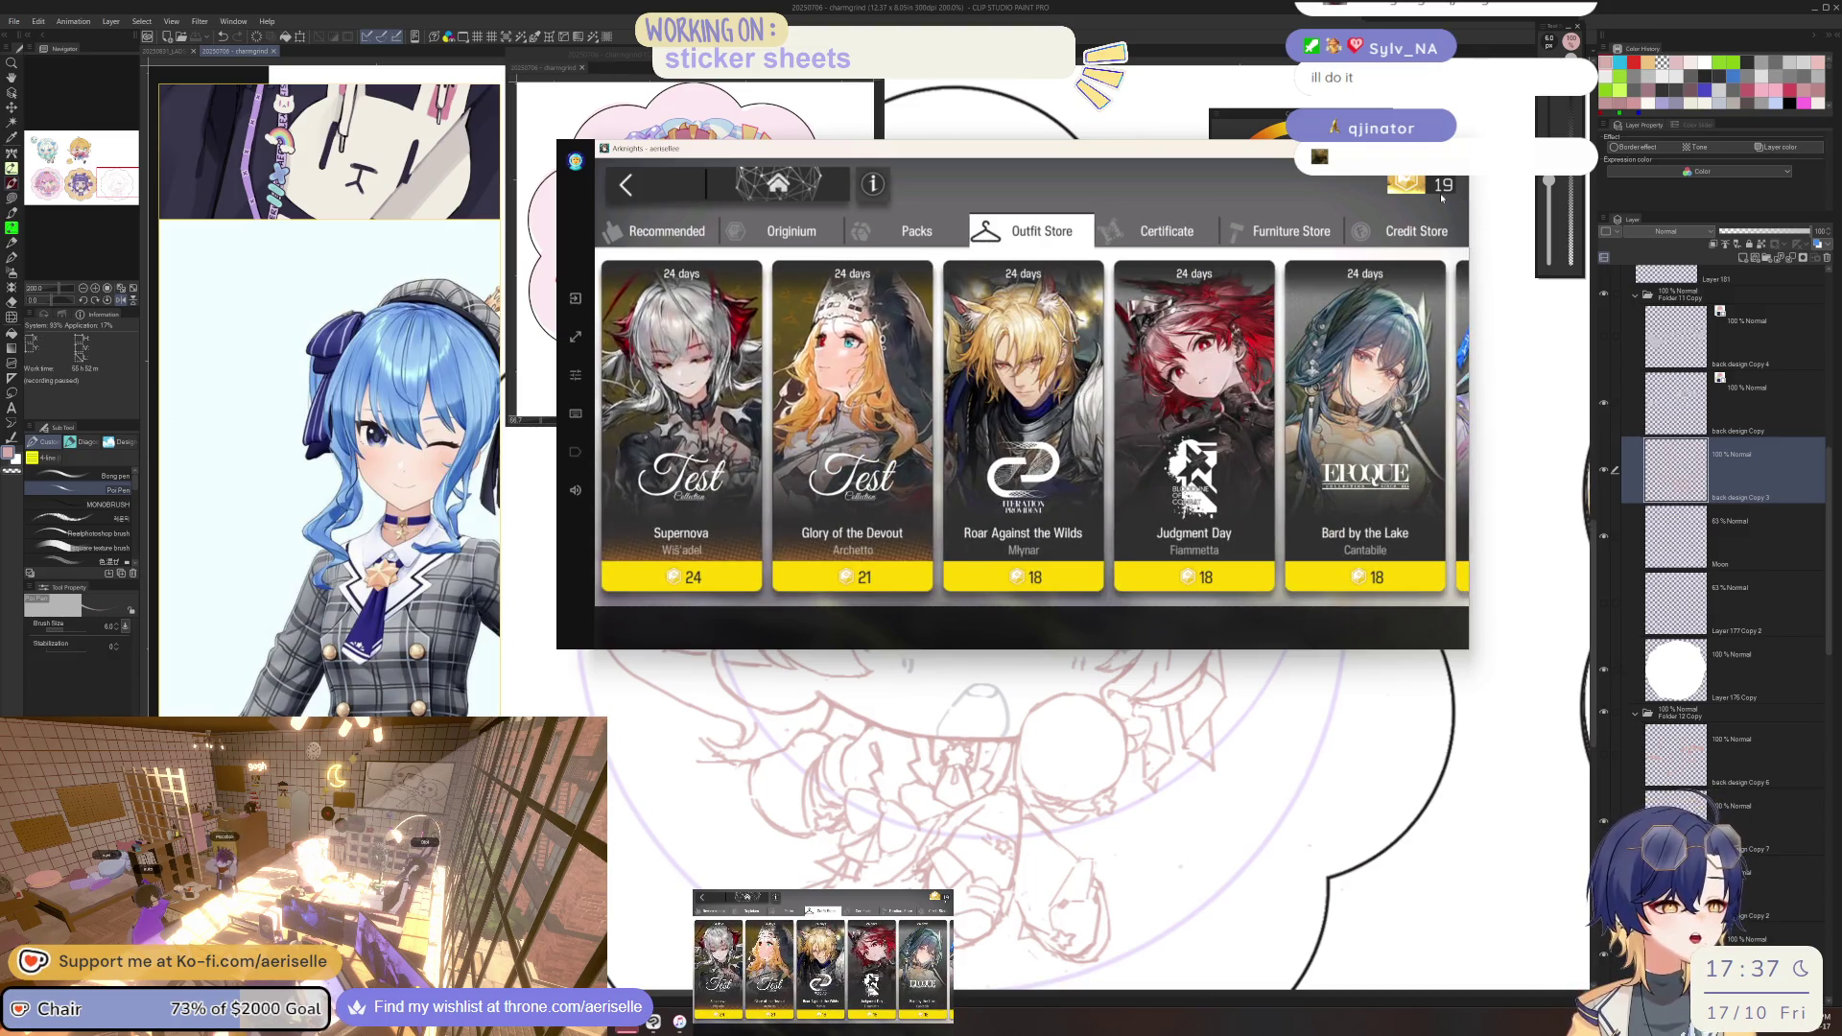
Step from Supernova past Glory of the Devout and Roar Against the Wilds, viewing Judgment Day's art full-window.
click(683, 528)
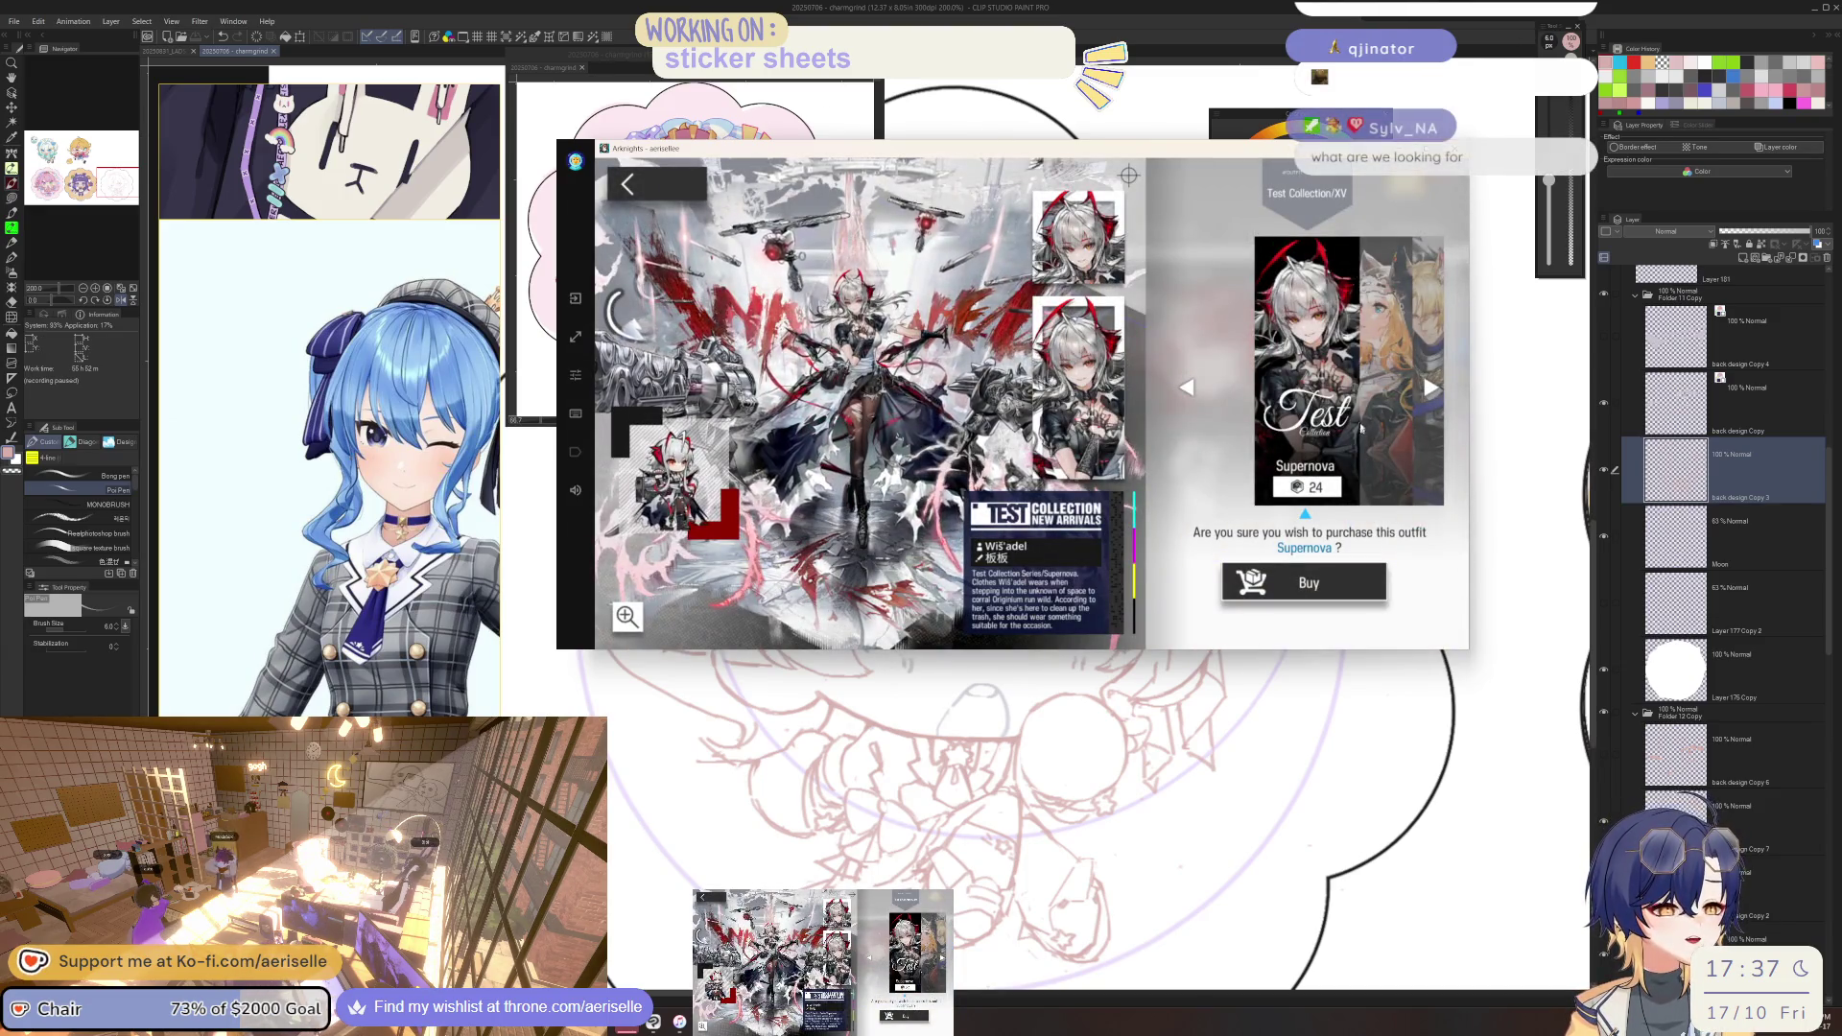
click(1363, 431)
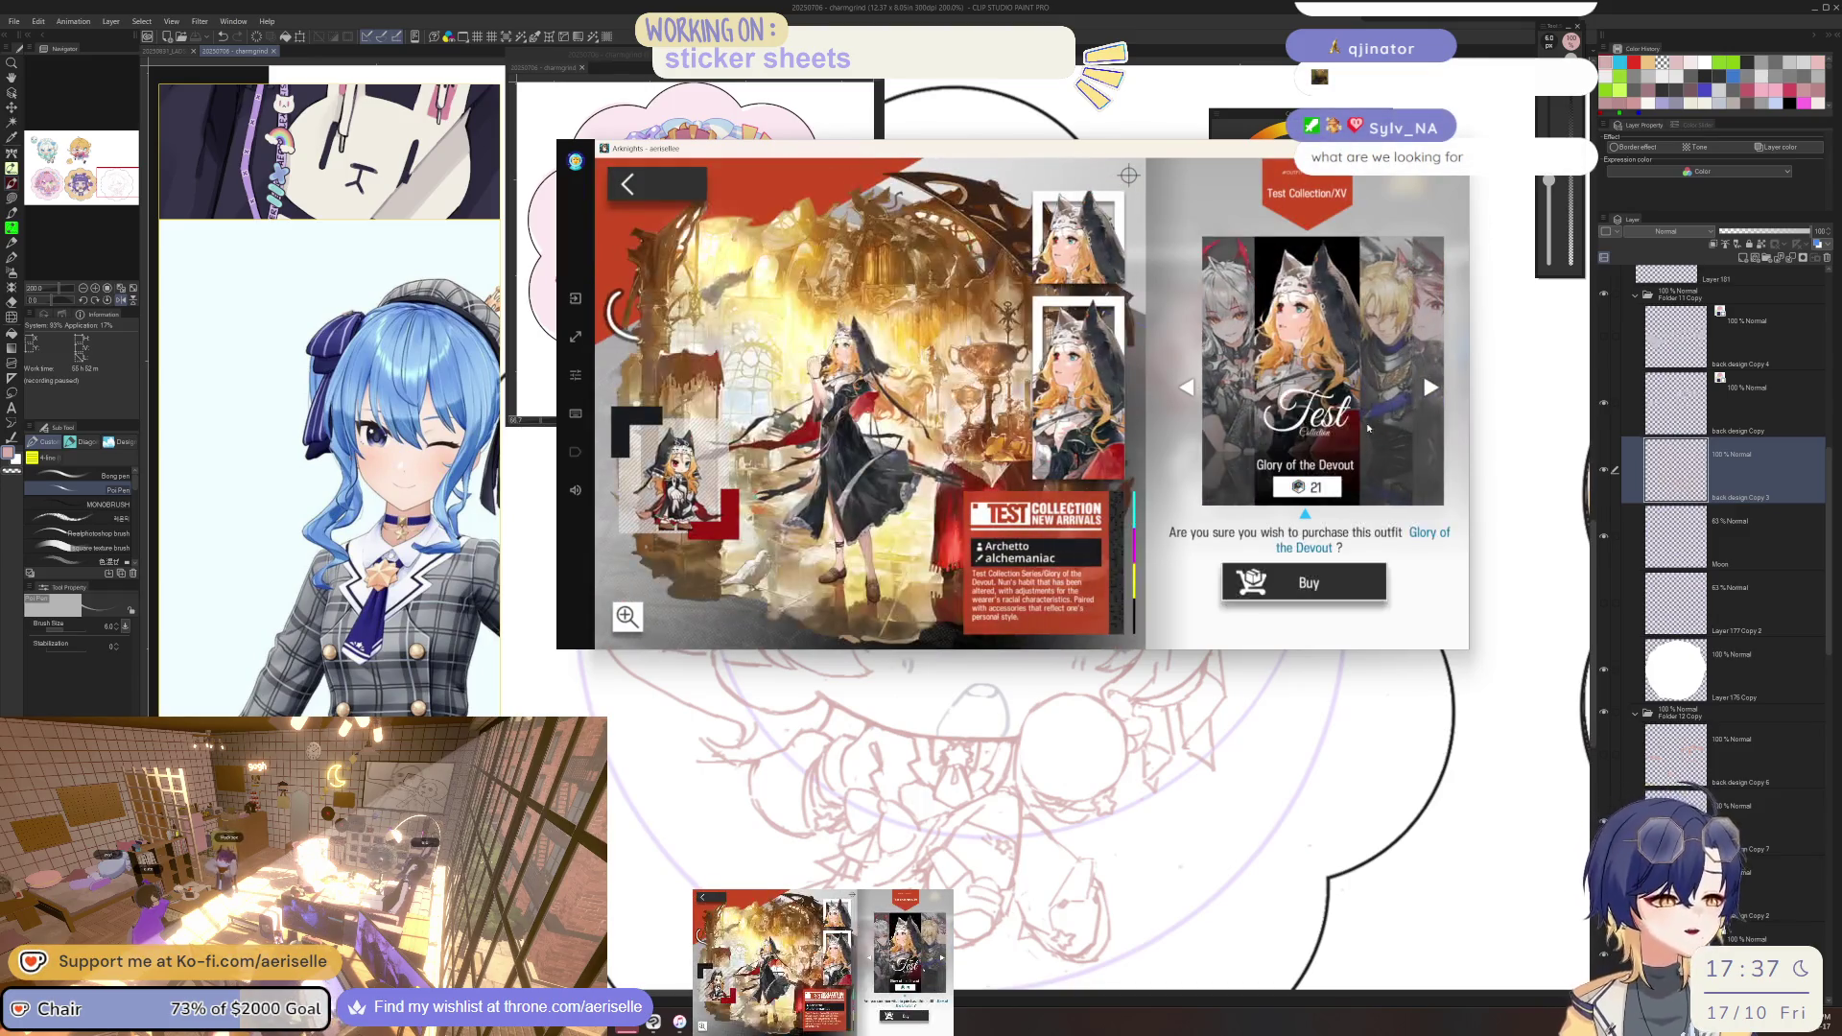
click(1378, 421)
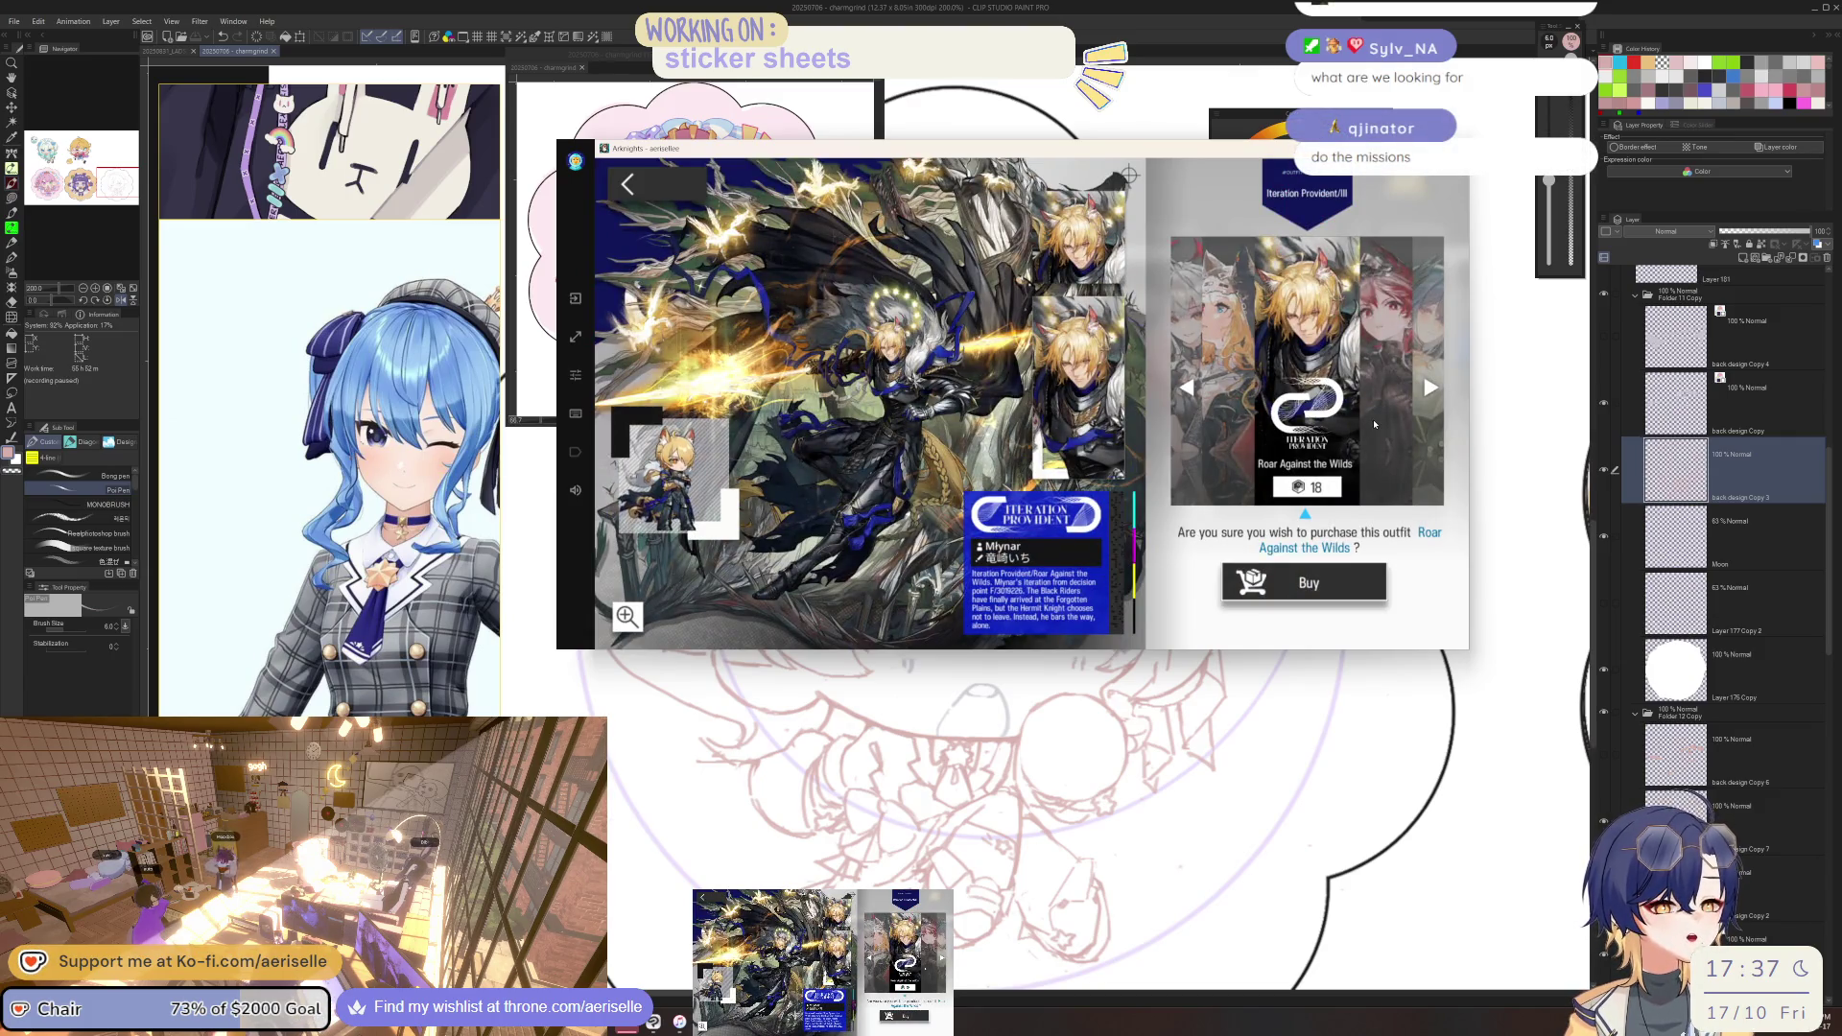
click(1375, 424)
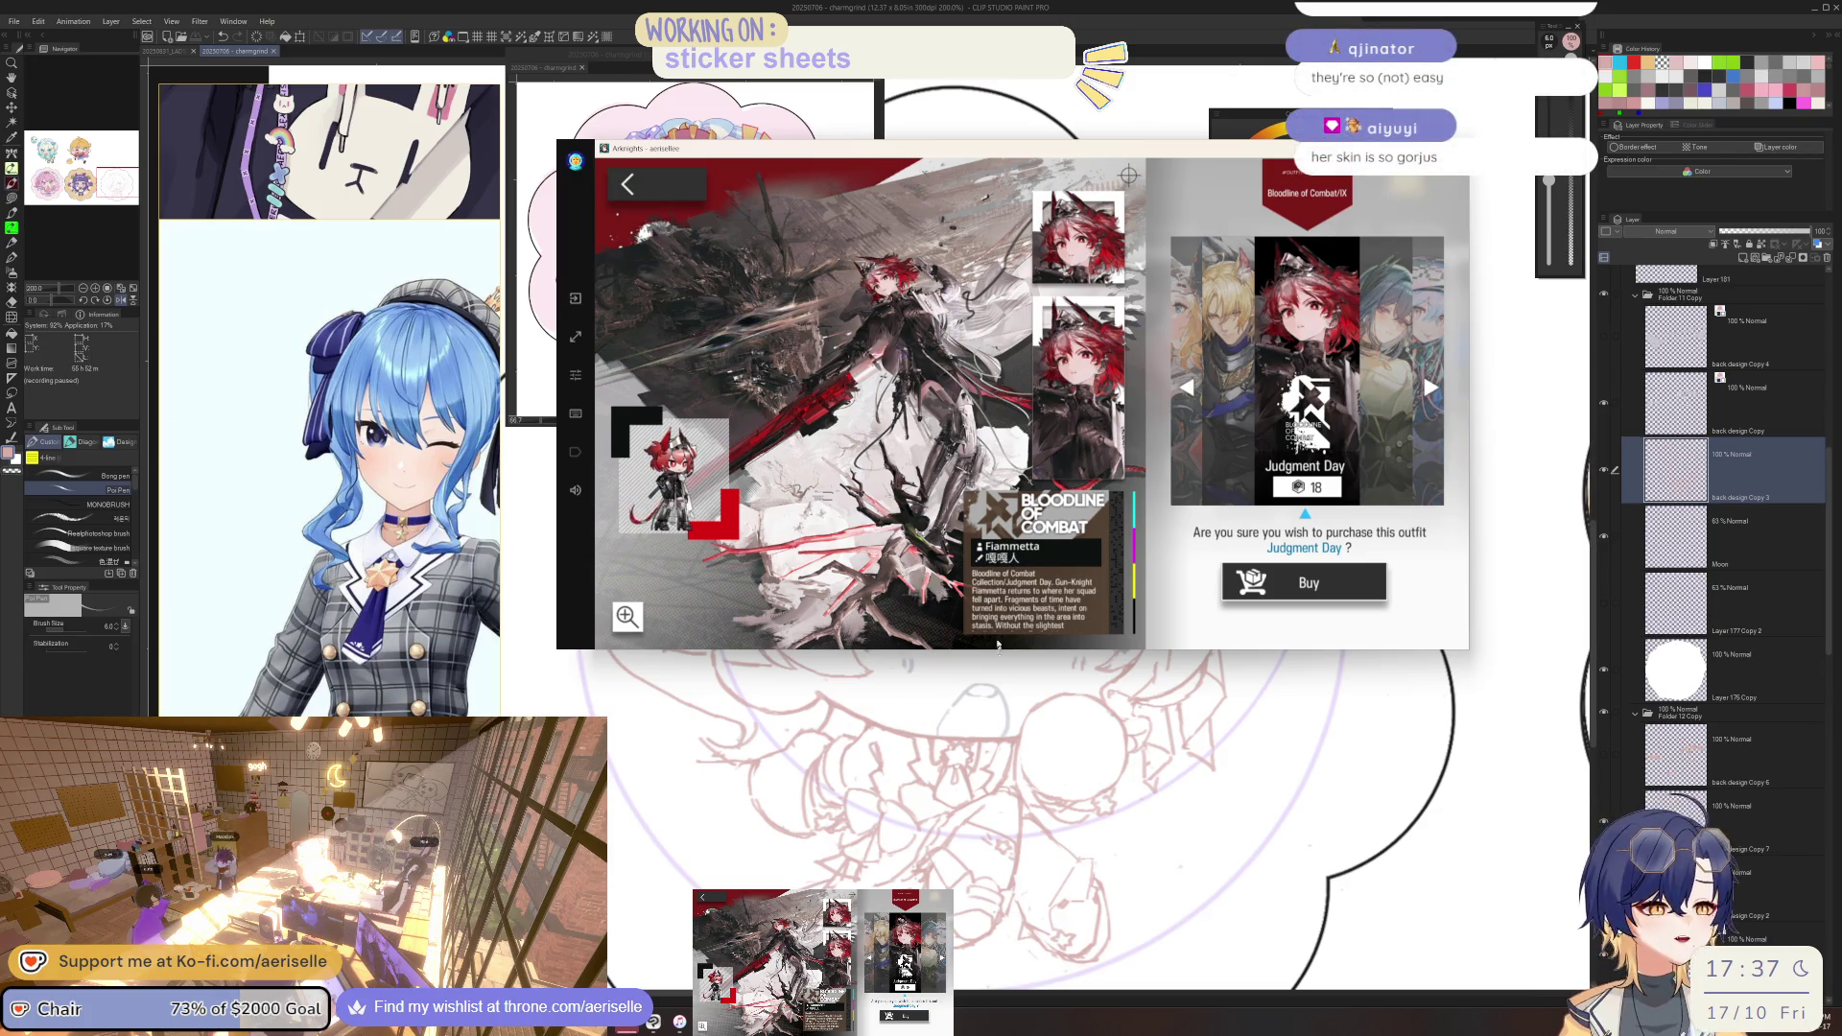
click(627, 616)
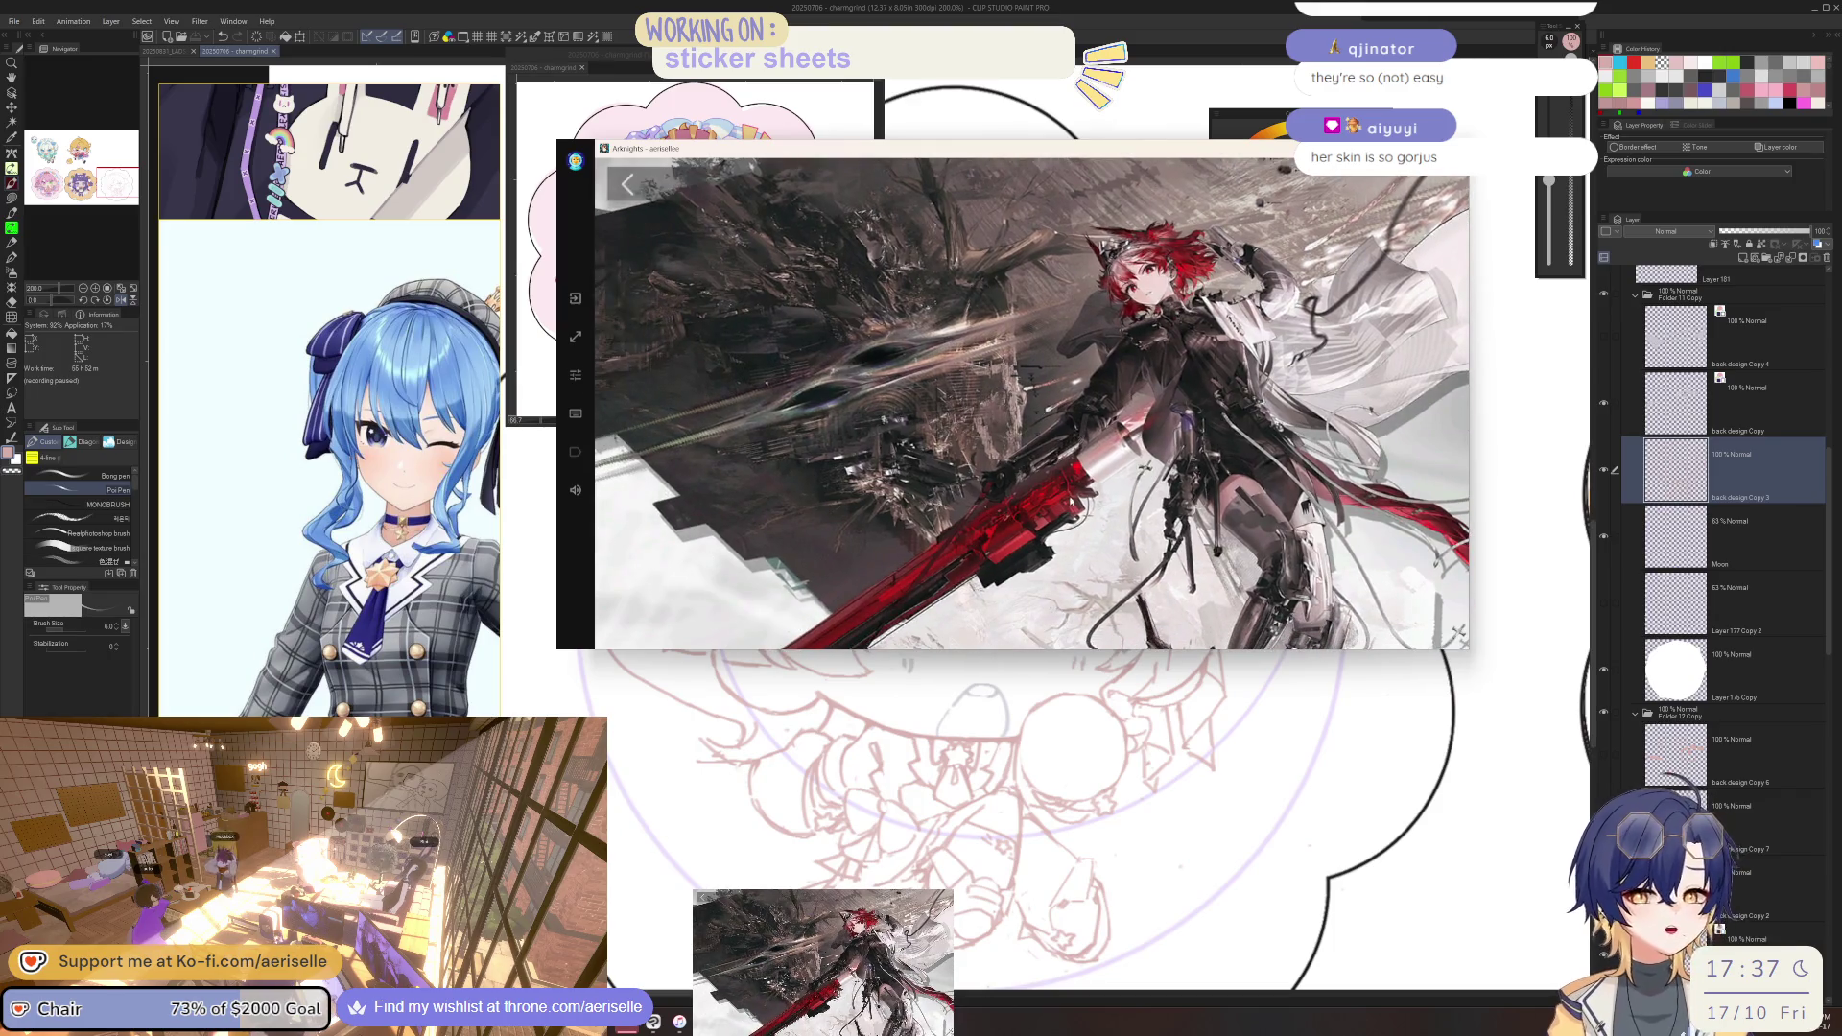
Leave the Judgment Day art and advance the carousel to A Player Forever.
click(648, 202)
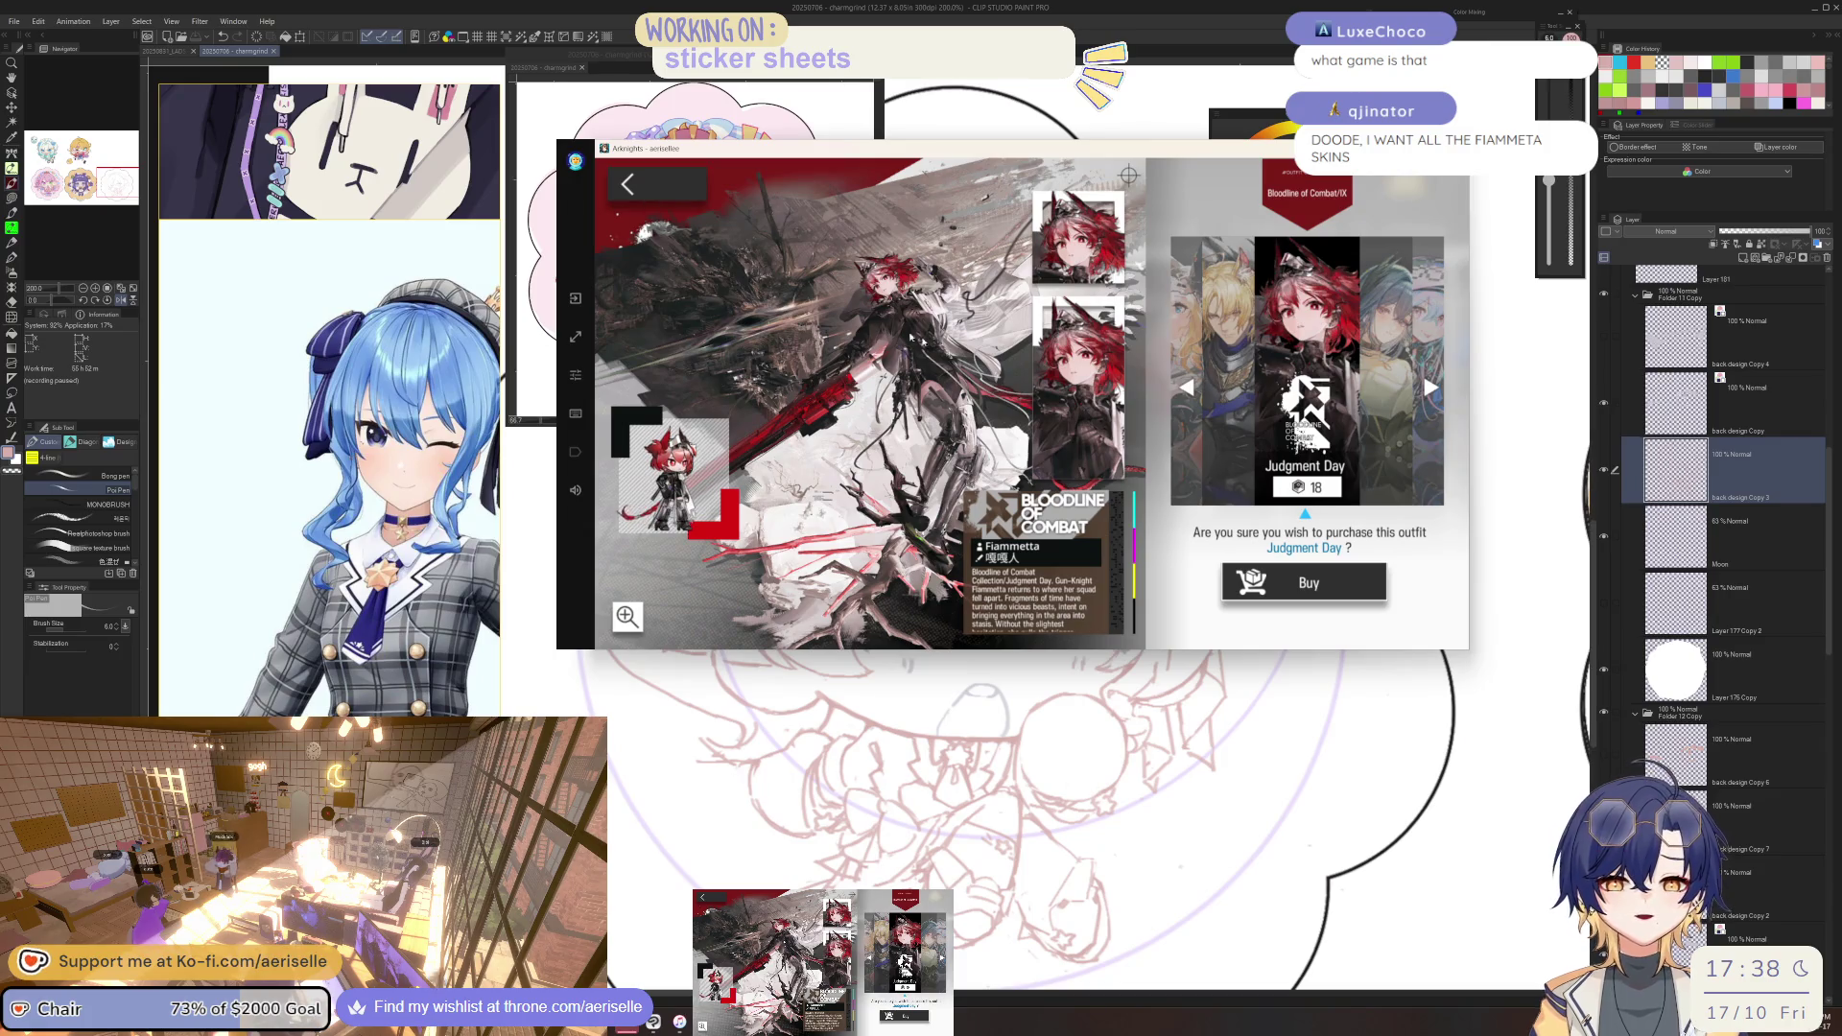
click(1395, 415)
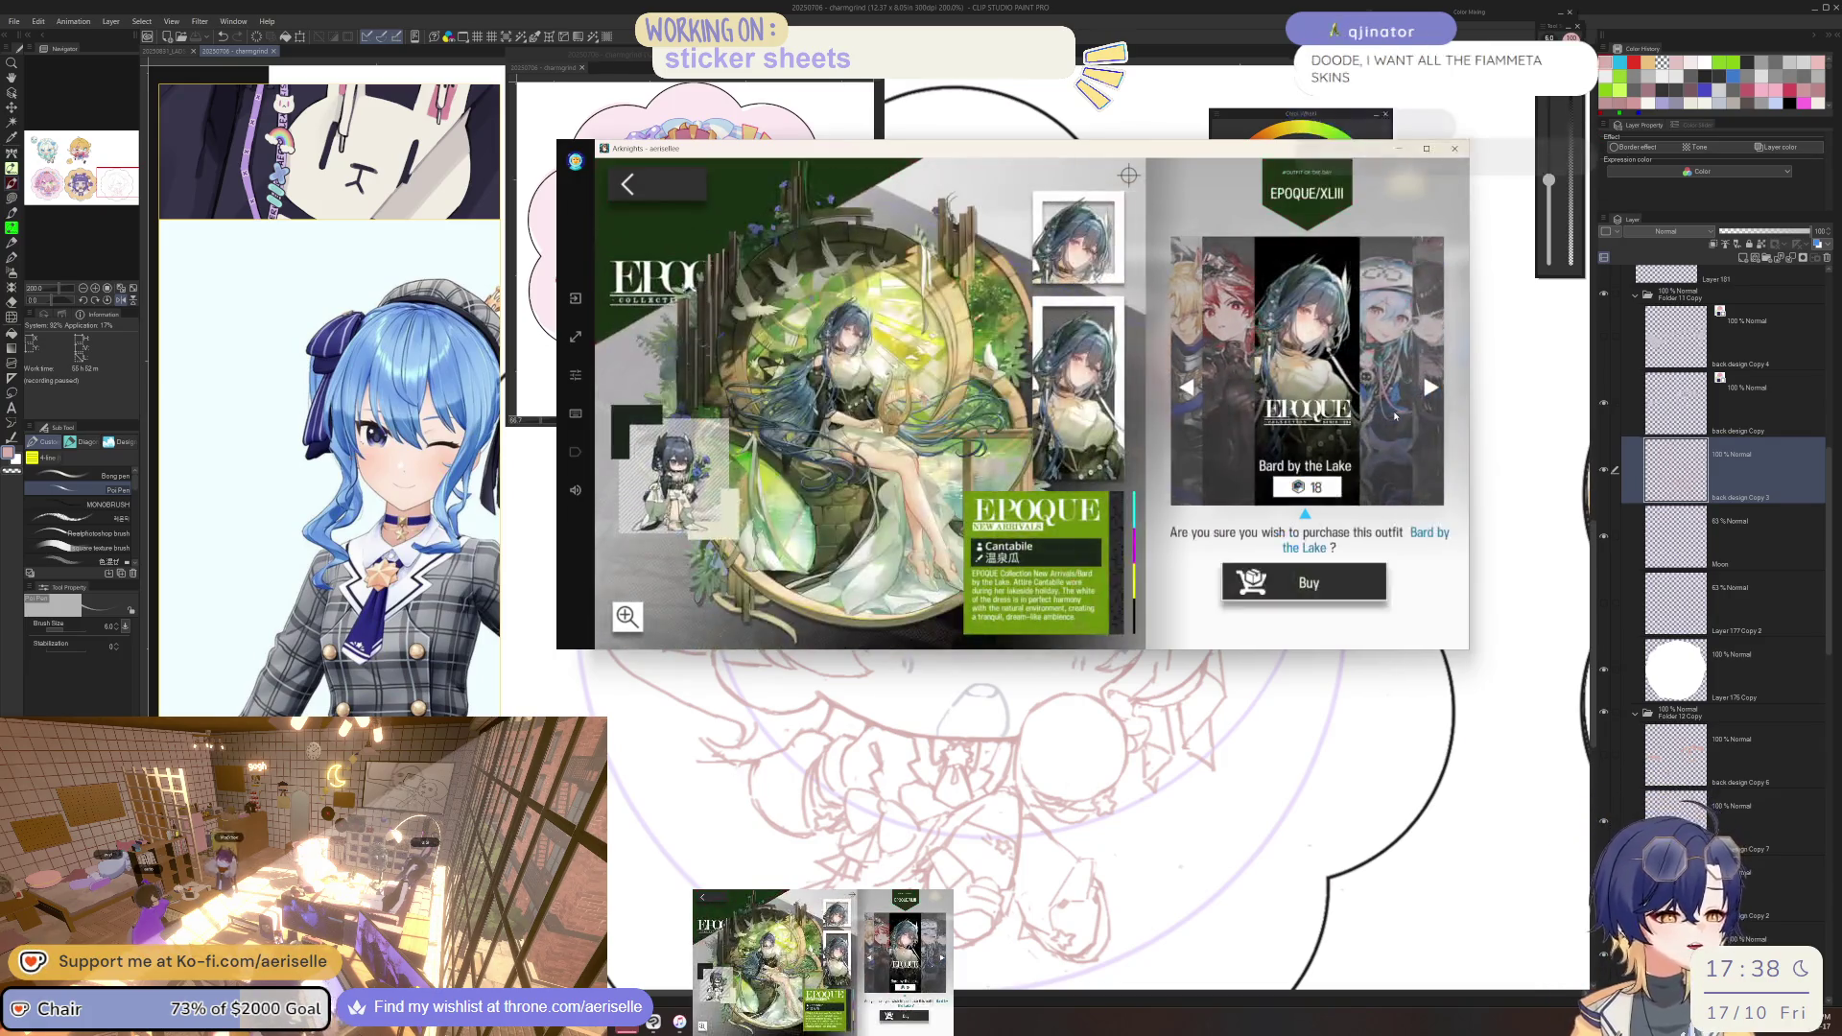
click(1394, 416)
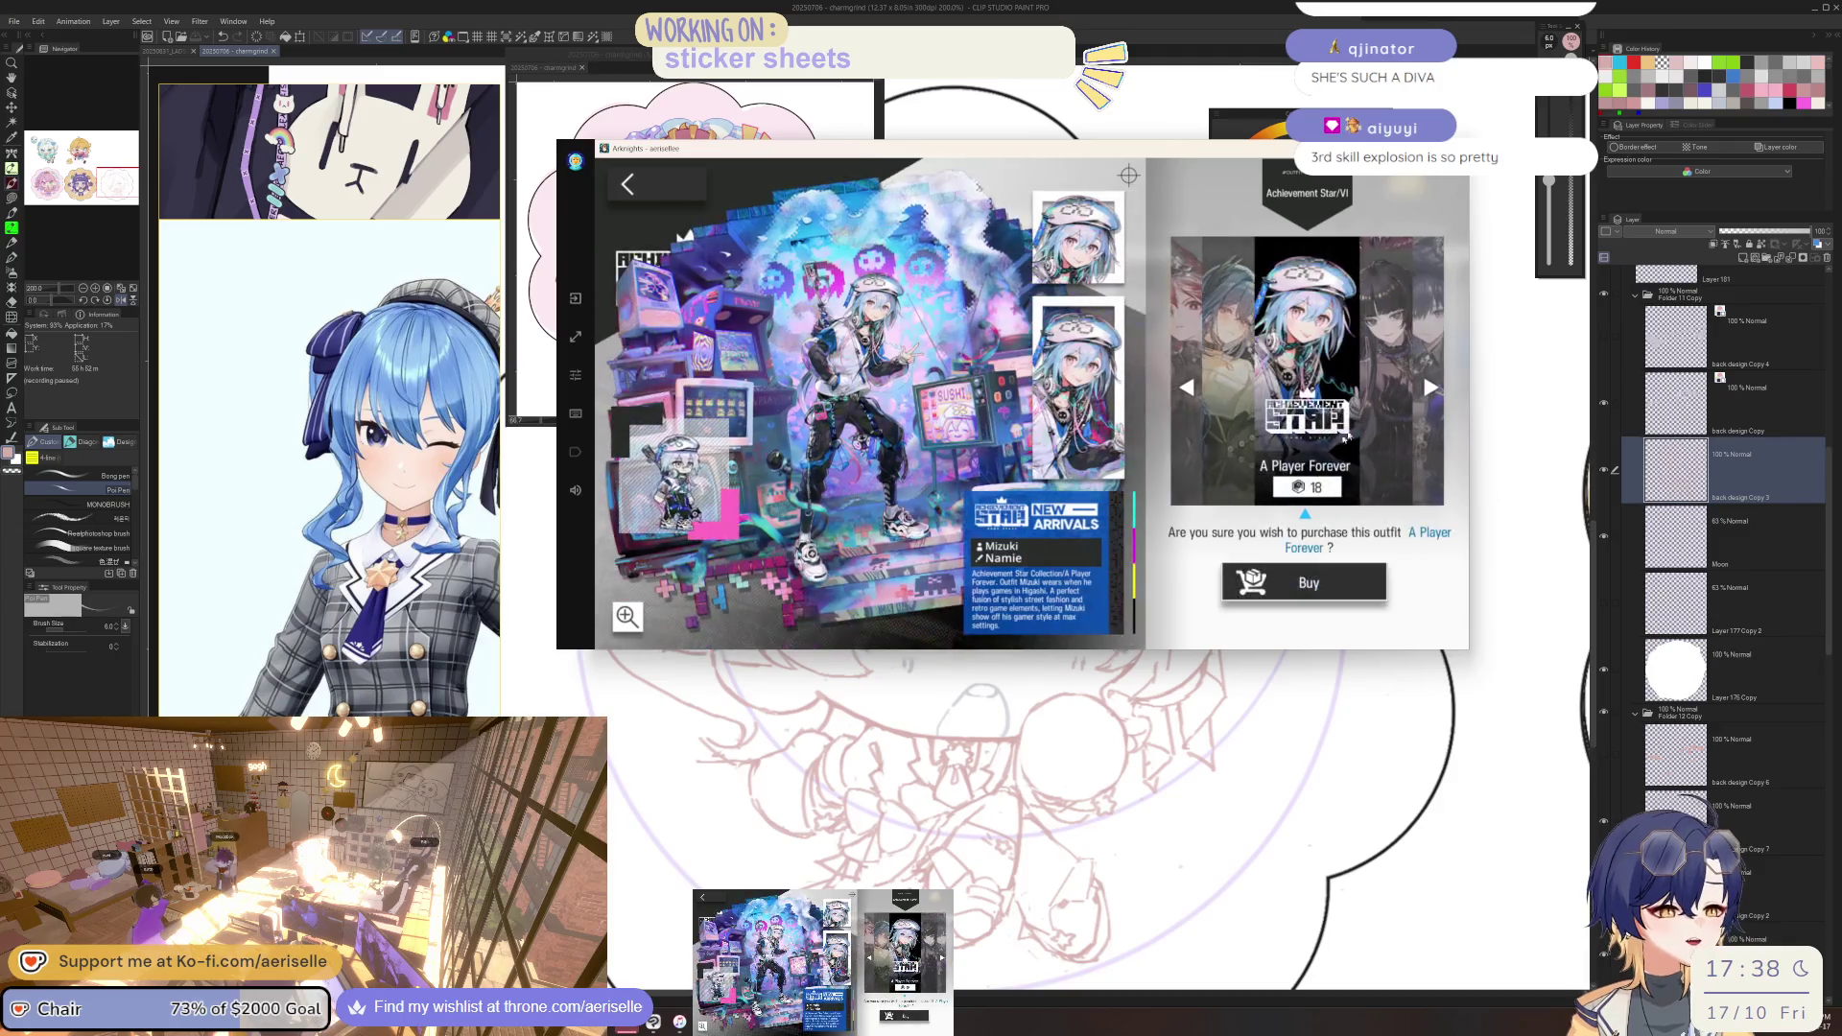
View and pan the A Player Forever artwork full-window, then return to its purchase page.
click(860, 480)
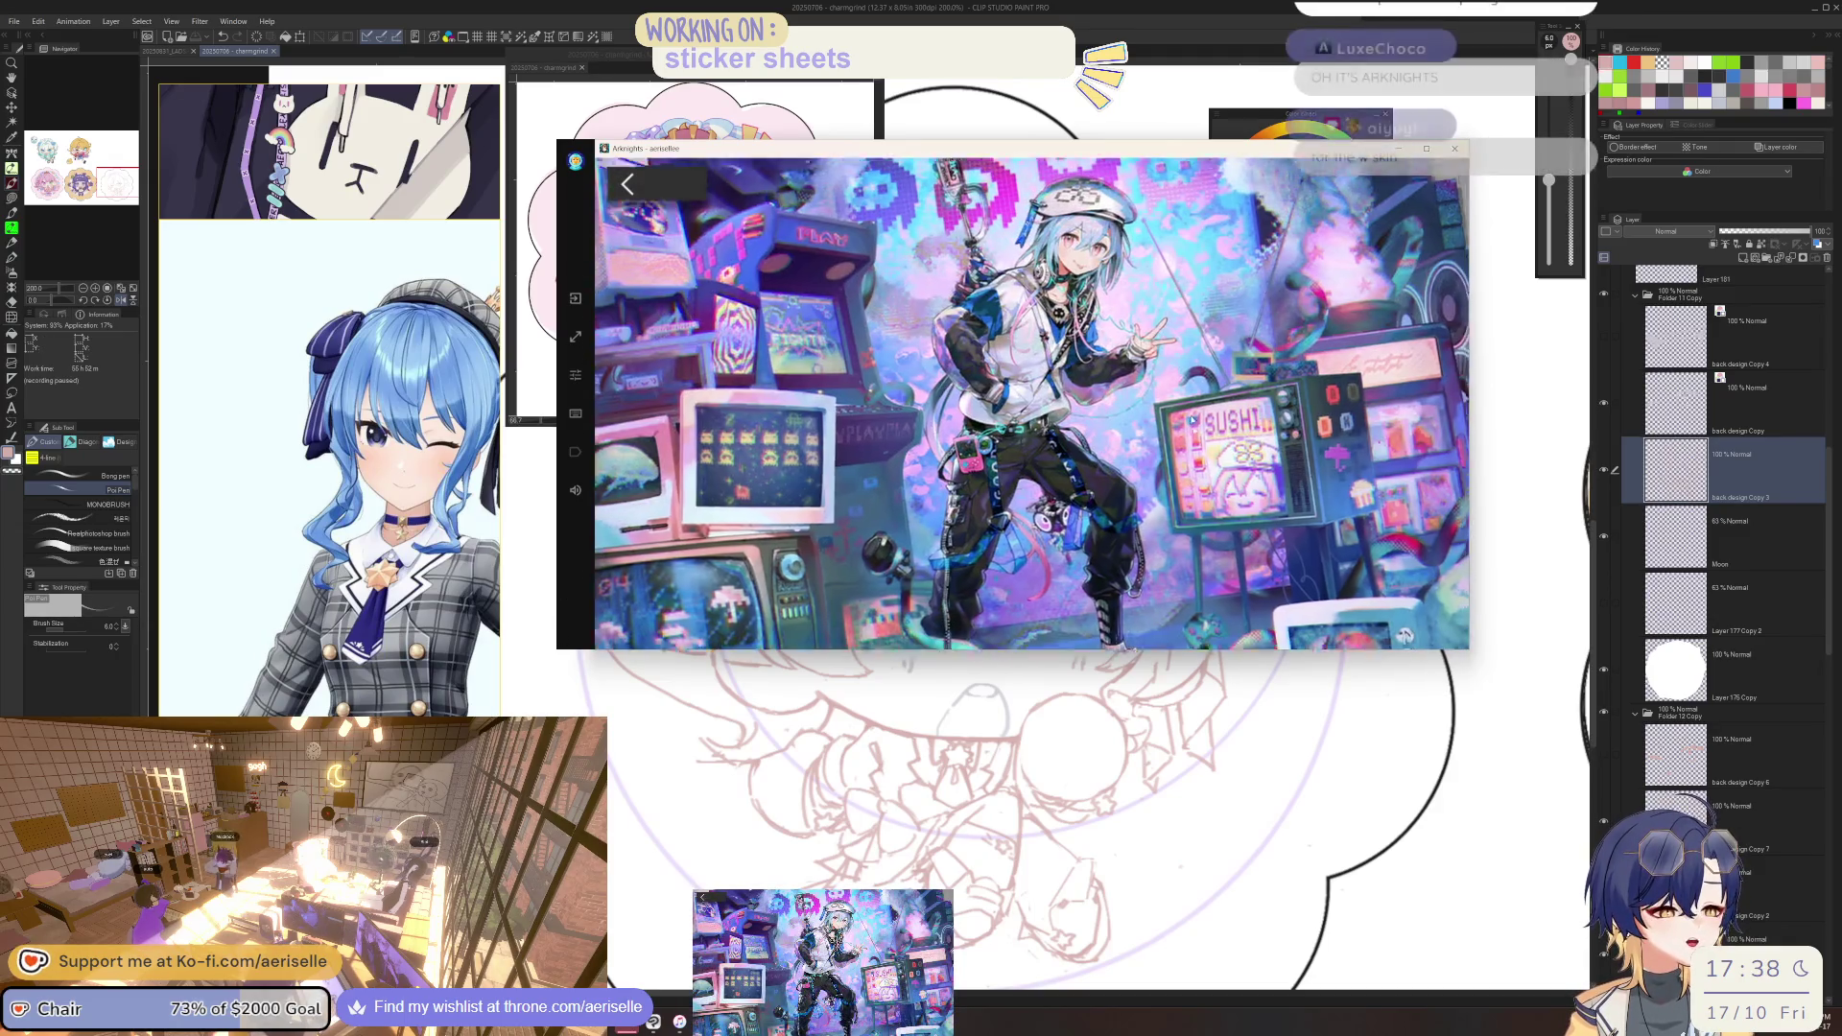
drag(1272, 448, 1165, 566)
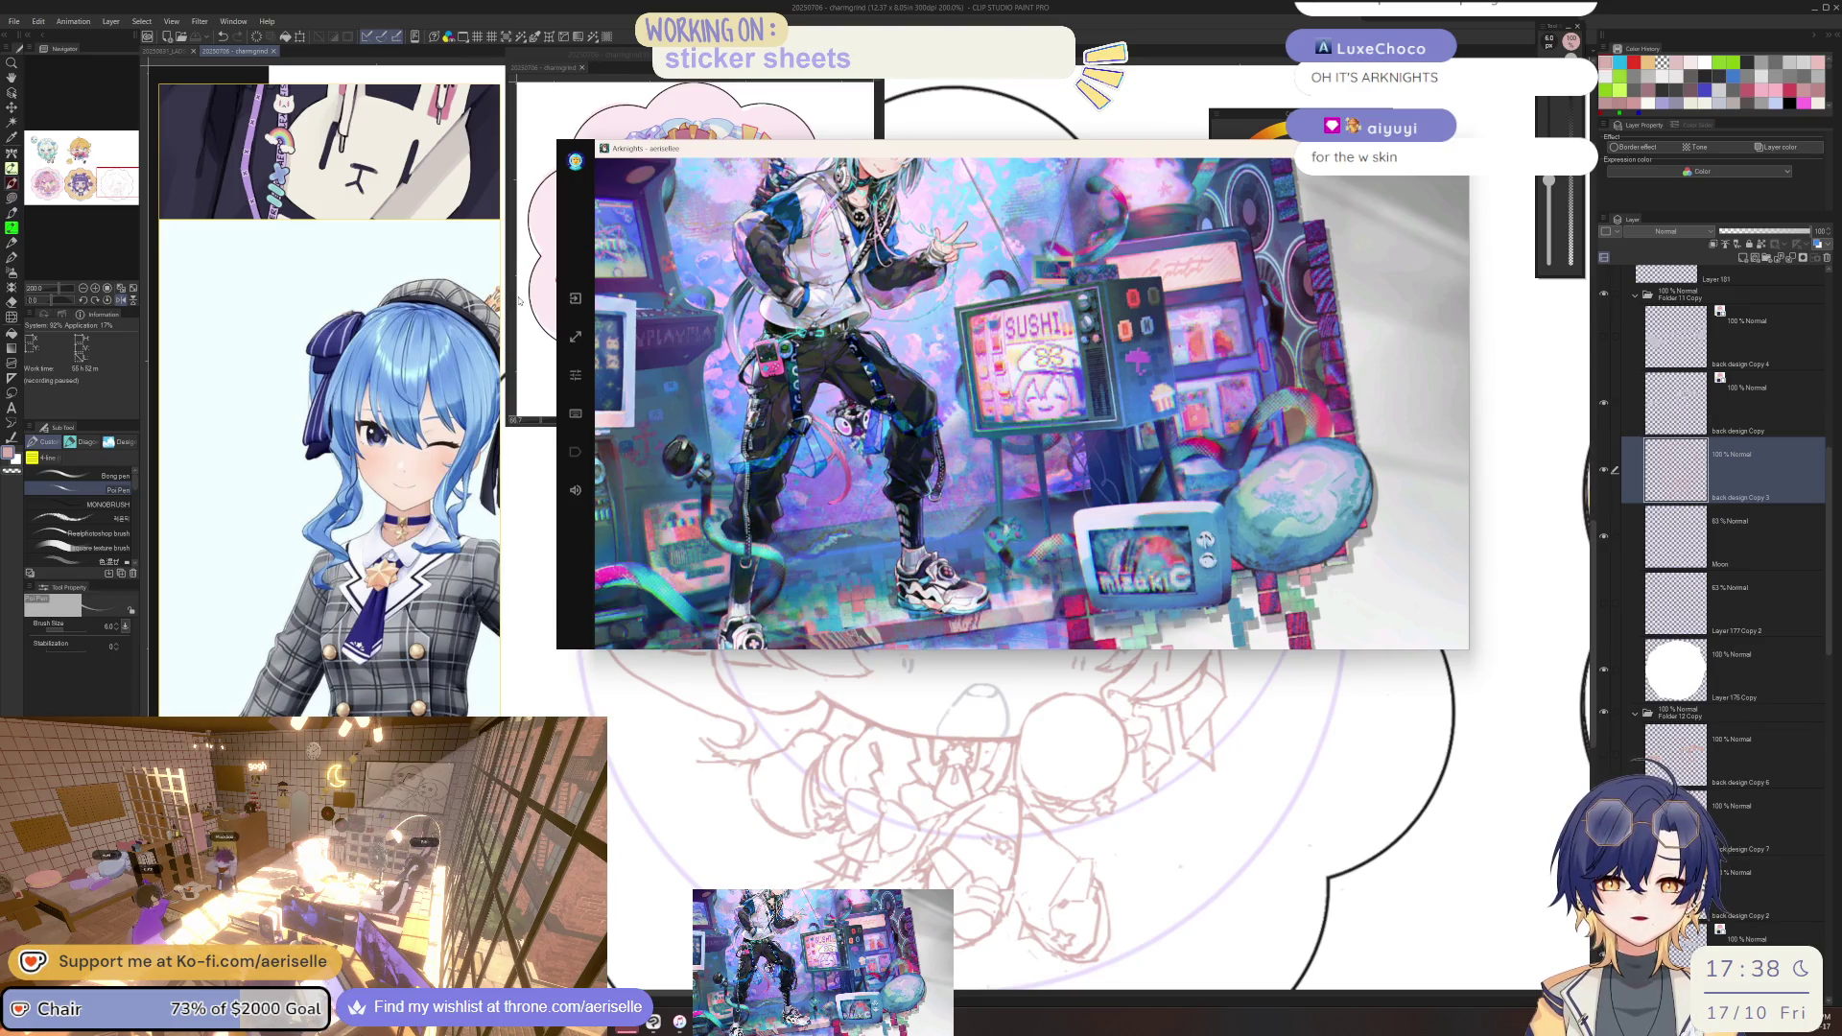
drag(619, 300, 716, 337)
key(shift+Tab)
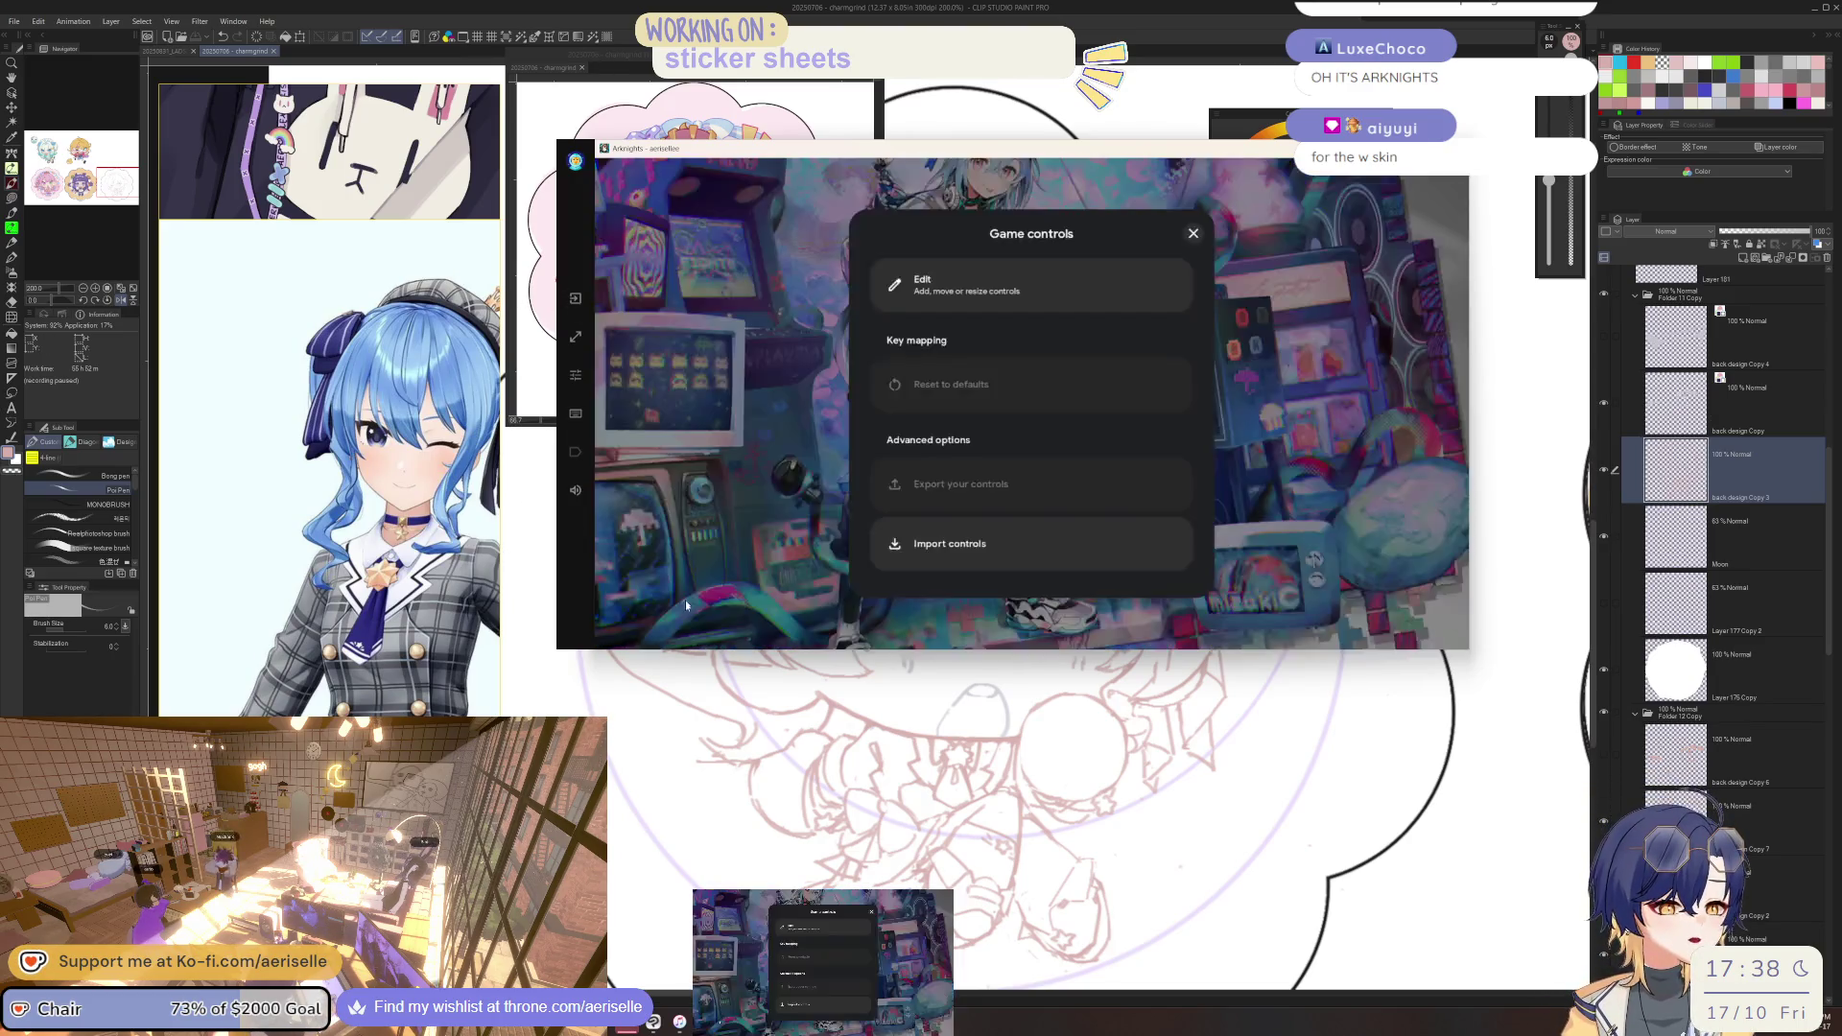
click(1194, 234)
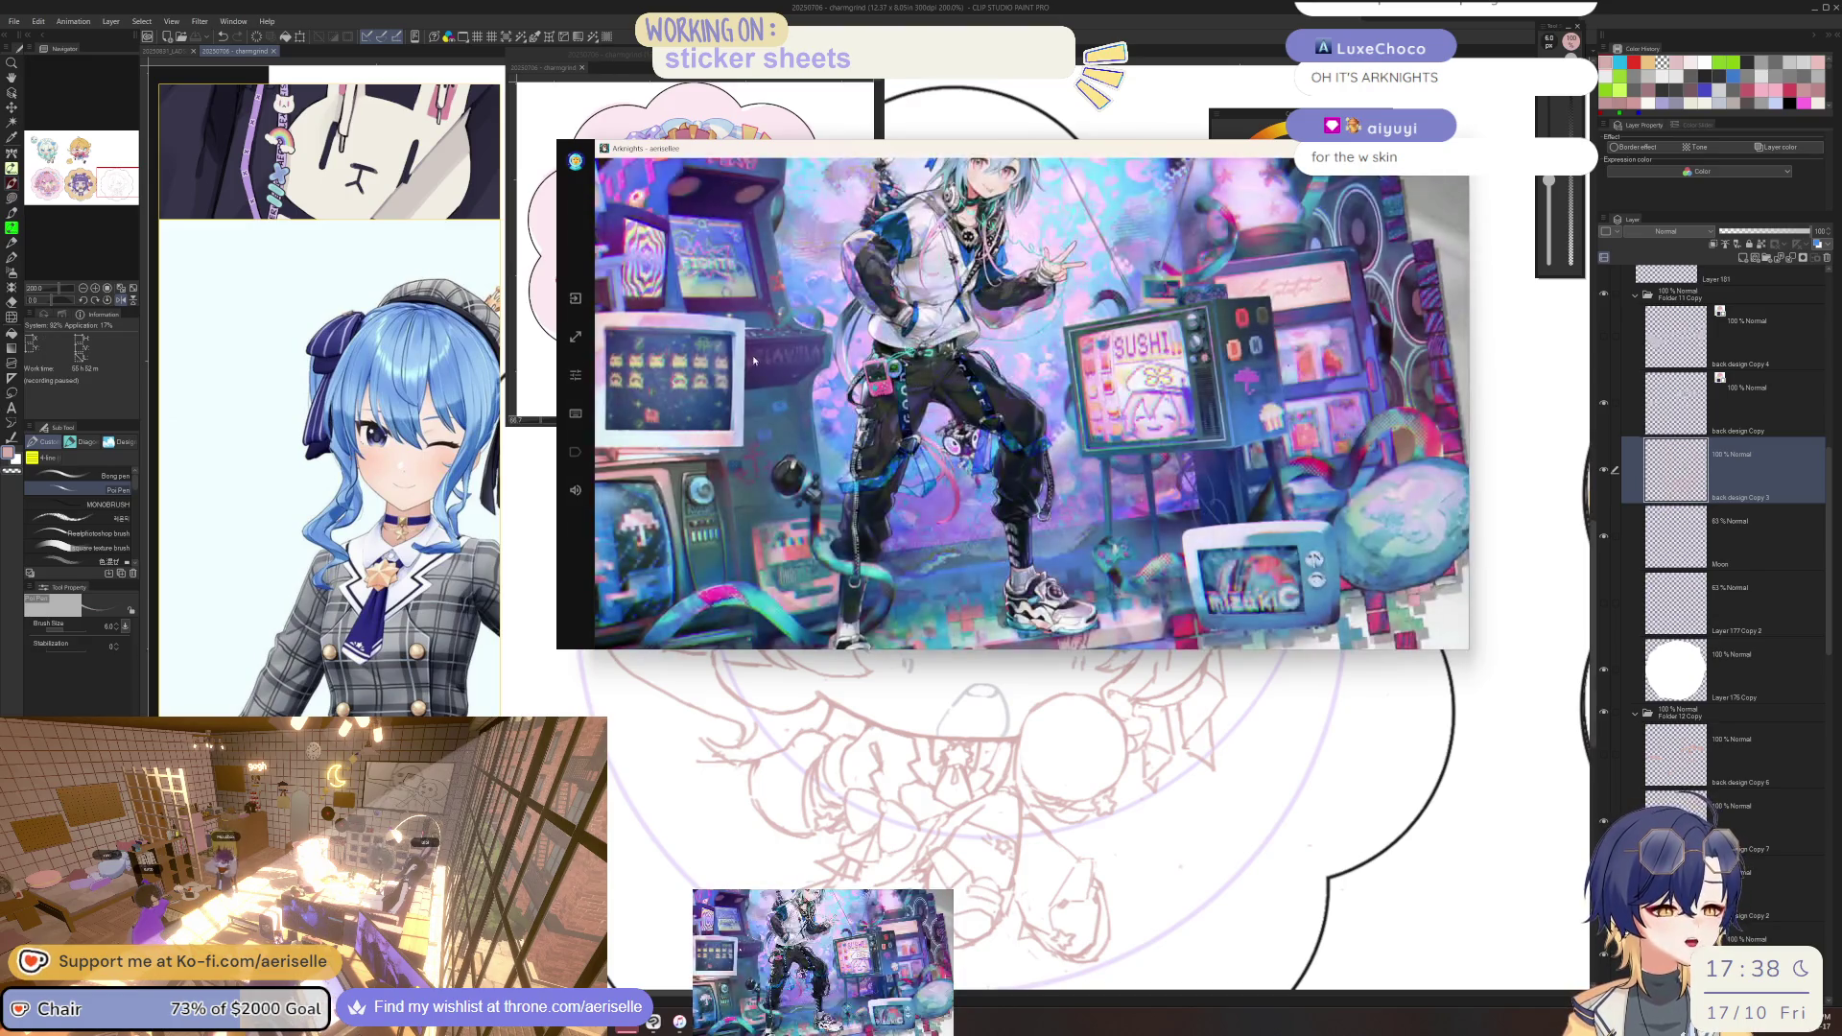
click(1380, 410)
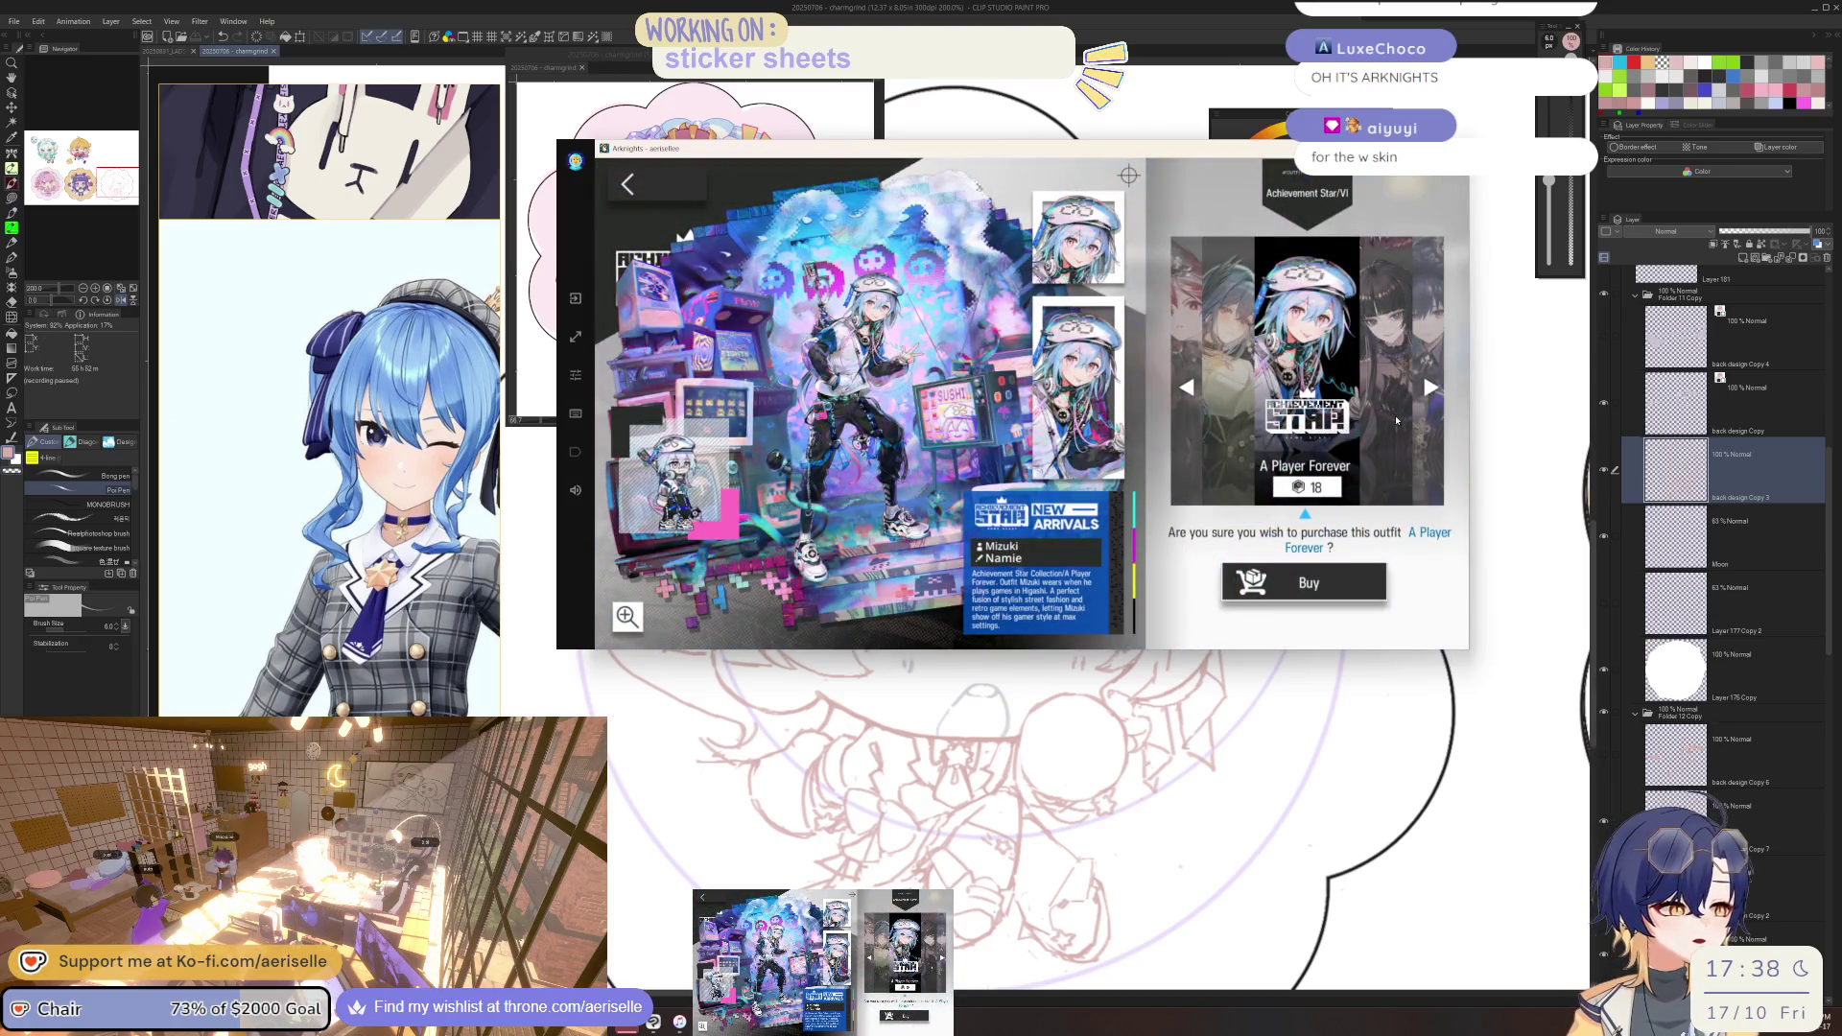
Preview the Diversity Oneness artwork full-window, with and without the overlay.
click(1379, 417)
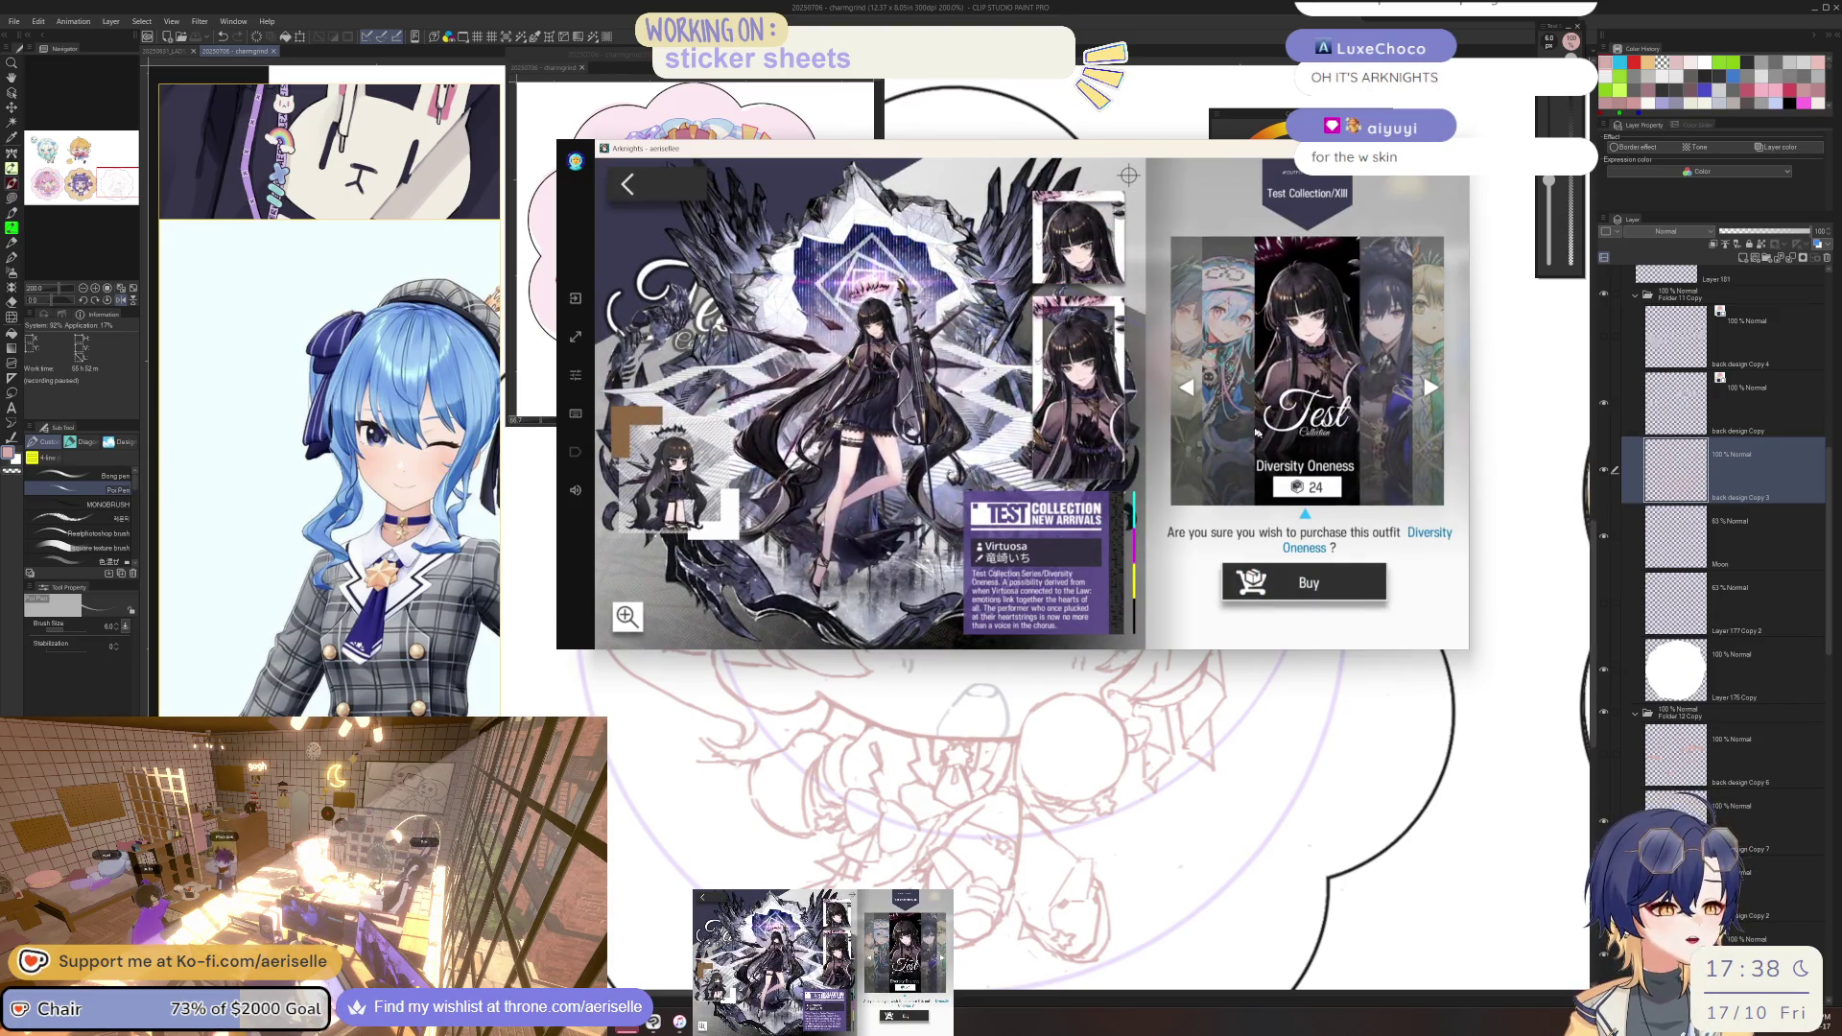
click(628, 616)
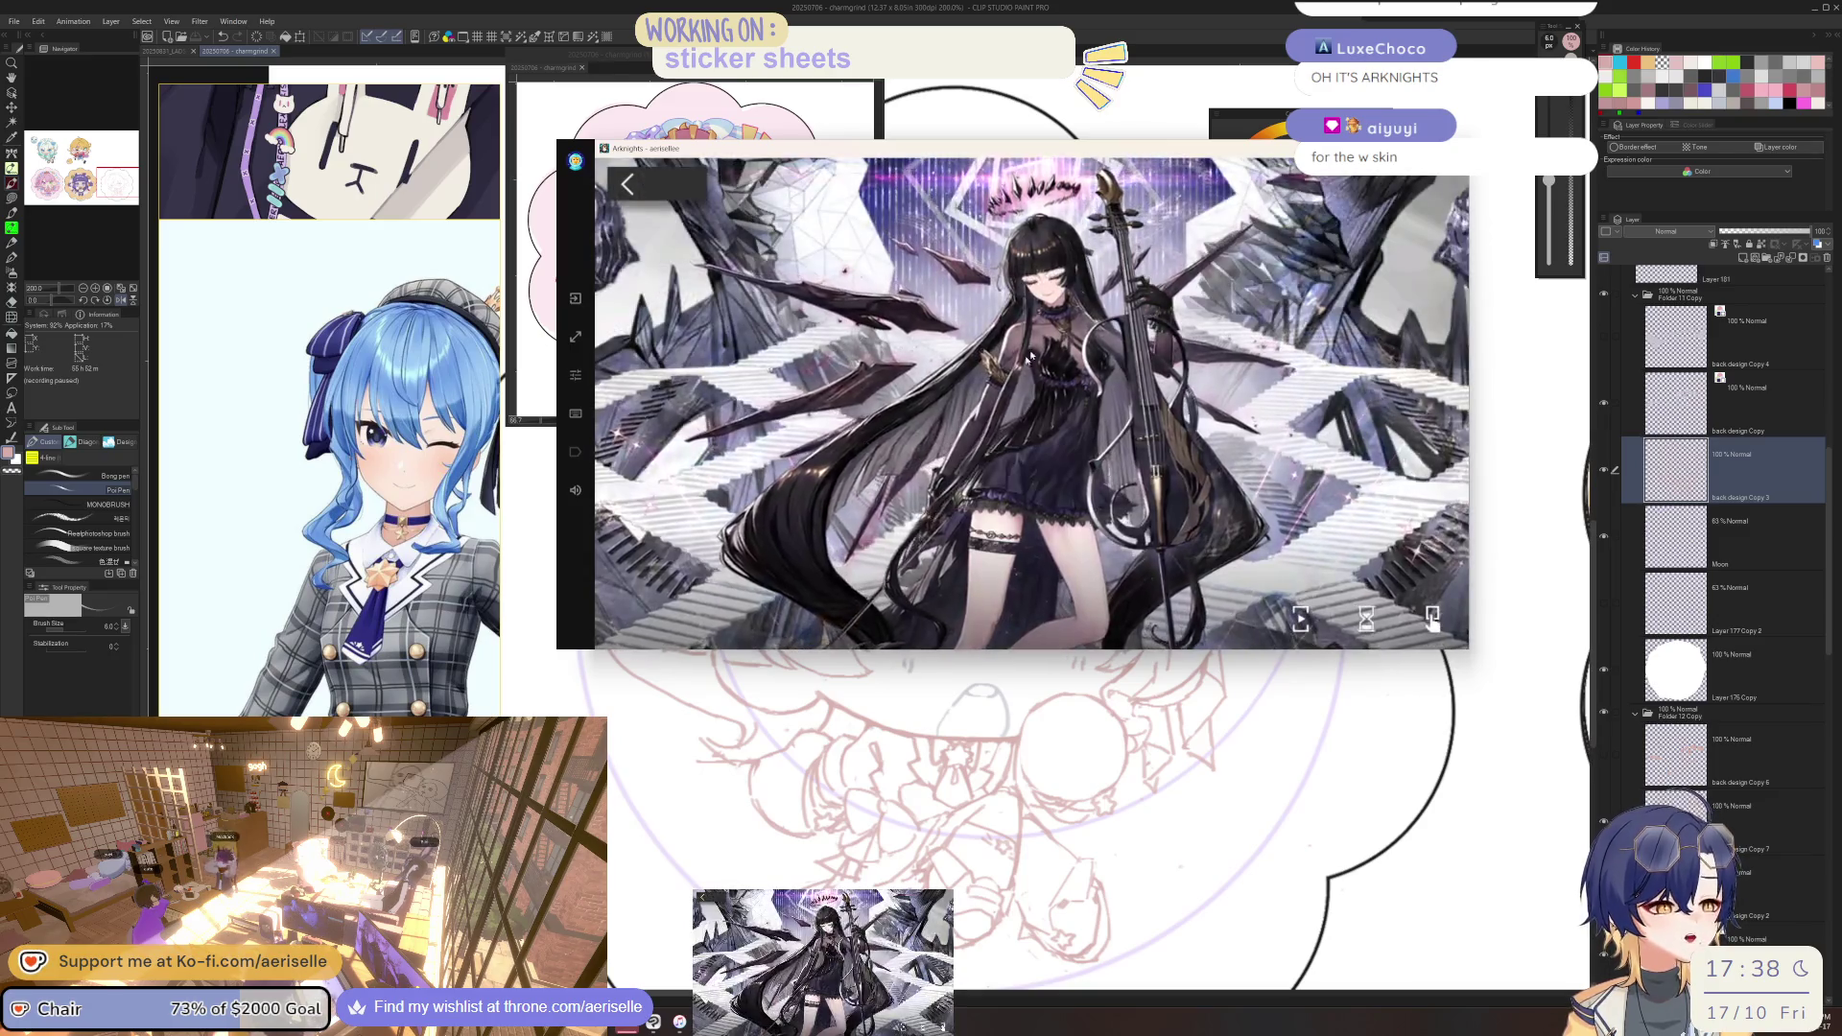
click(1431, 619)
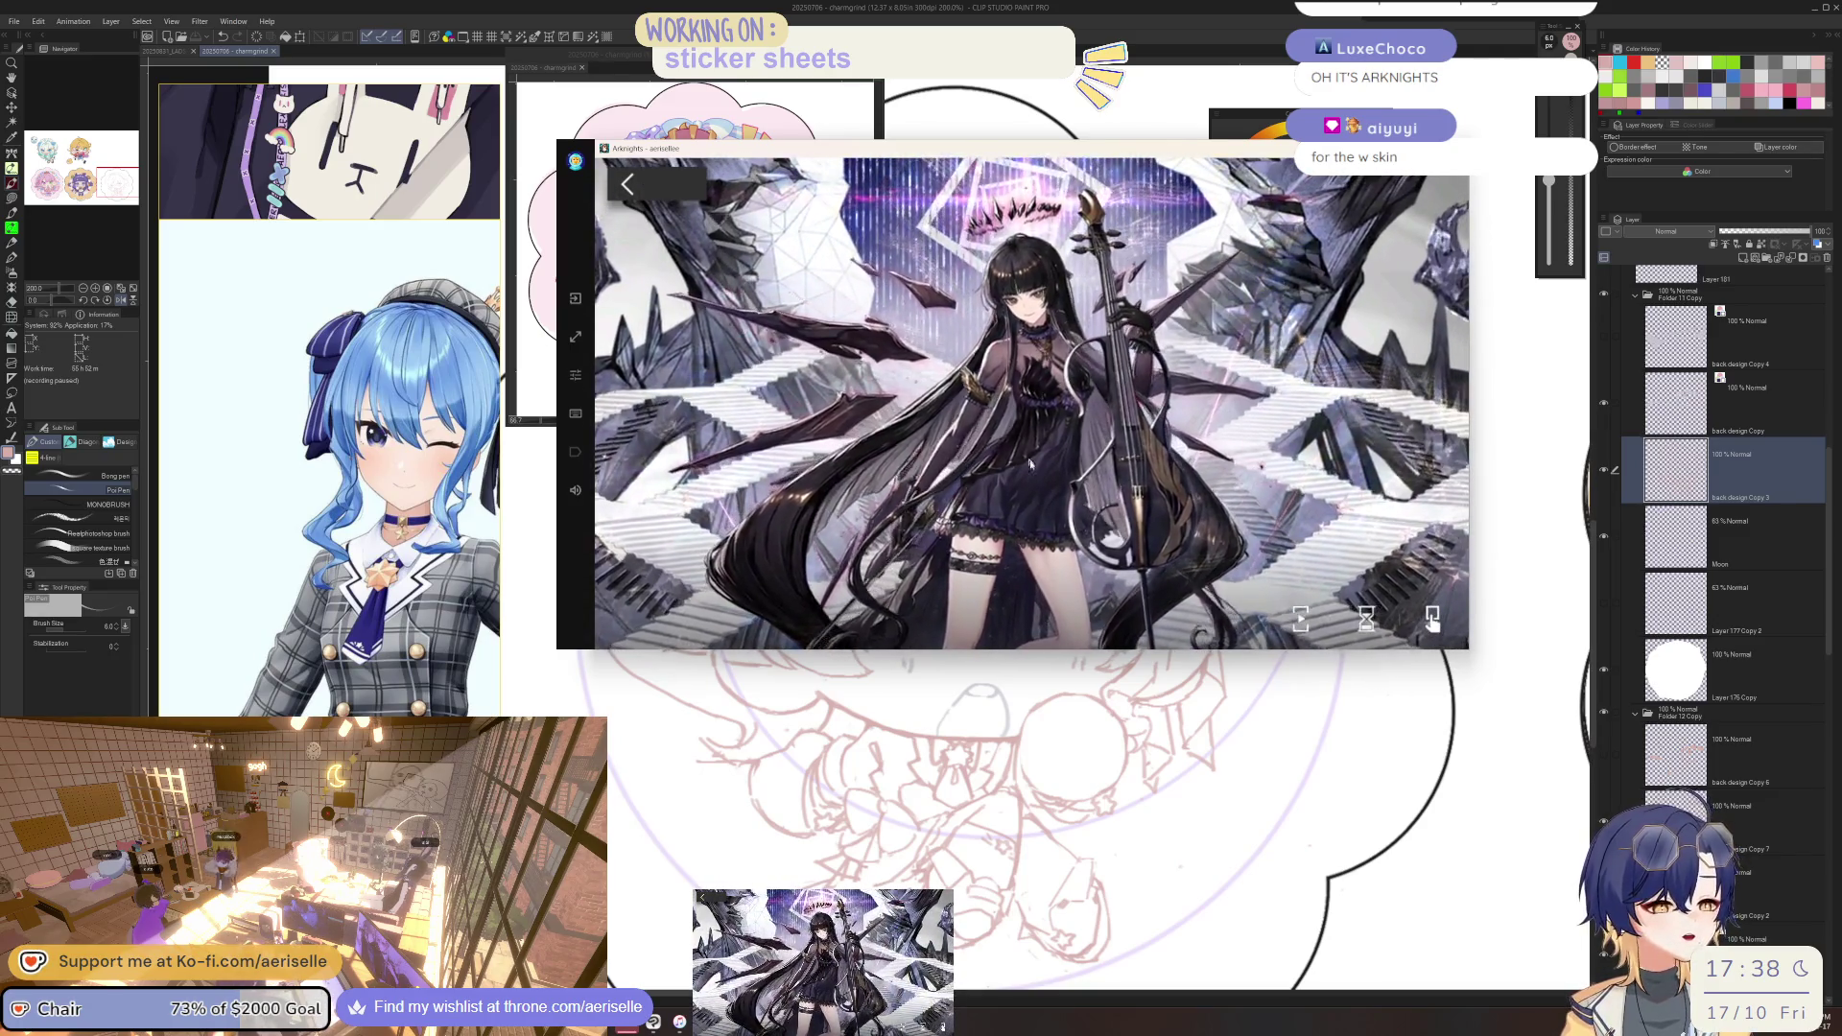
click(1134, 468)
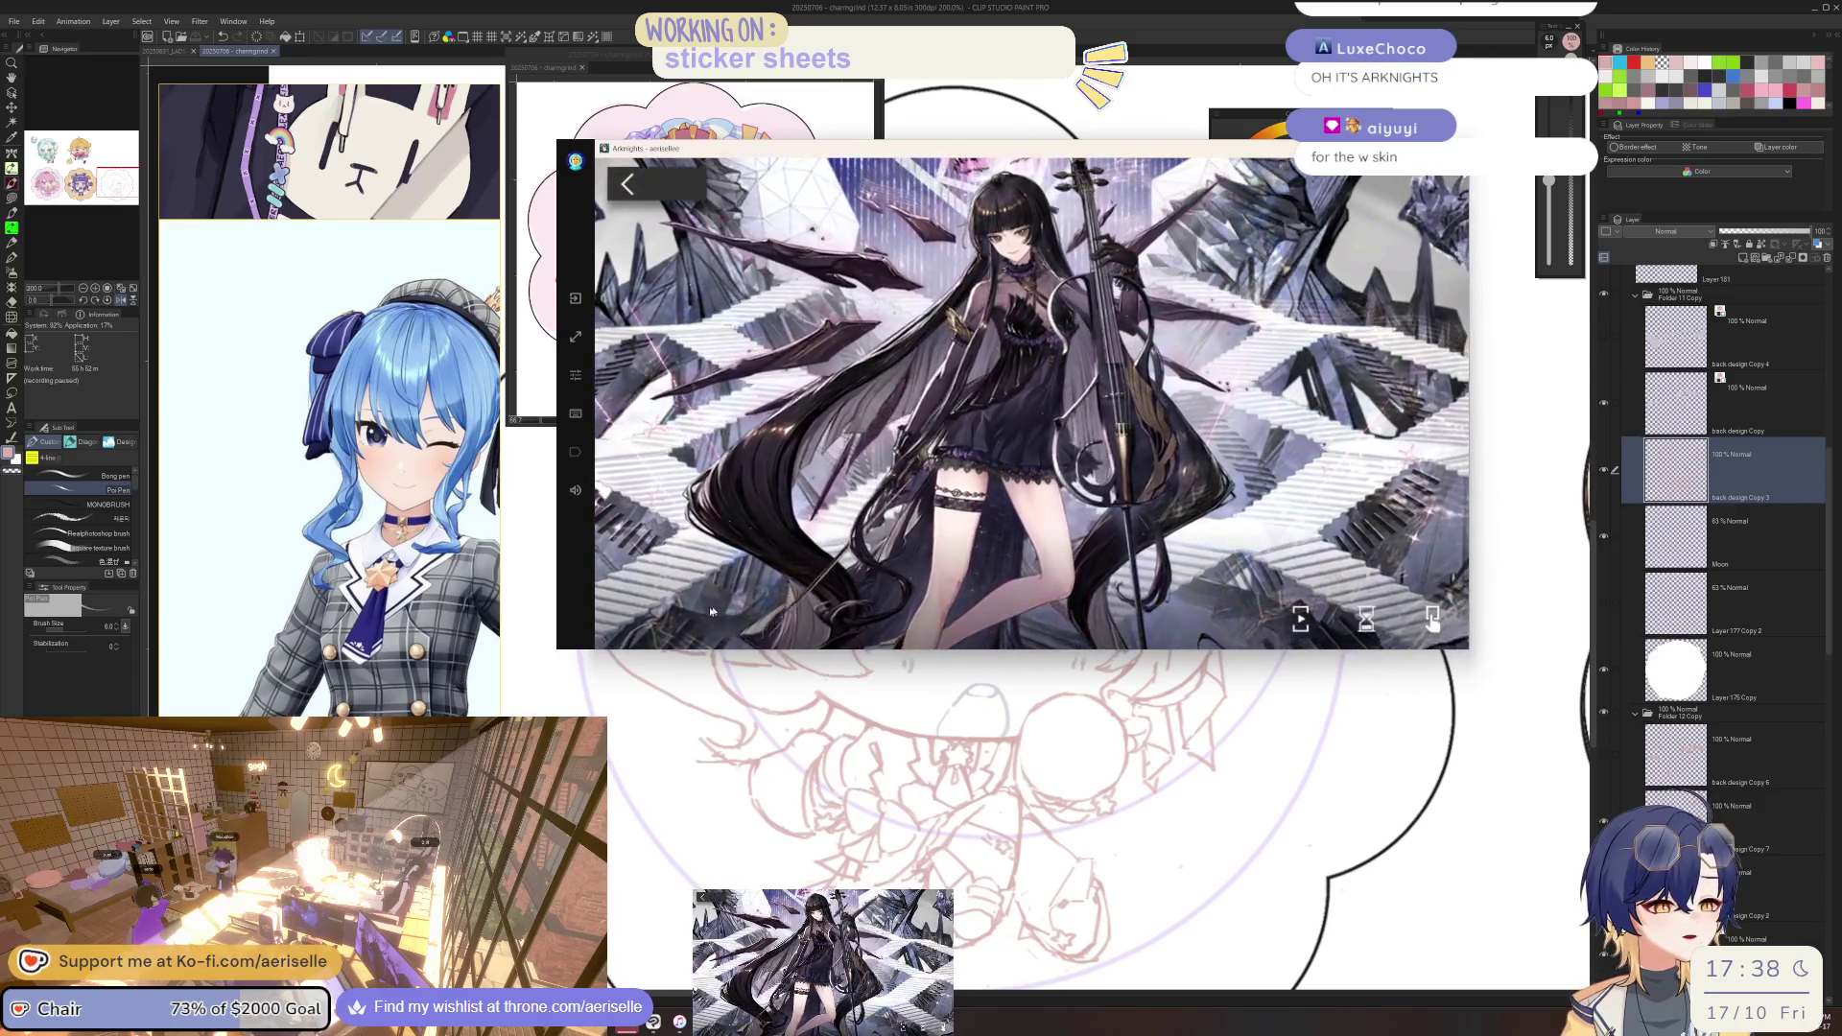
click(630, 186)
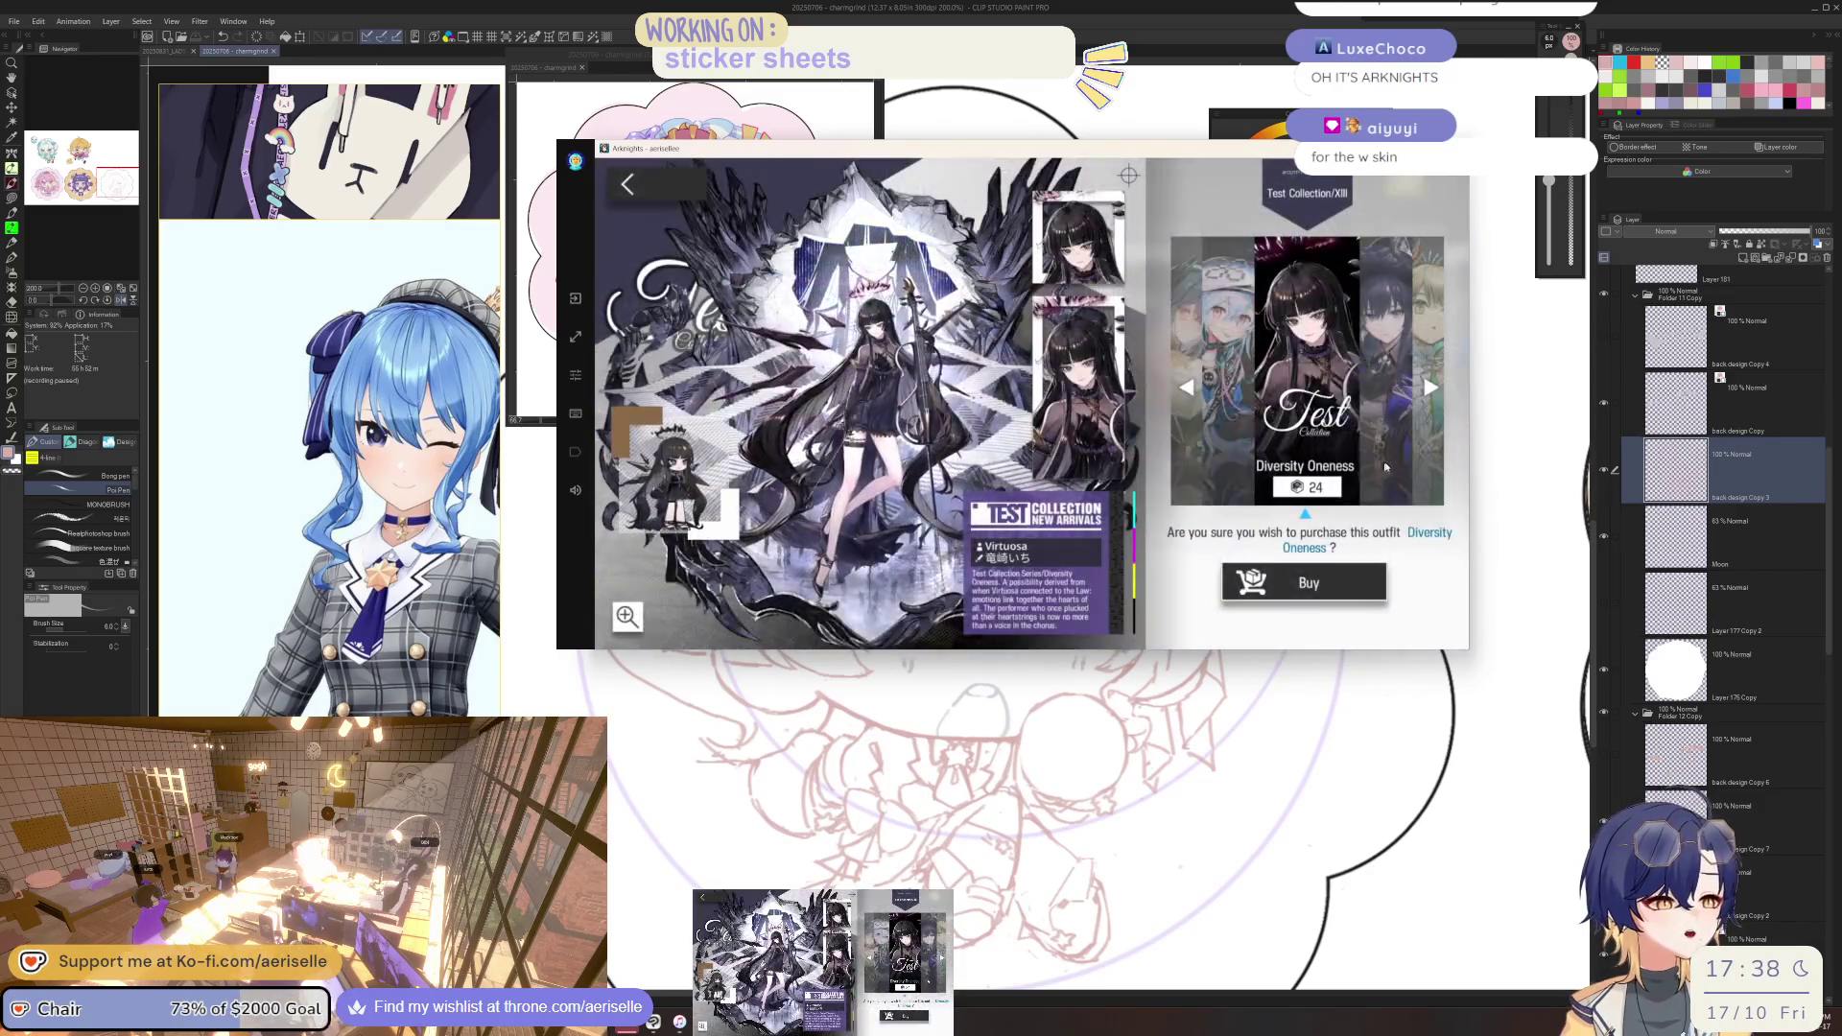
Advance past Il Segreto Della Notte and Young Branch, then view Under the Flaming Dome's artwork.
click(1383, 466)
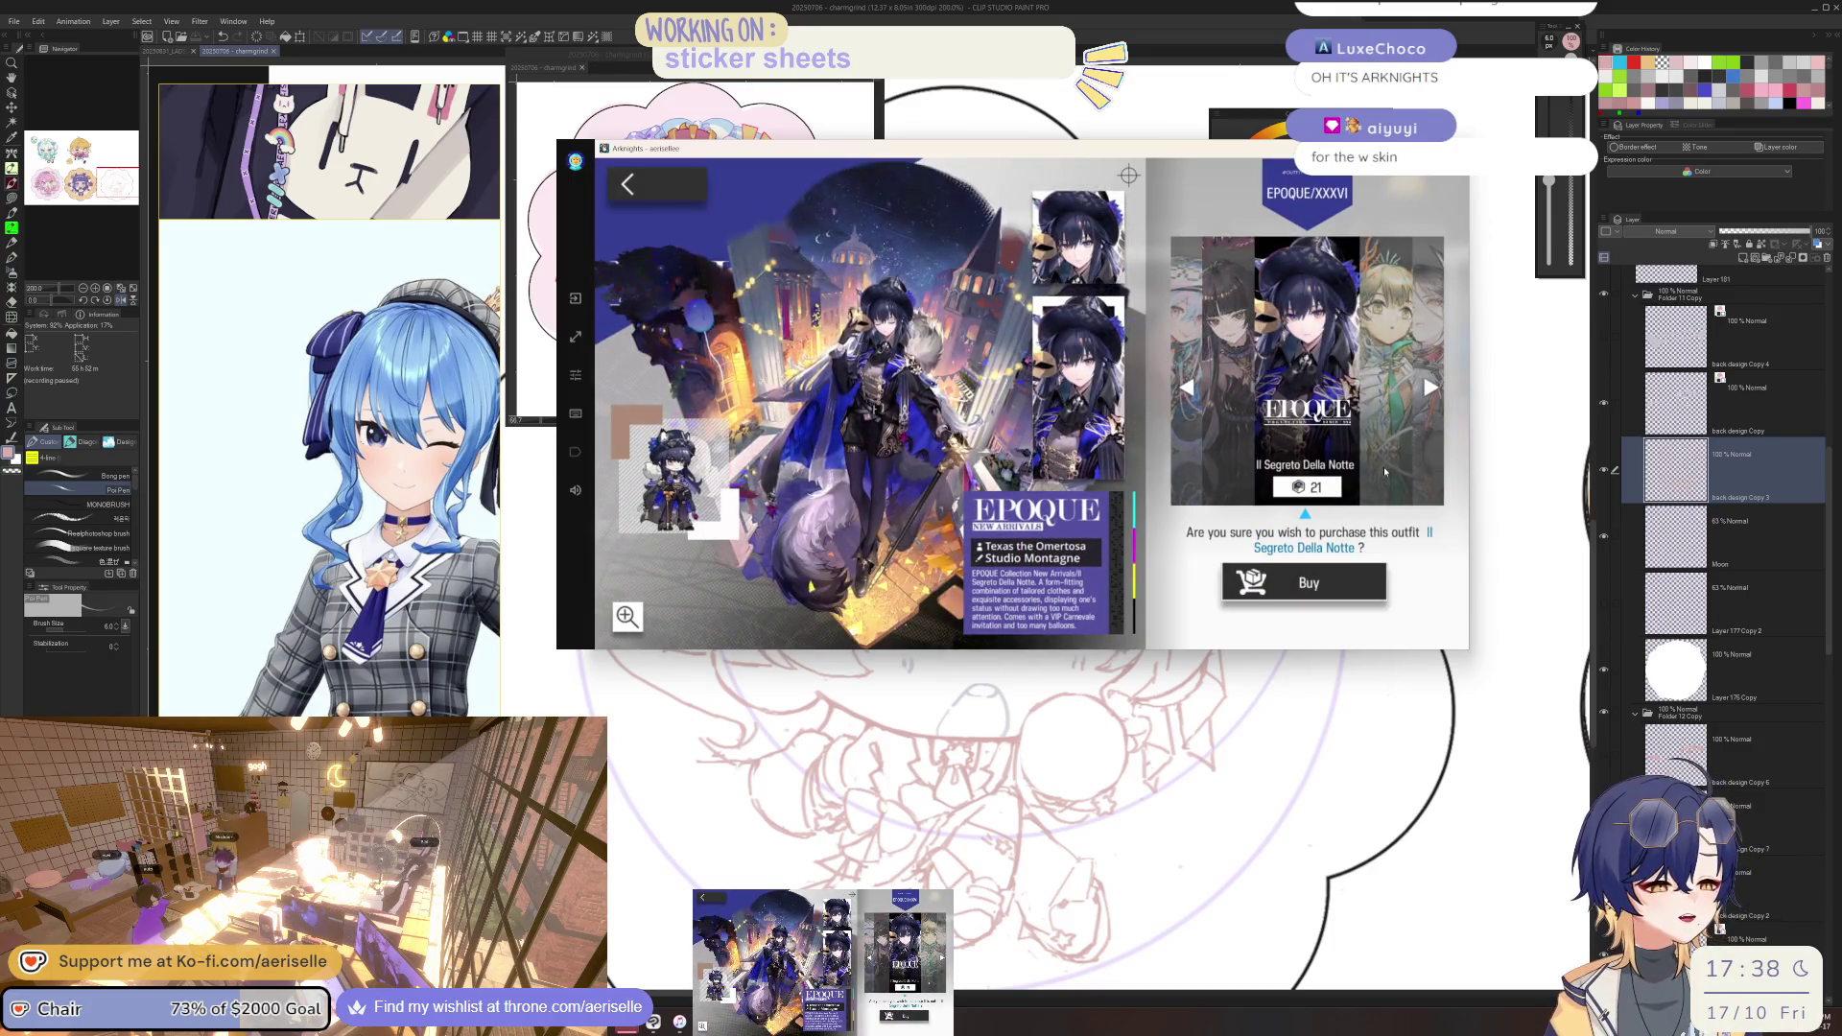
click(1383, 466)
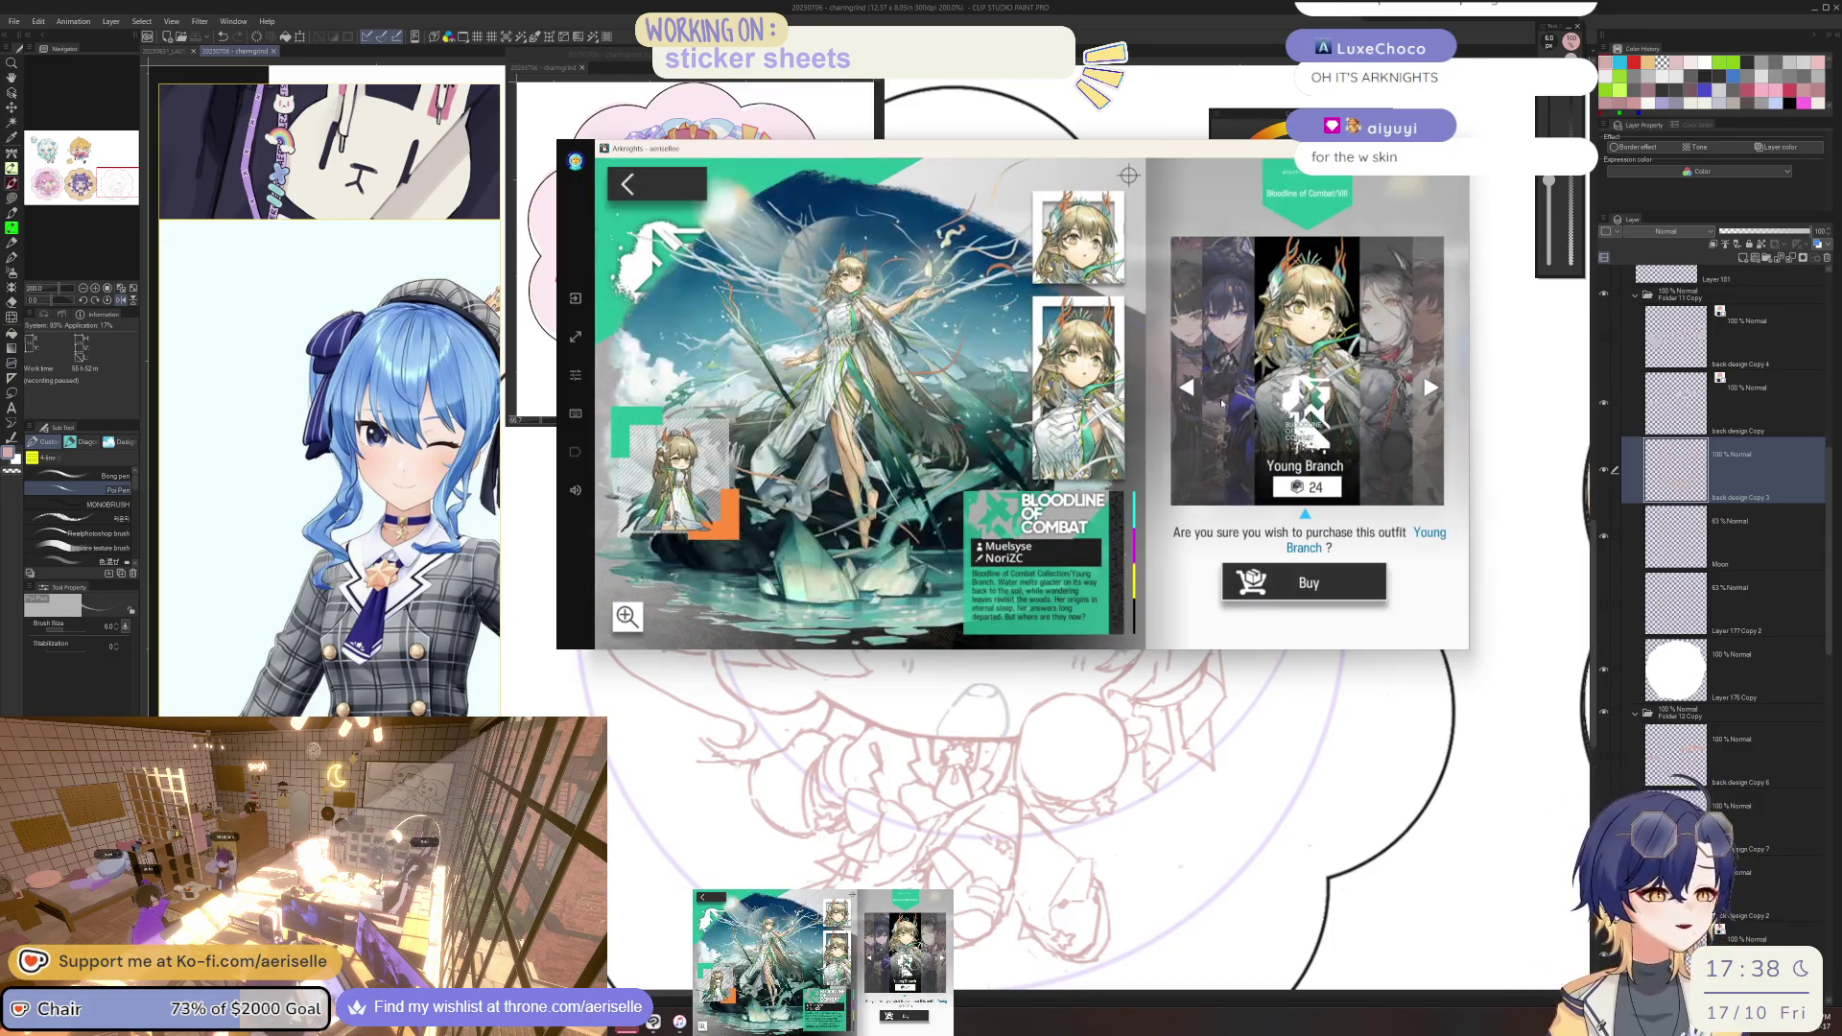
click(1389, 389)
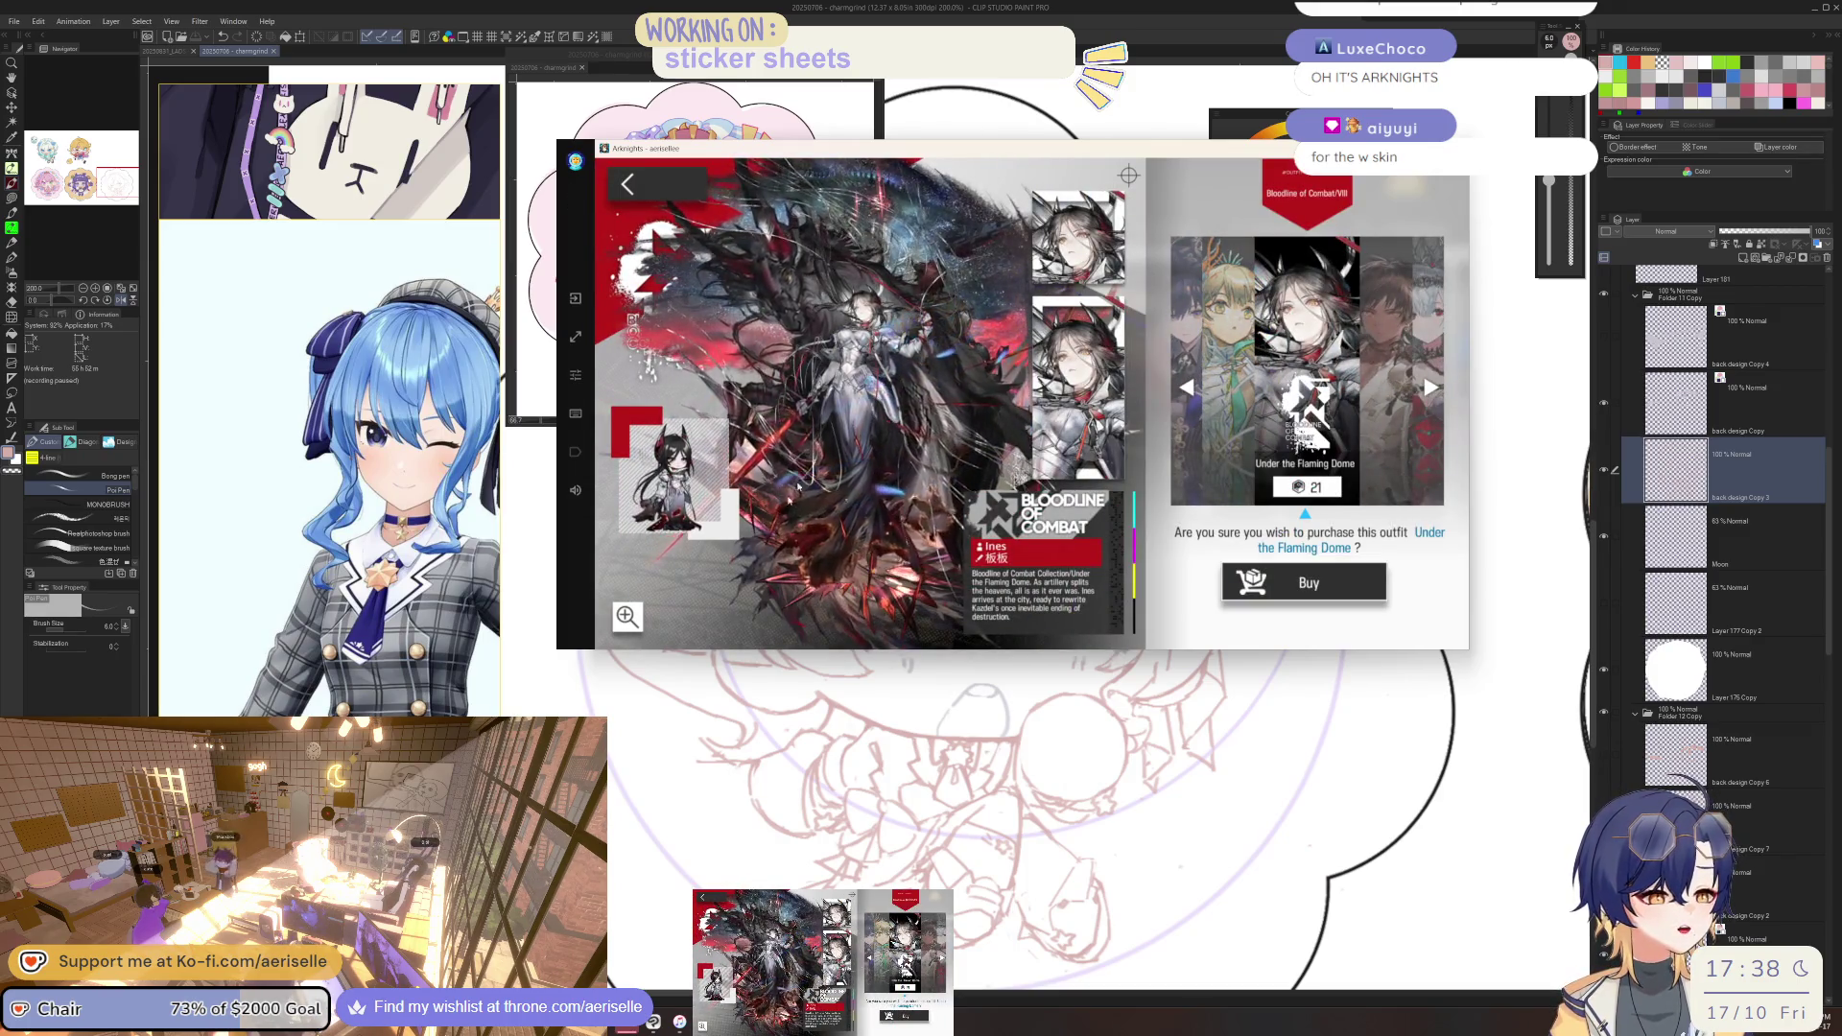
click(629, 617)
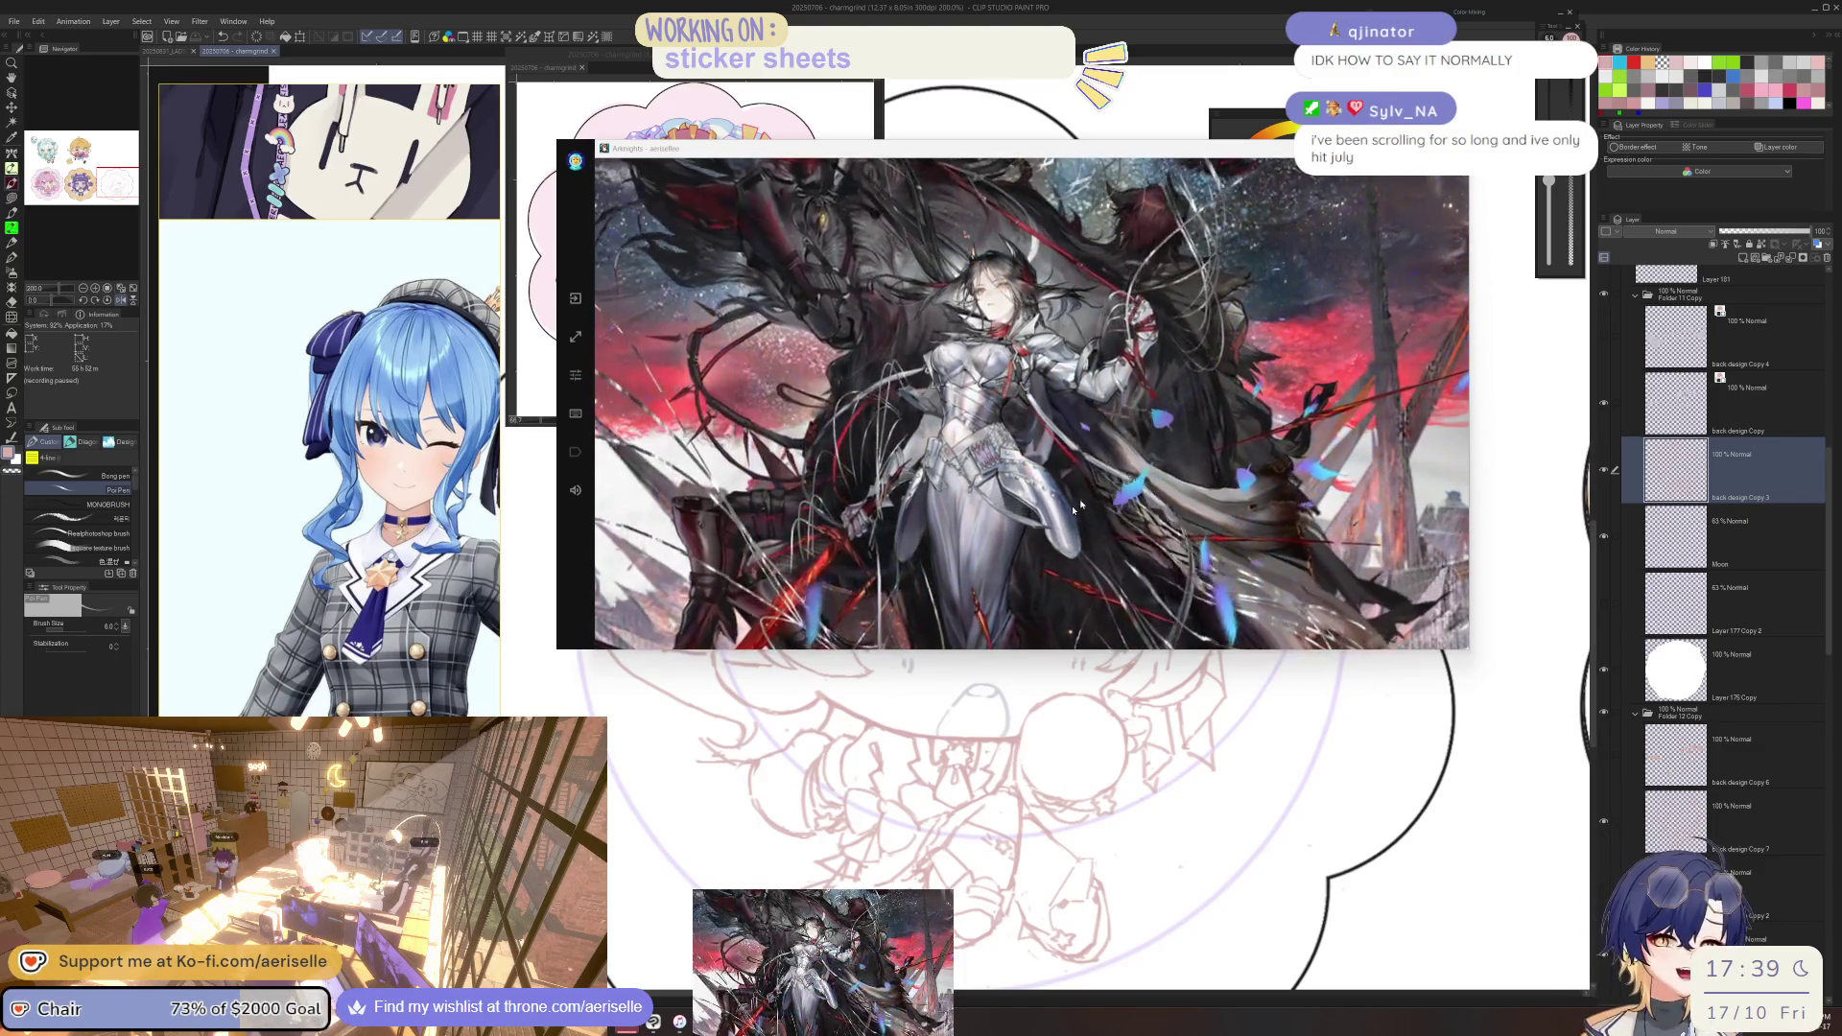
Leave the Under the Flaming Dome preview and advance to Thorns' Blade-cleaved Tides outfit, priced 18.
click(1058, 406)
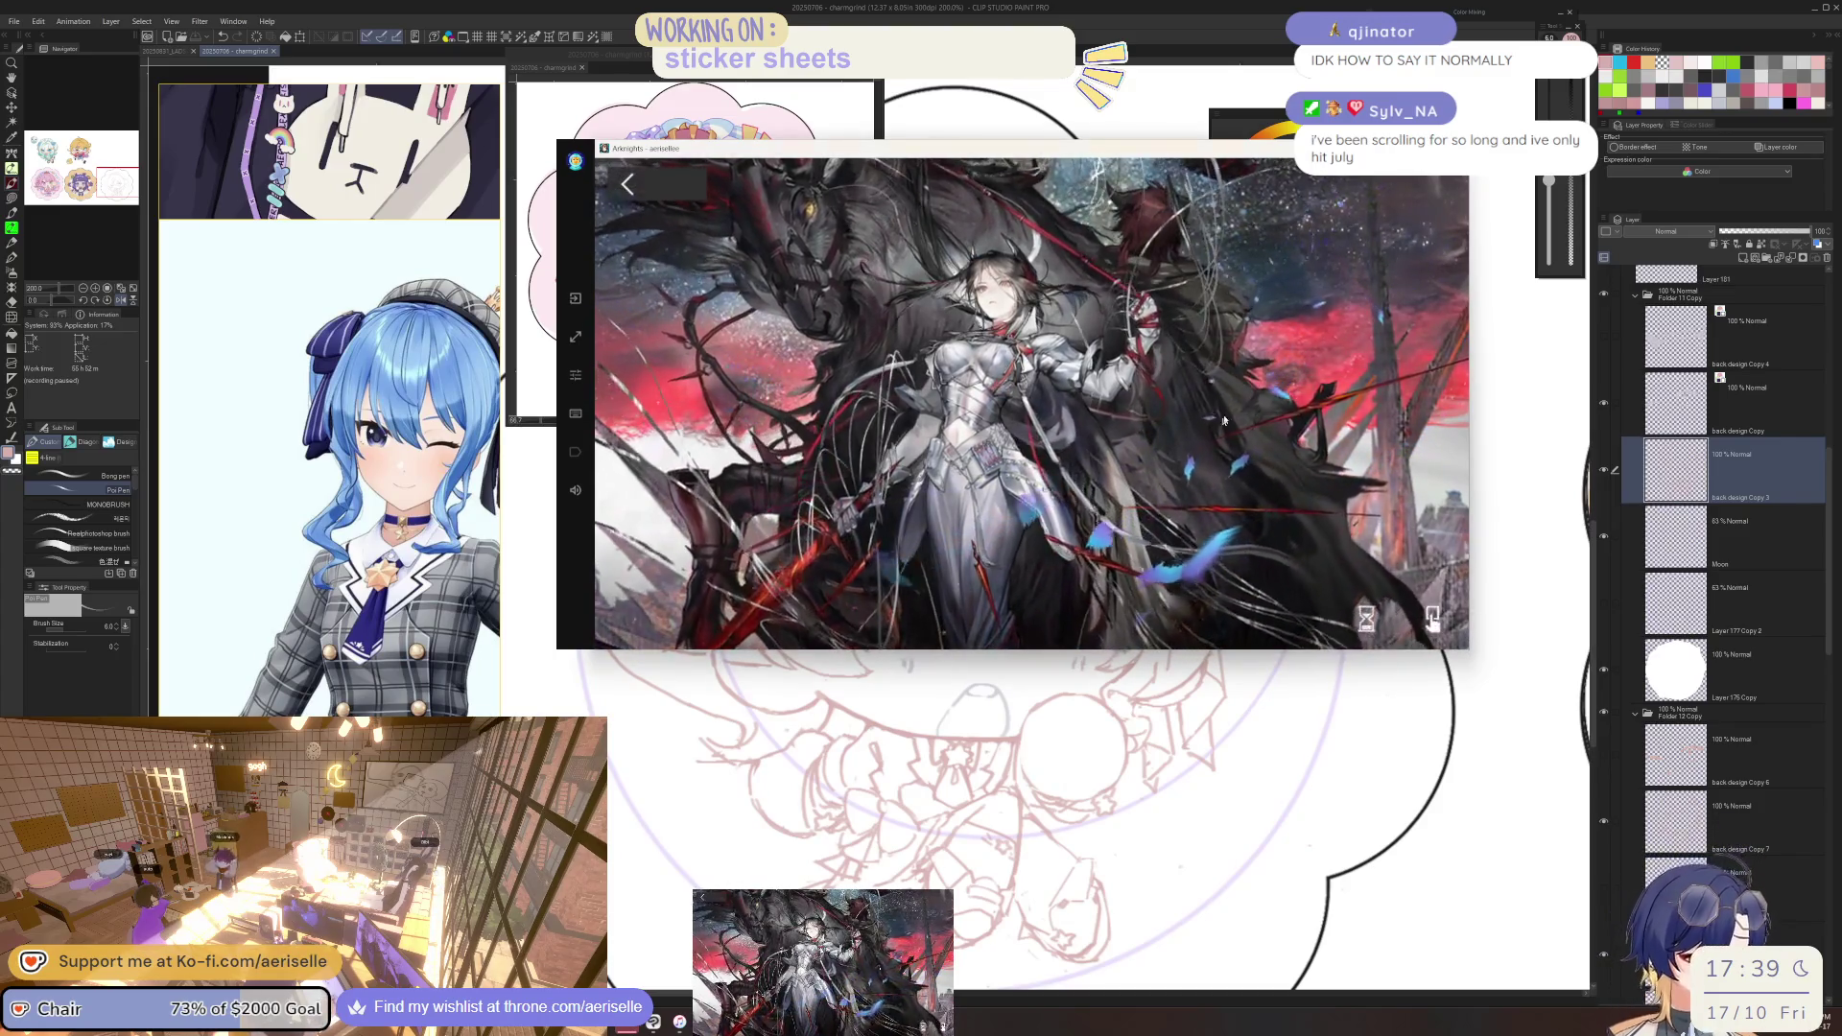
click(1432, 618)
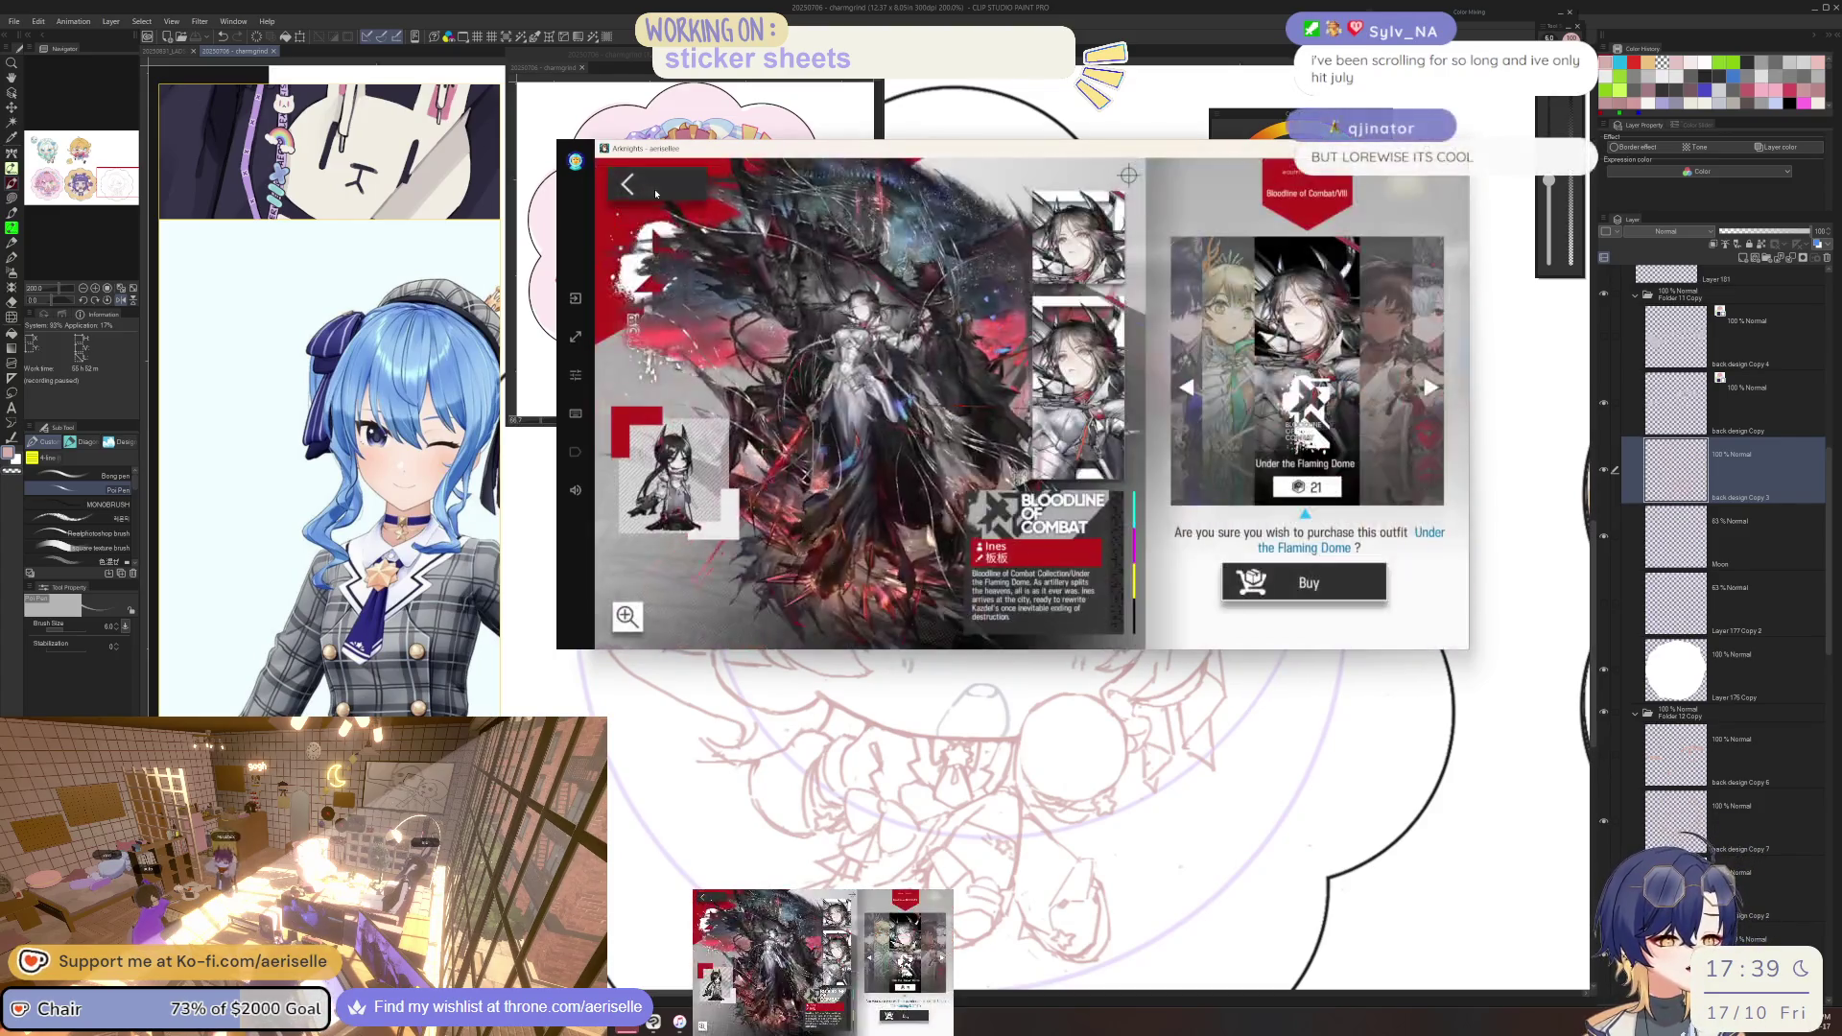
click(1387, 446)
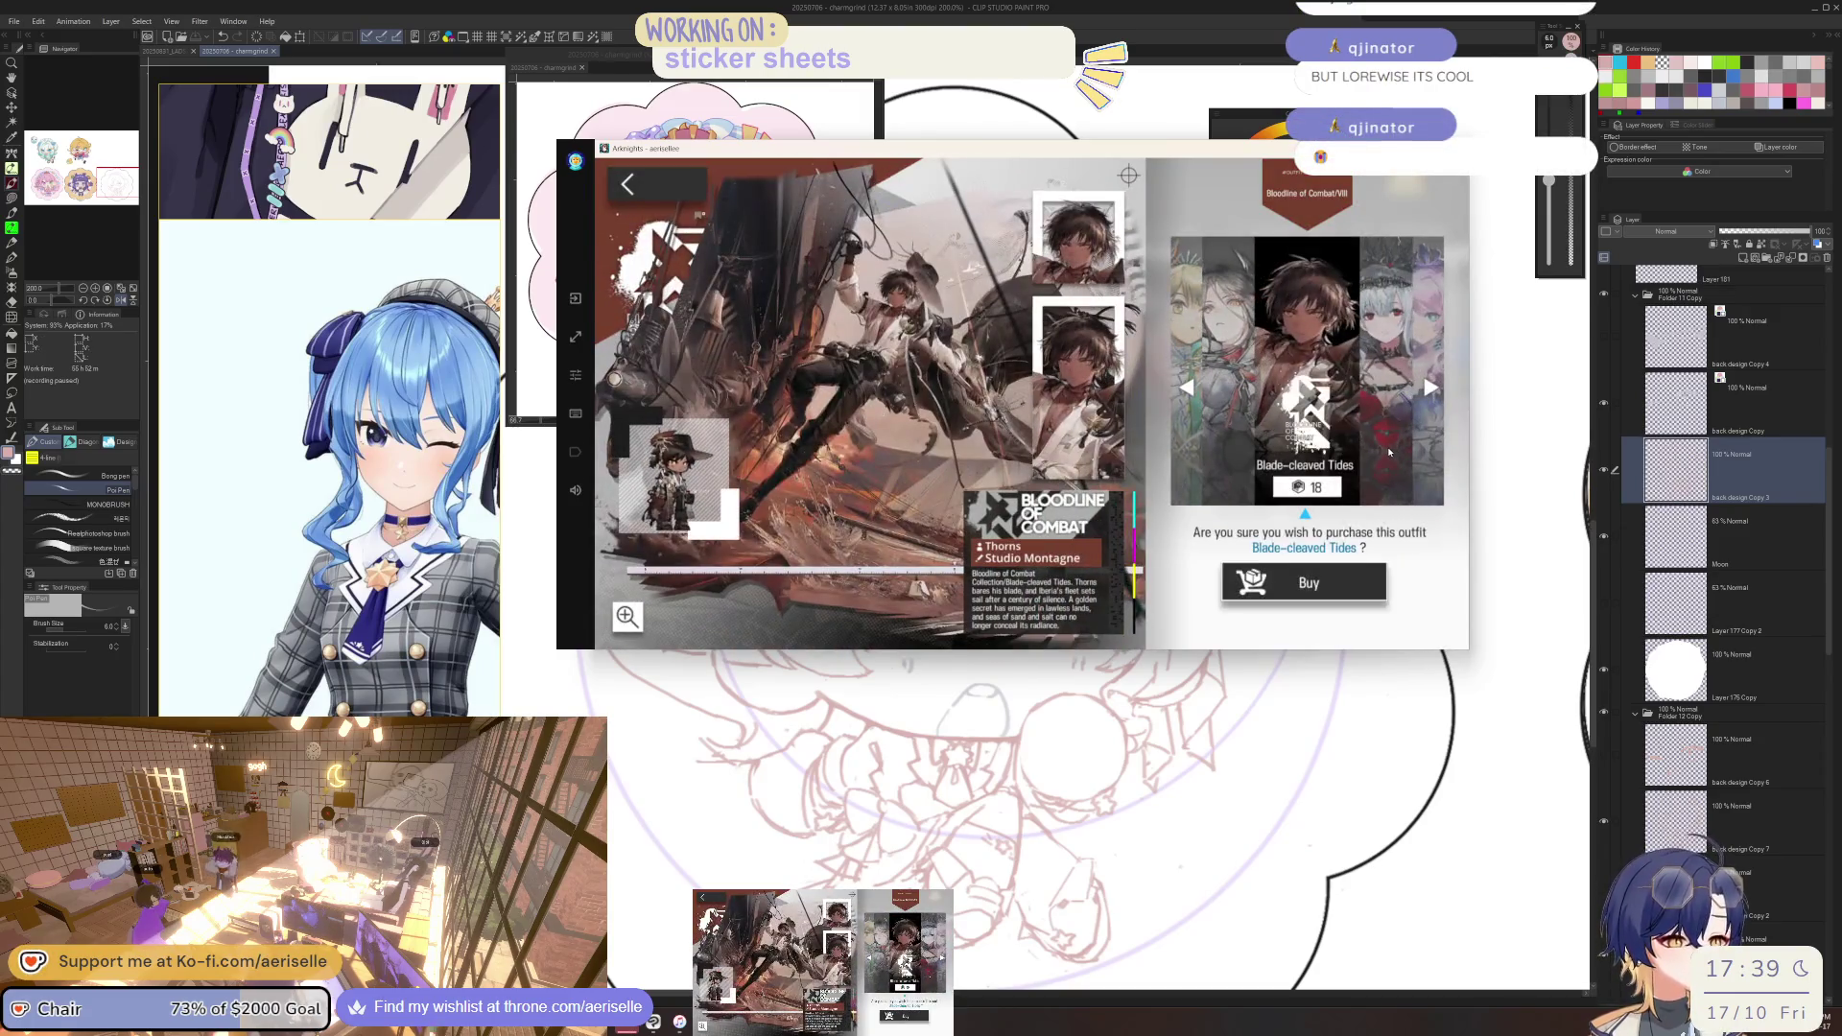
Flip through the outfits from Red Countess and Nocturne of Elysia onward.
click(1387, 448)
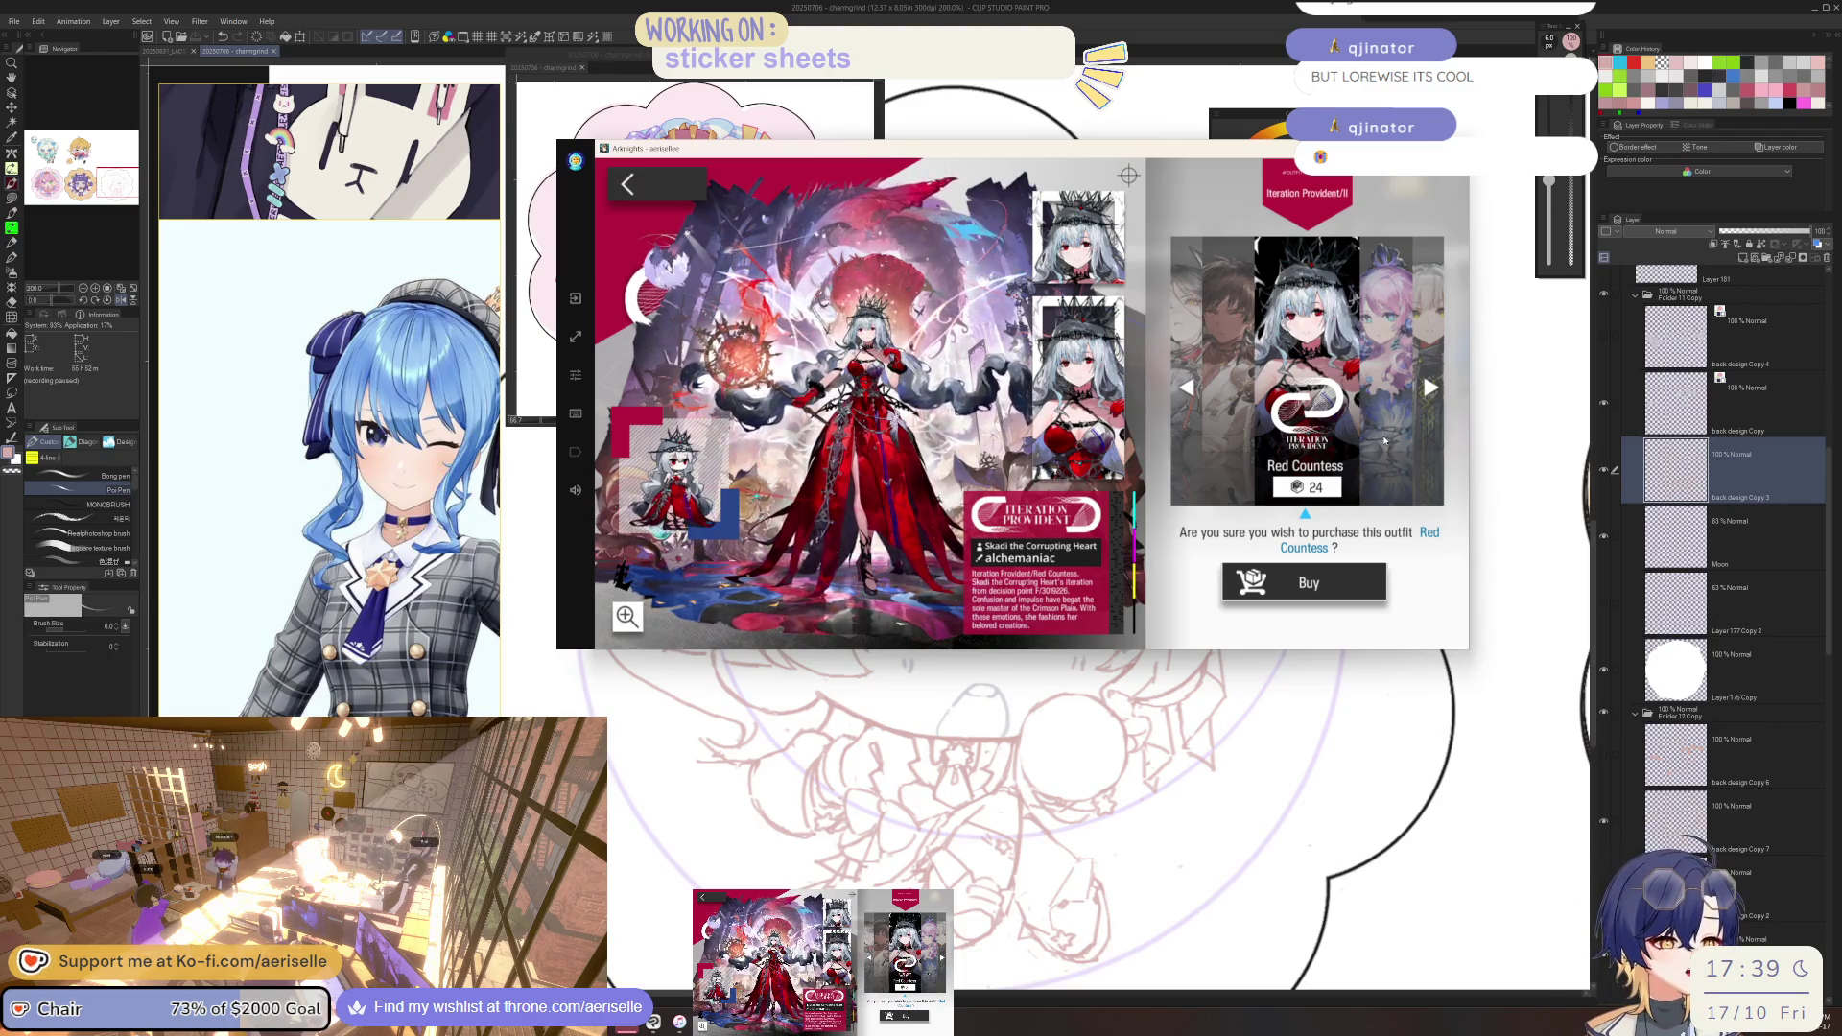
click(1384, 440)
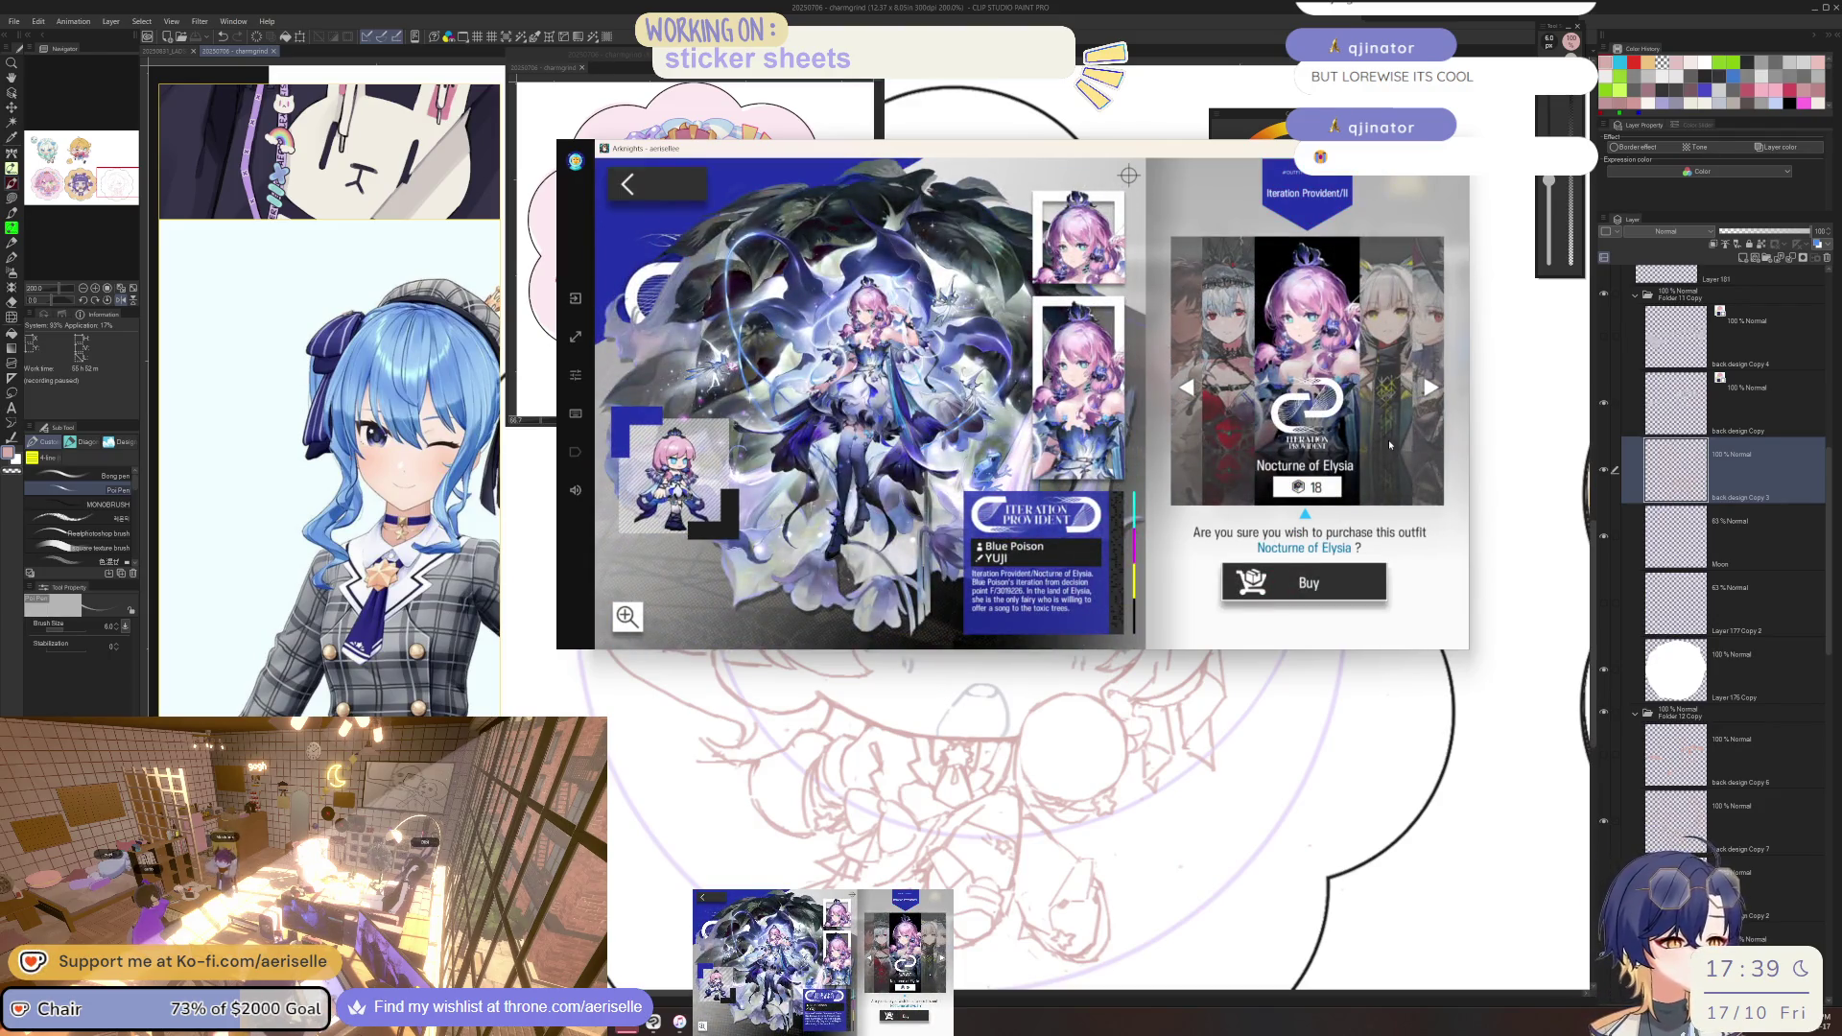
click(1389, 439)
click(1363, 412)
click(1382, 395)
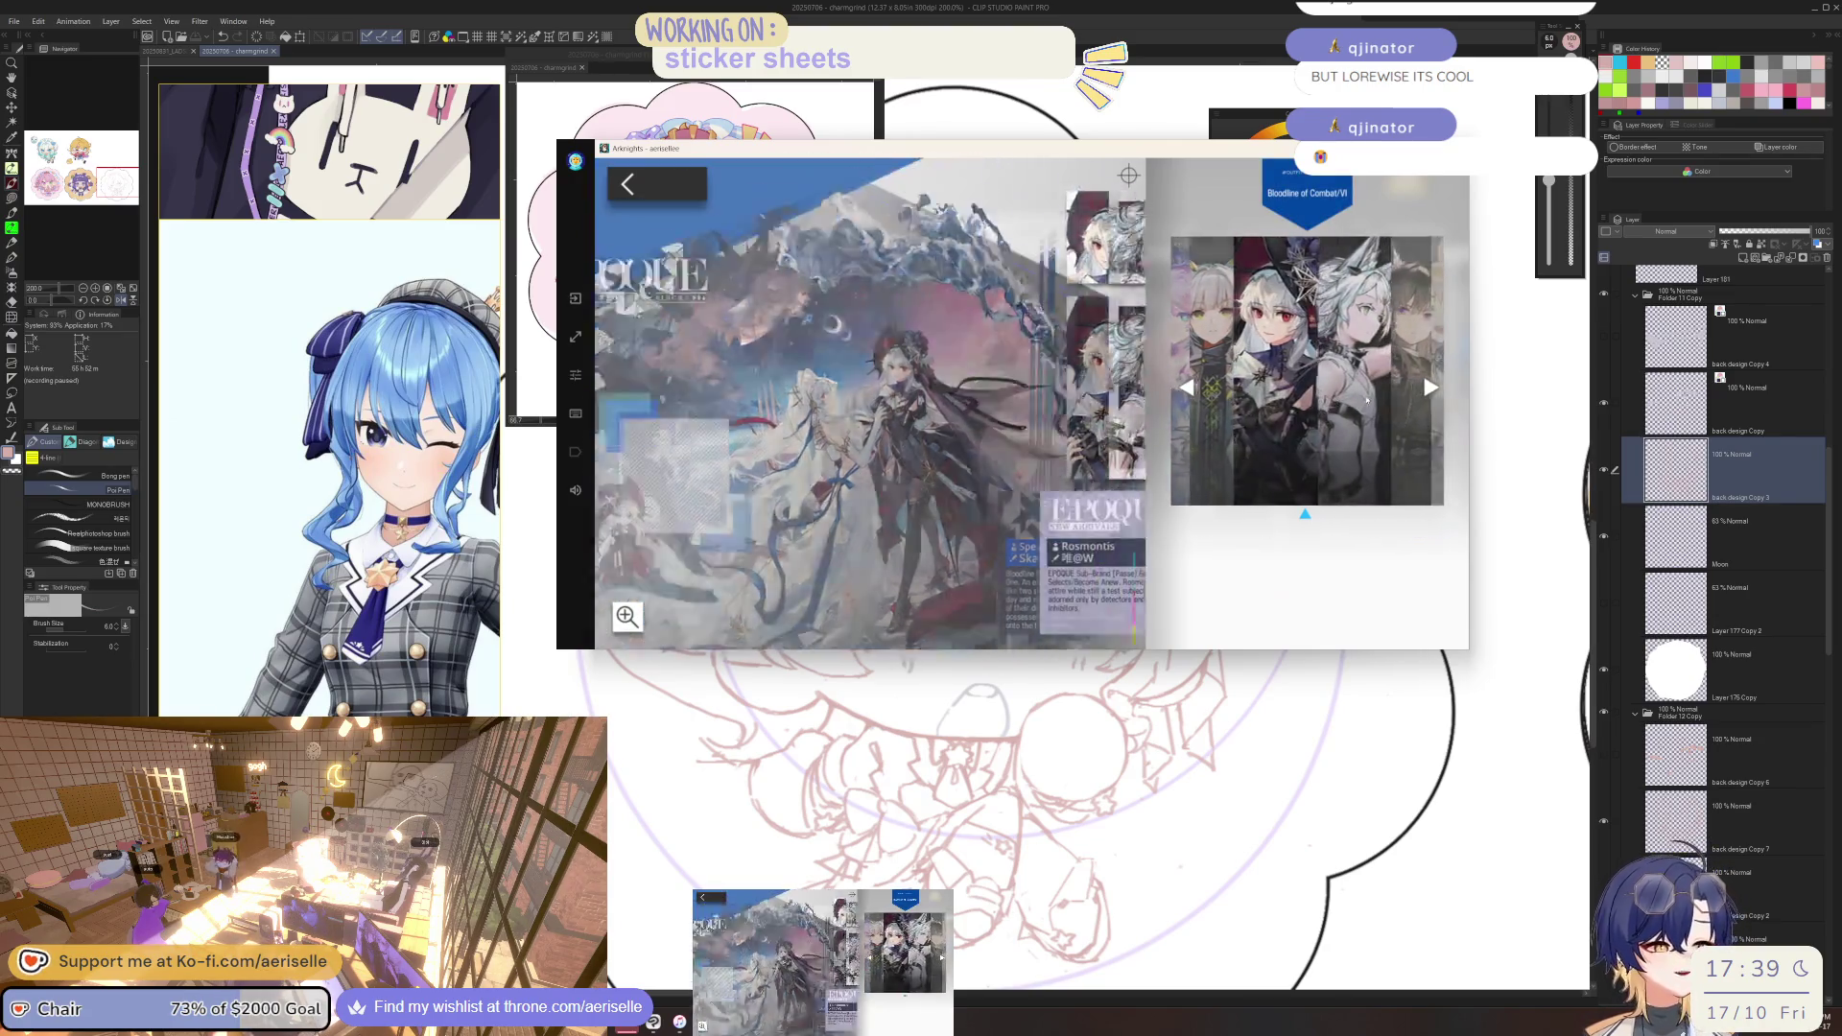
click(1384, 393)
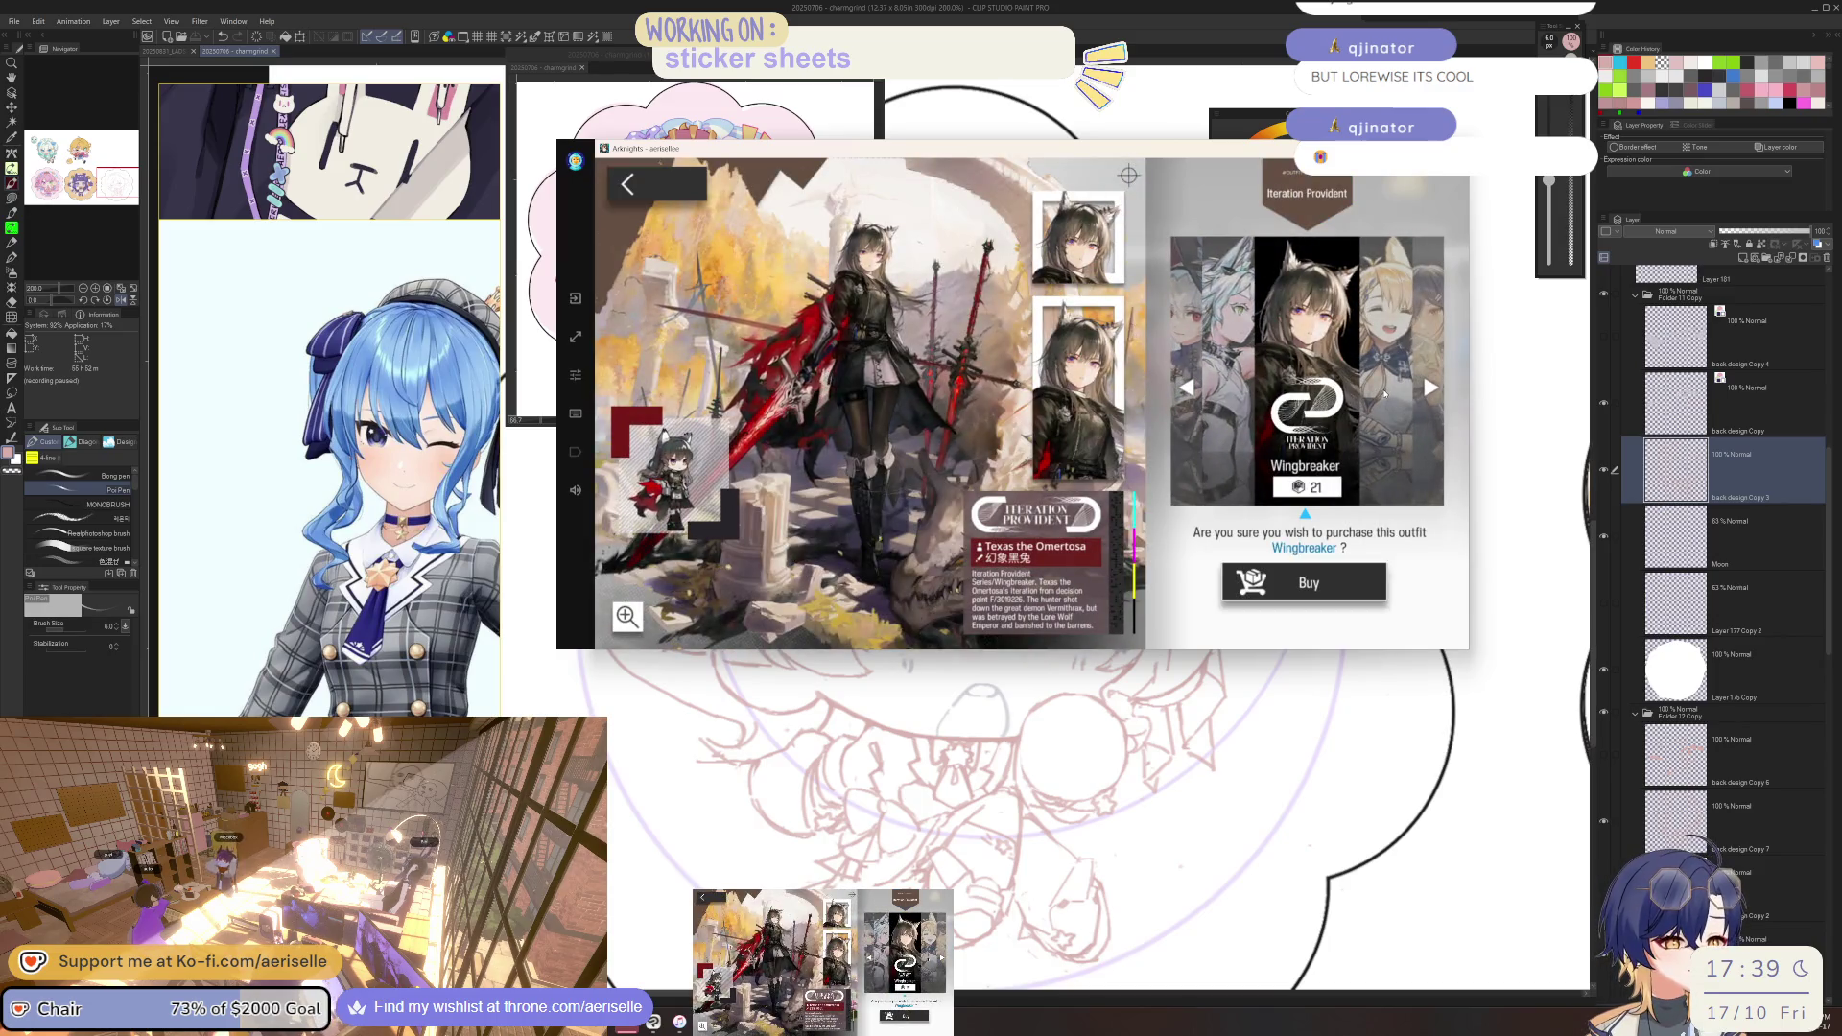
click(1382, 395)
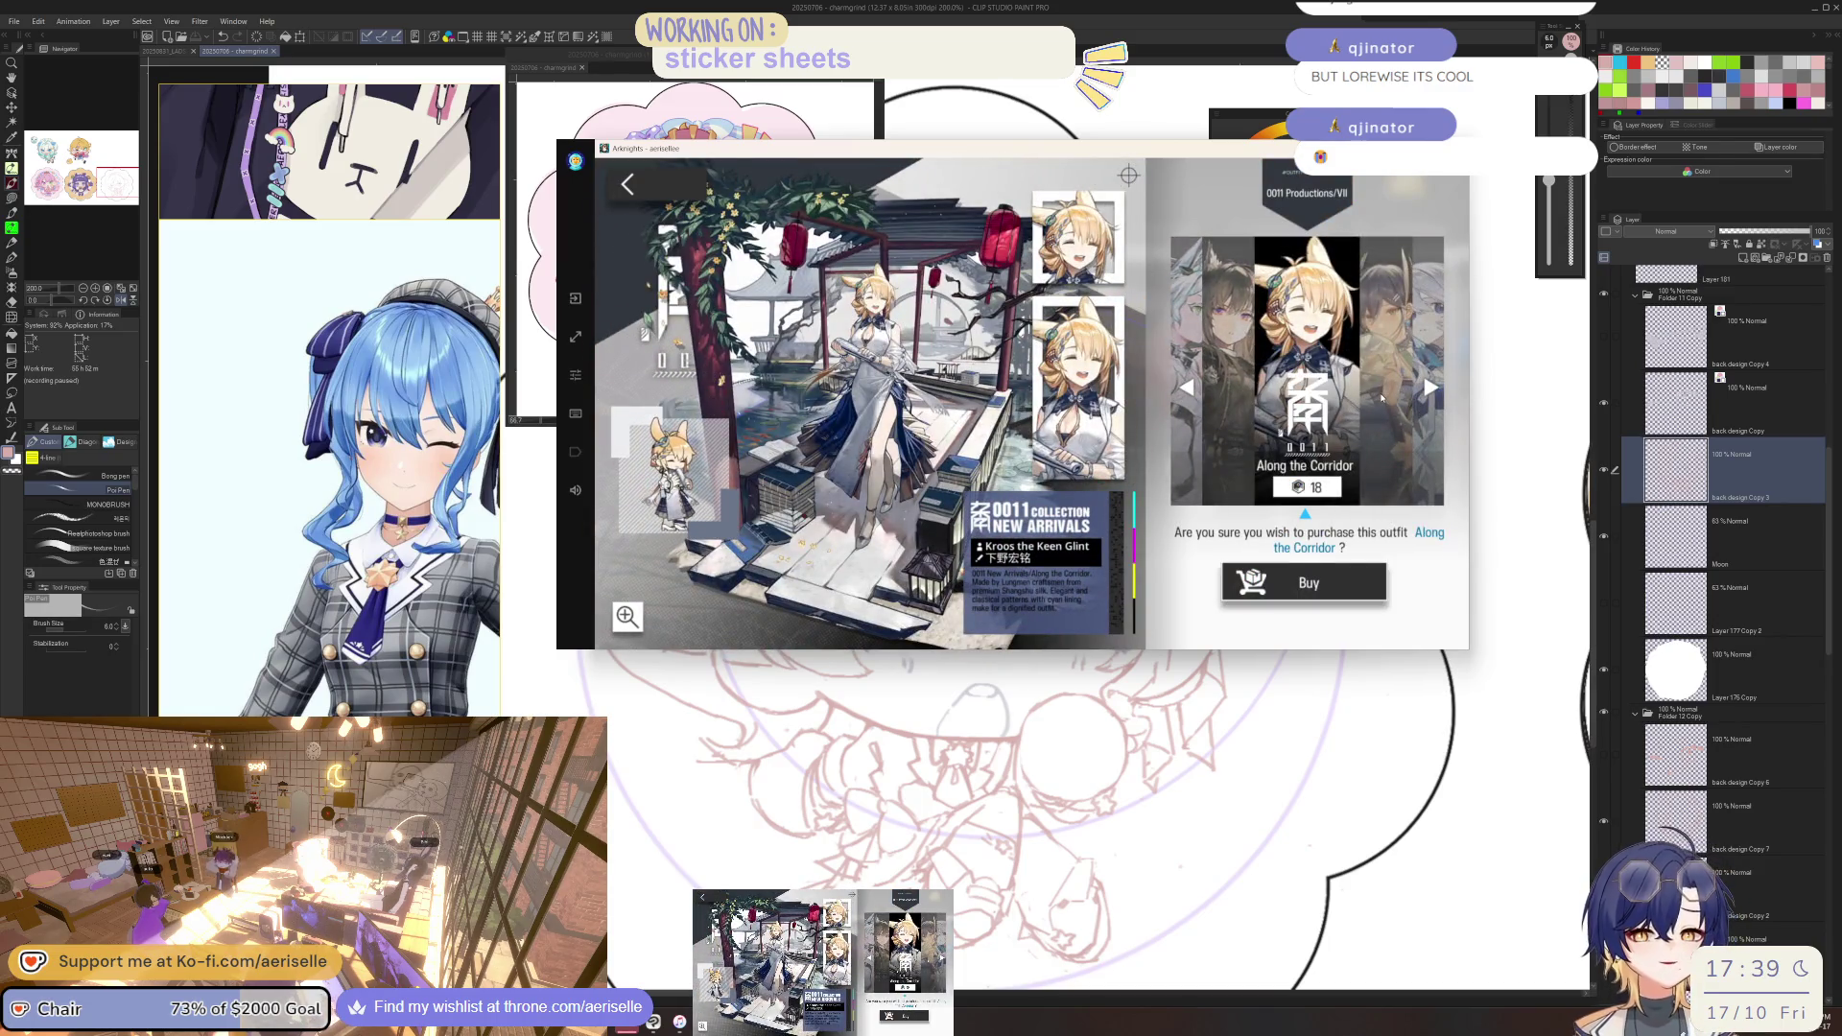
click(1382, 397)
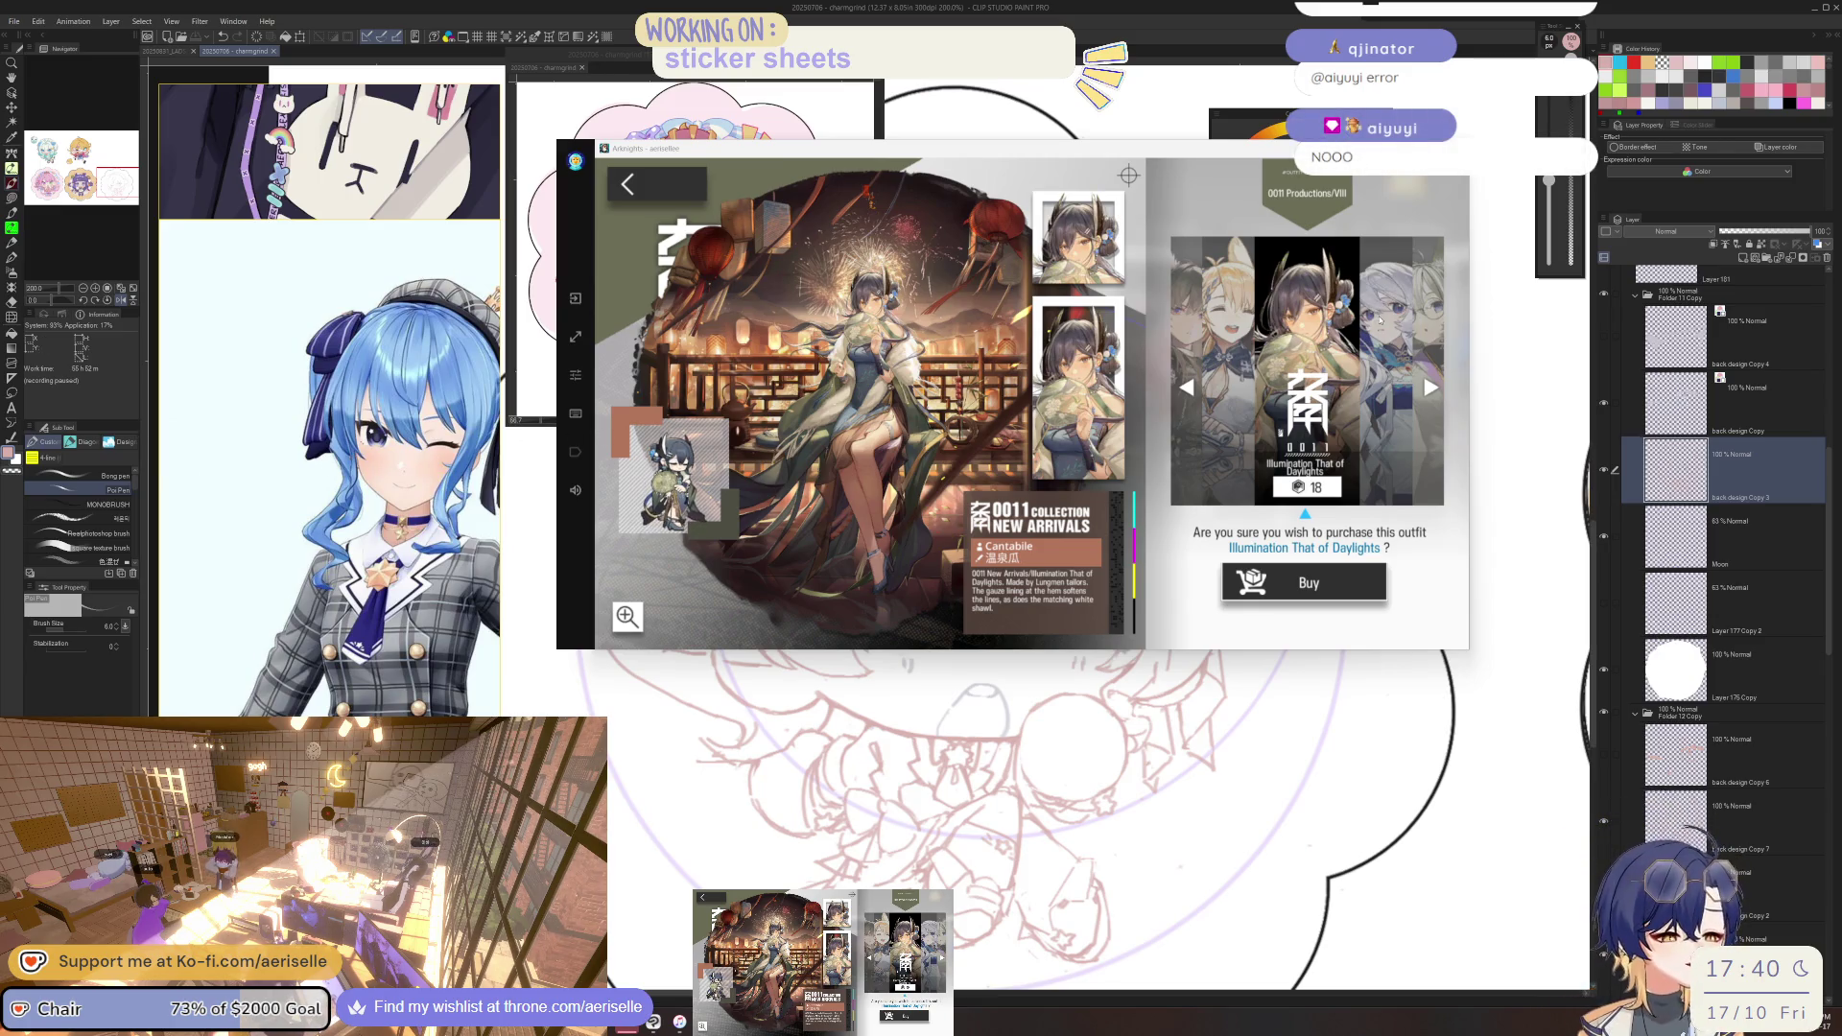
Step back one outfit and view its artwork full-screen, then close it.
click(1396, 458)
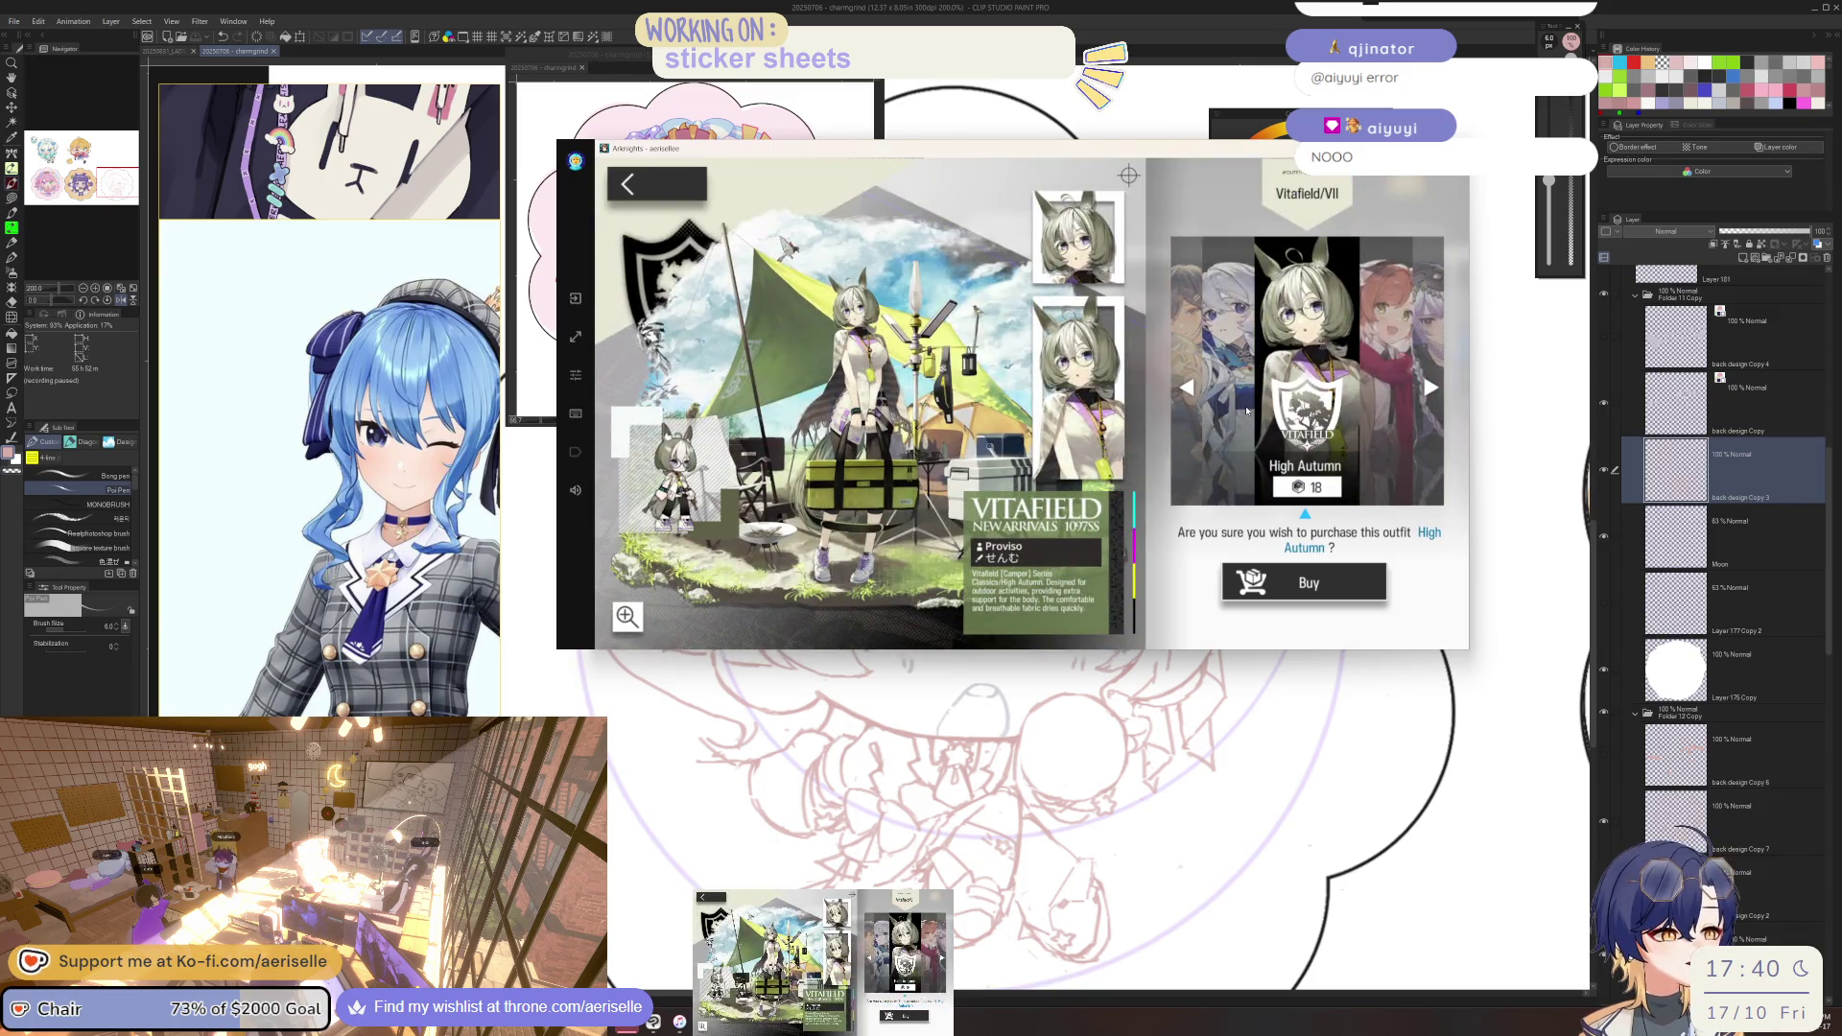
click(1246, 411)
click(629, 617)
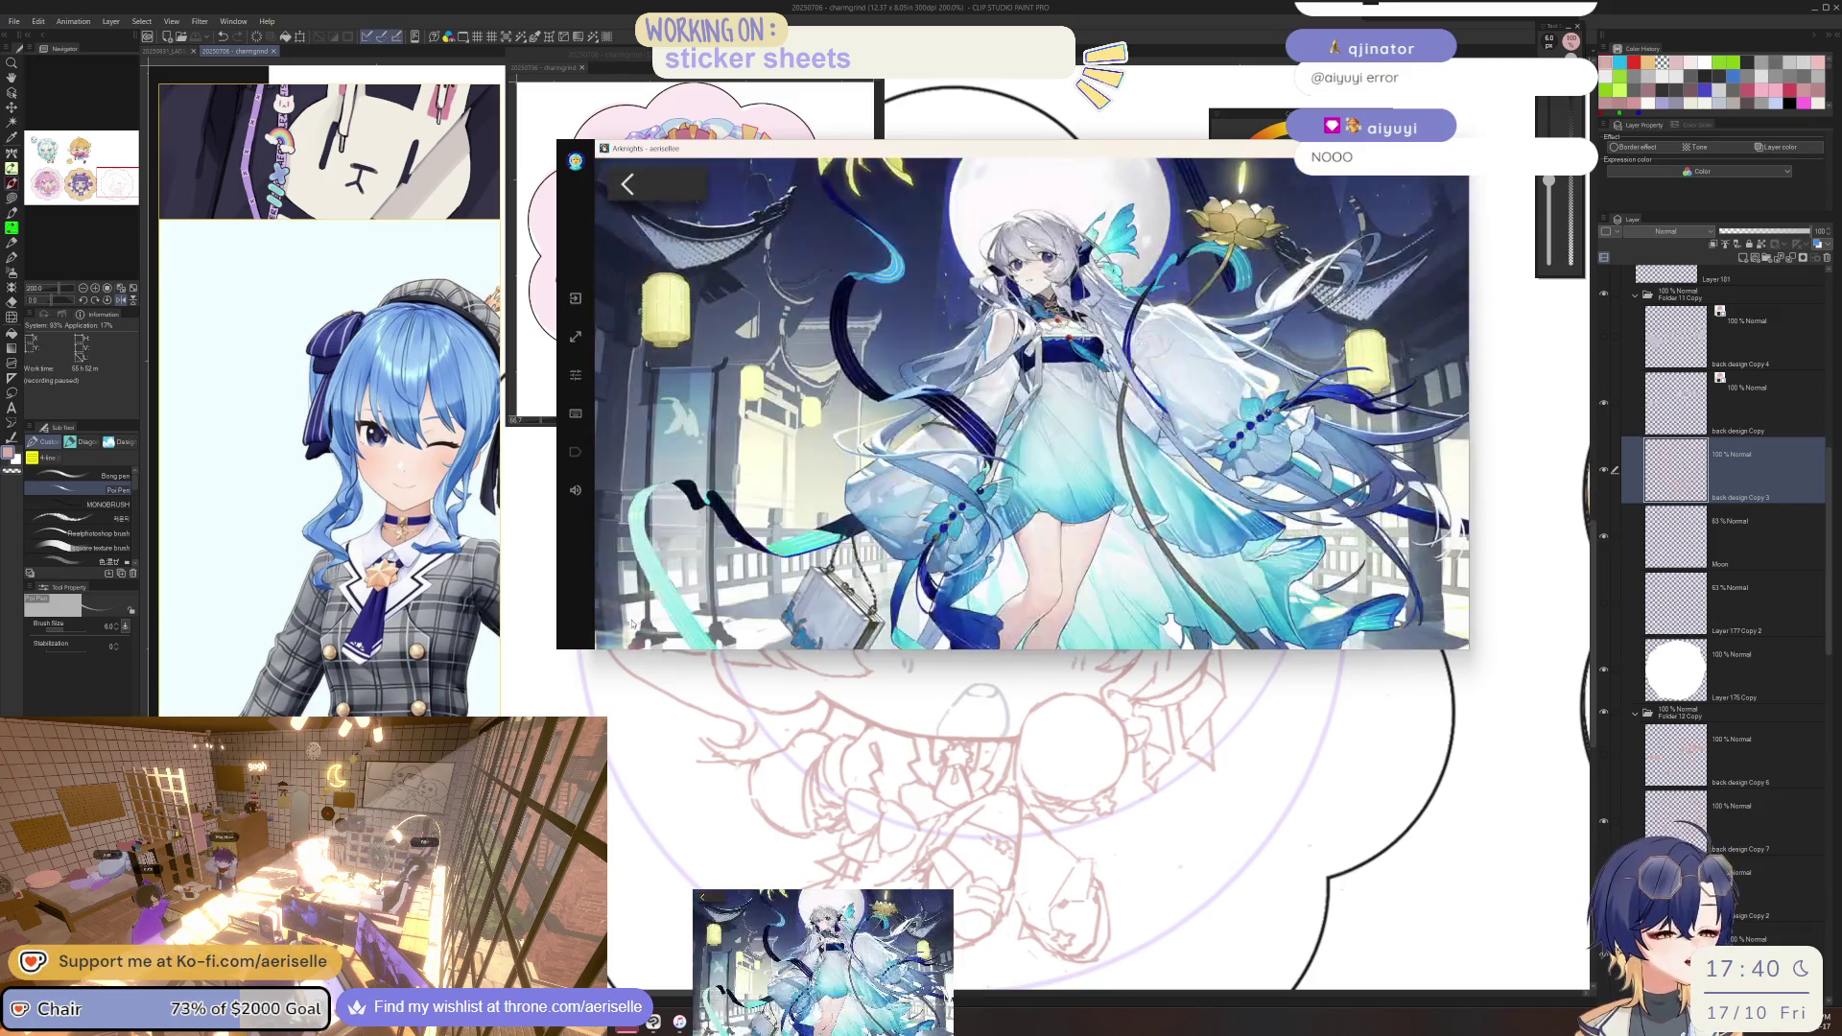
click(642, 190)
Browse from High Autumn through Under A Veil, Aftershow and Book Reader to Summer Flowers FA210.
click(1394, 411)
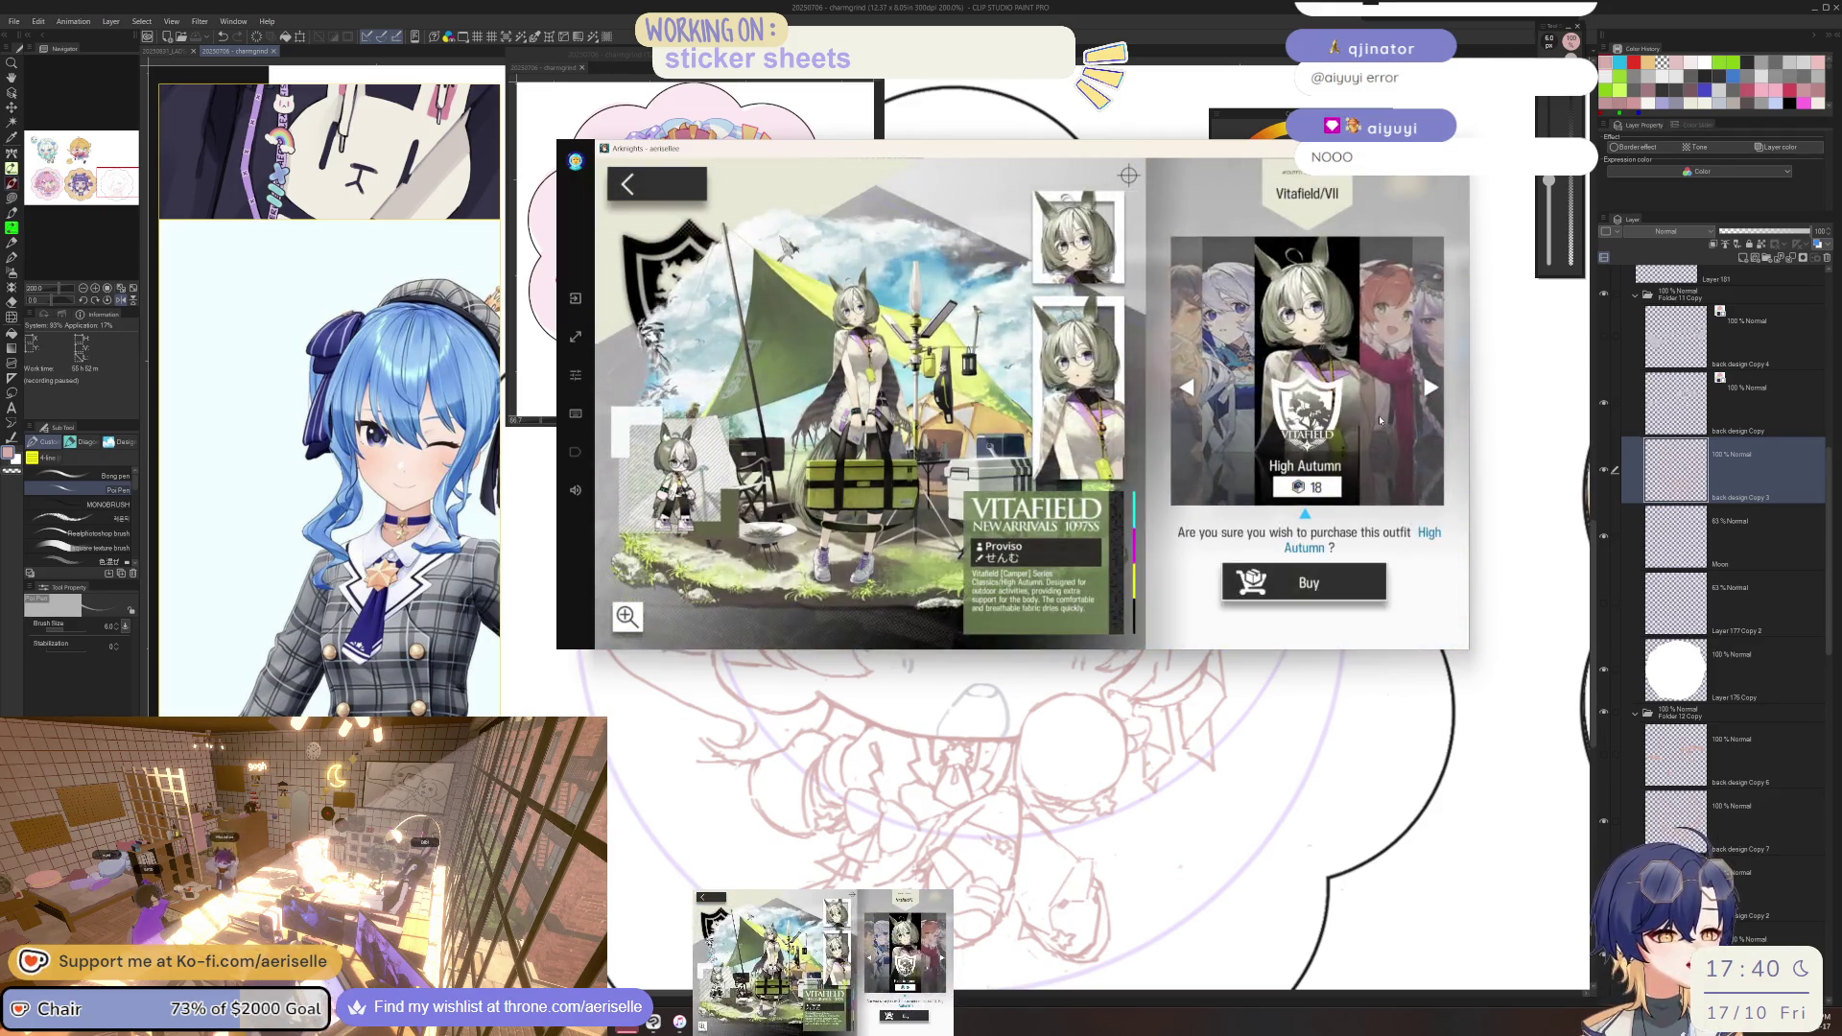
click(1379, 419)
click(1380, 419)
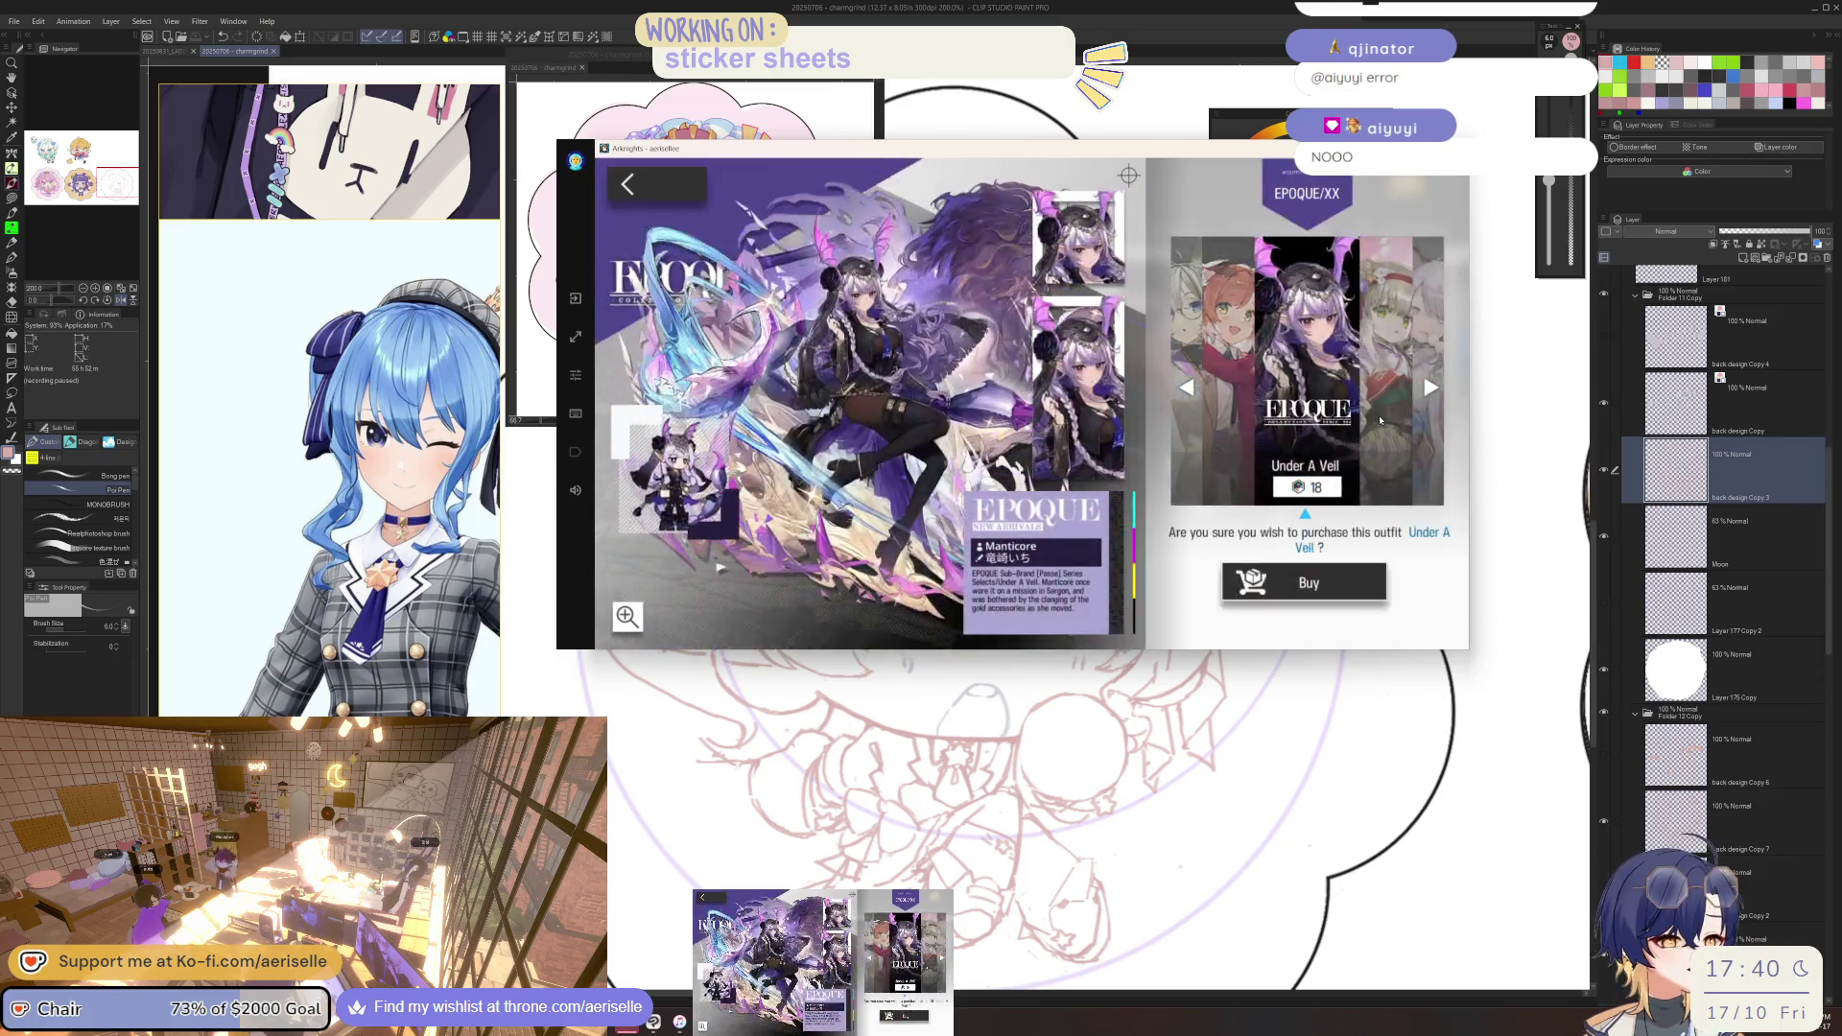
click(1379, 419)
click(1379, 419)
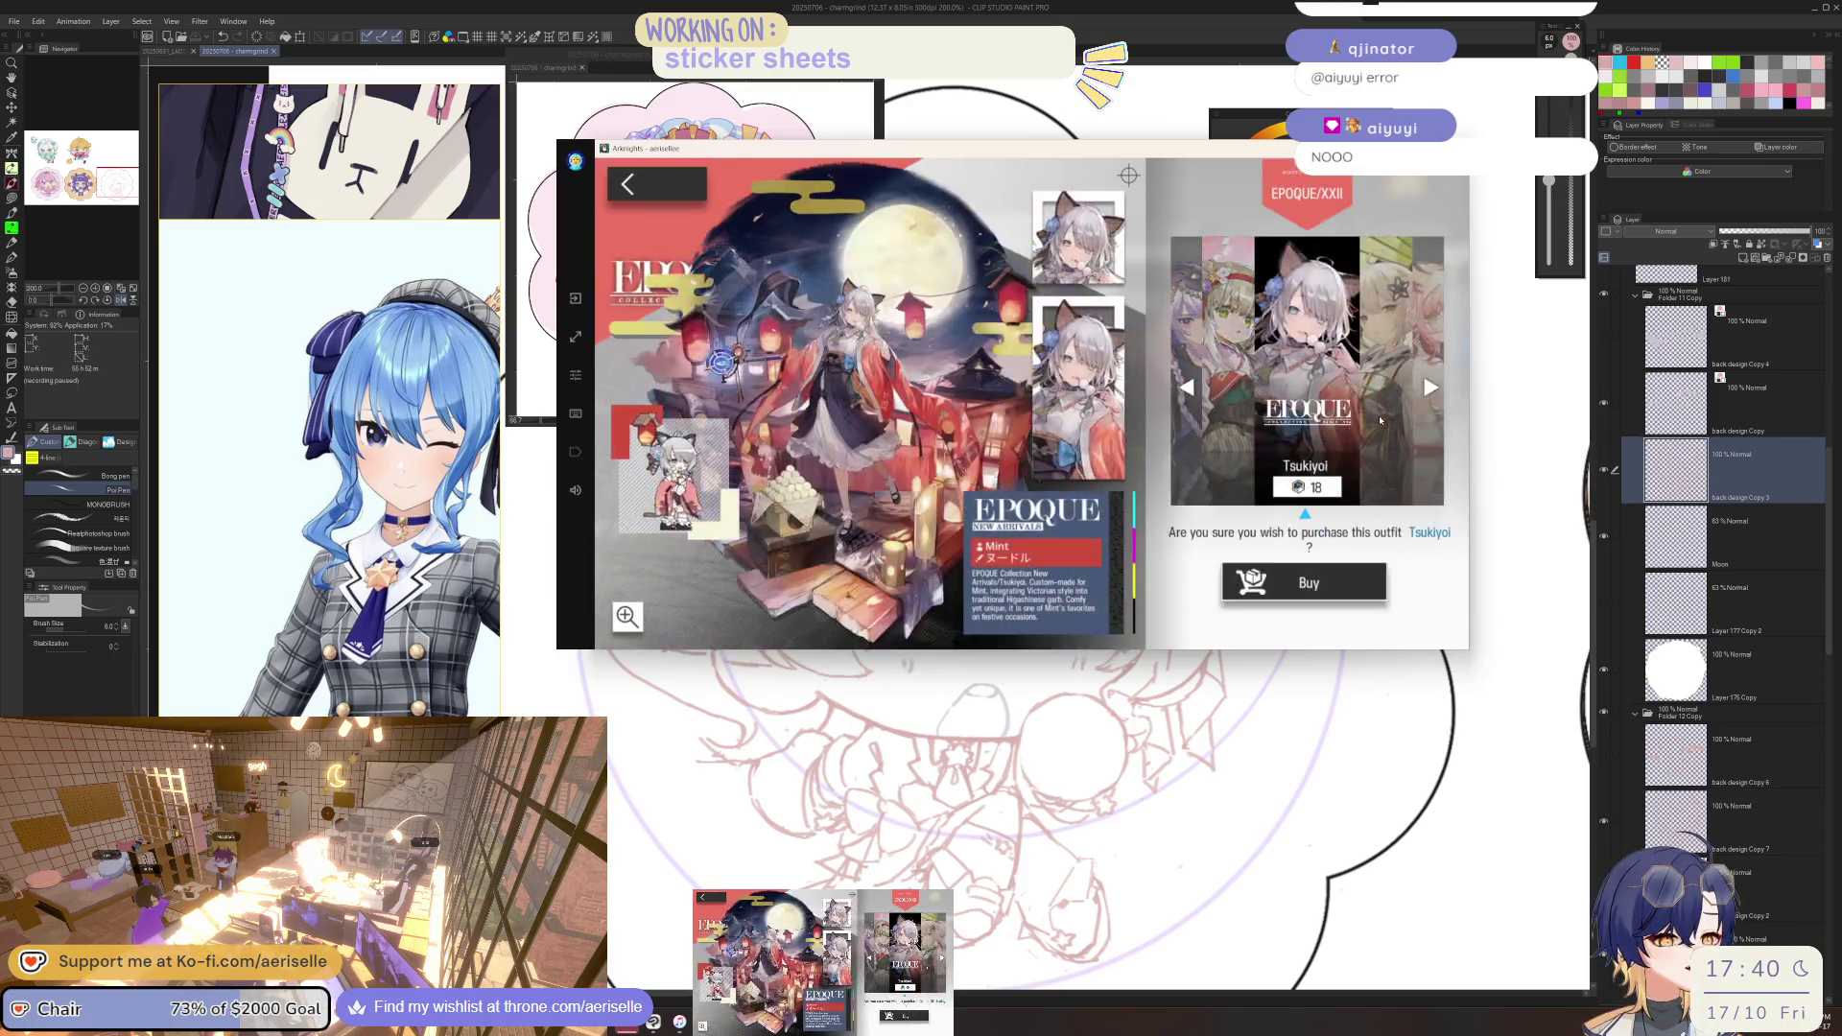
click(1380, 419)
click(1379, 420)
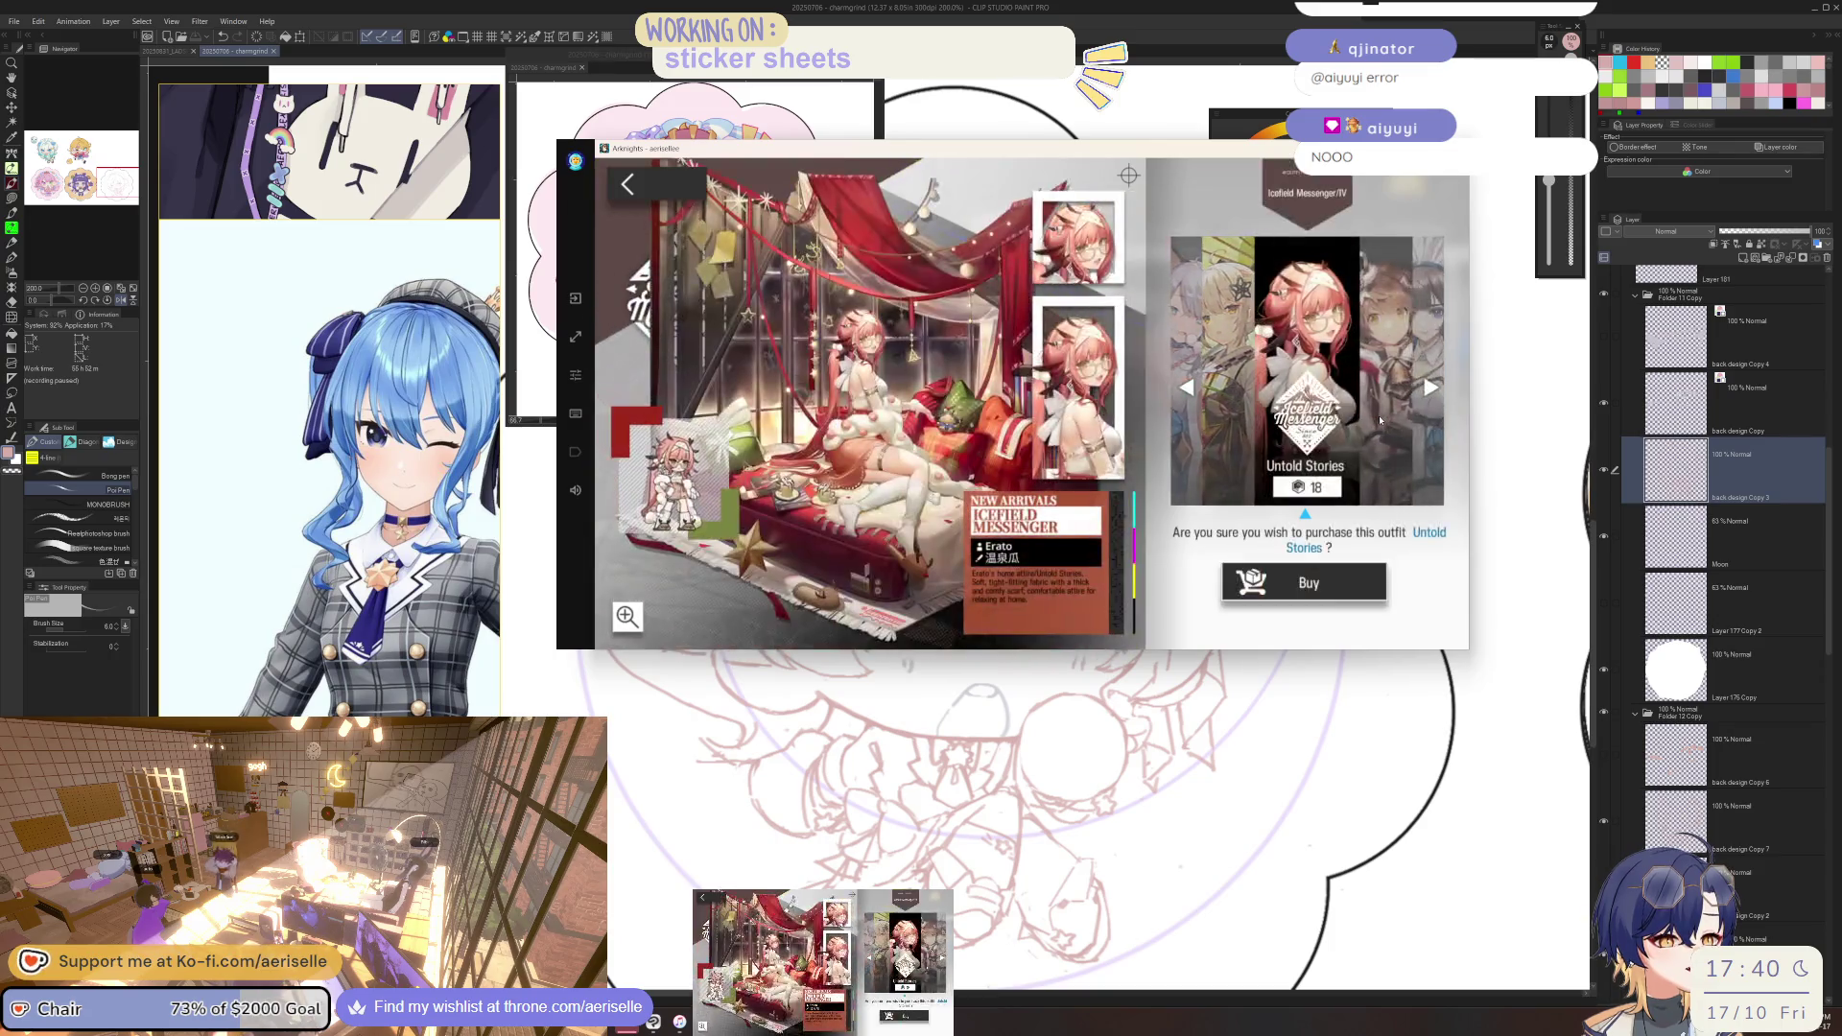
click(1379, 419)
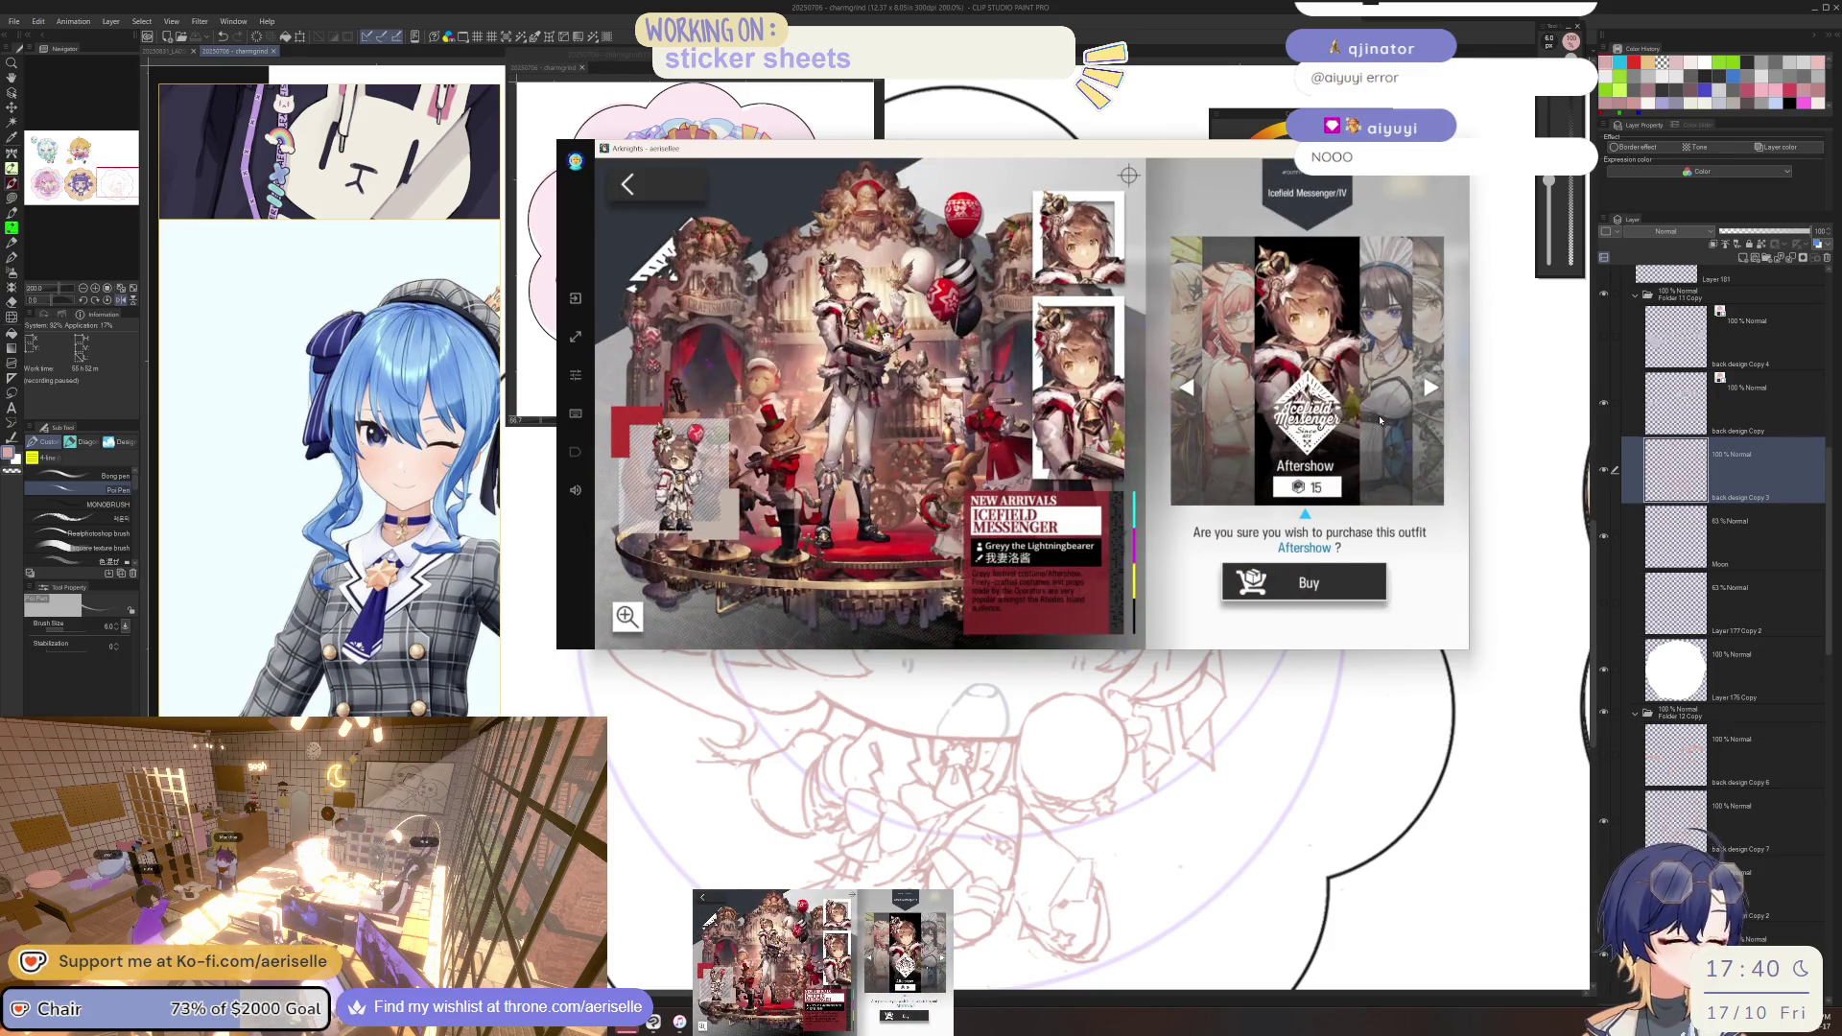
click(1379, 419)
click(1379, 419)
click(1379, 419)
click(1380, 419)
click(1379, 420)
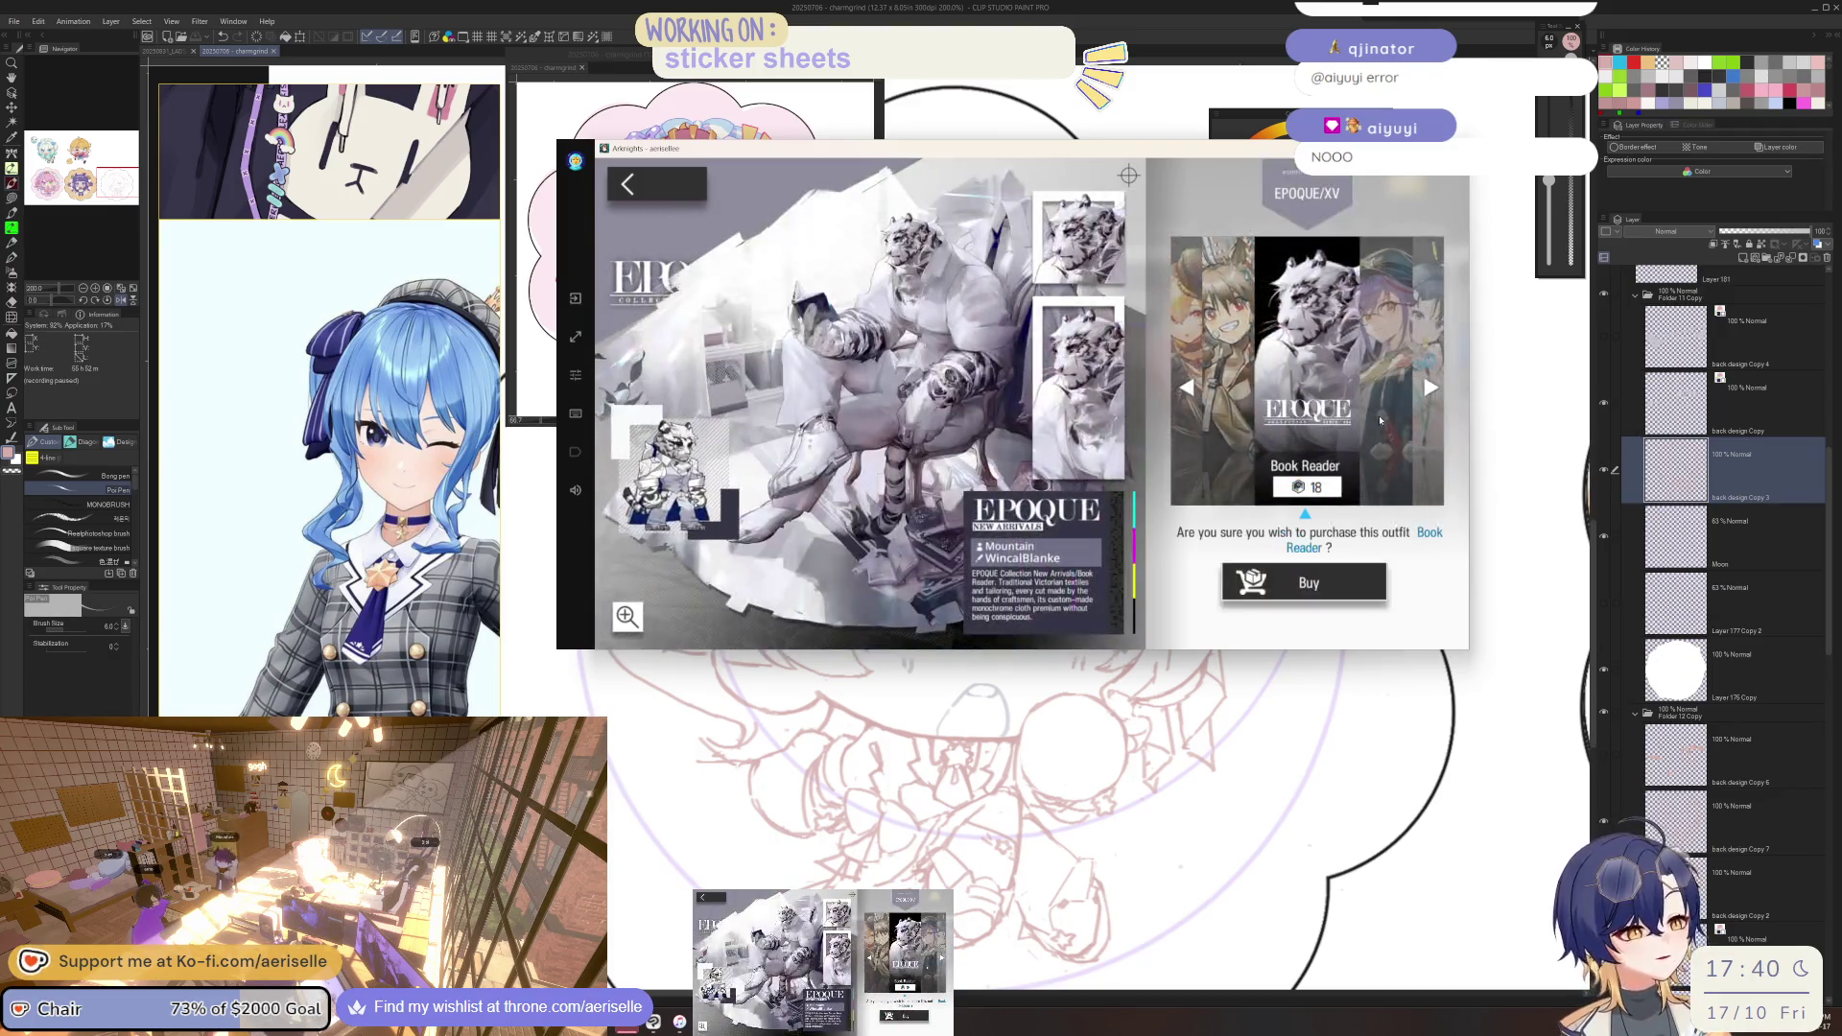
click(1379, 419)
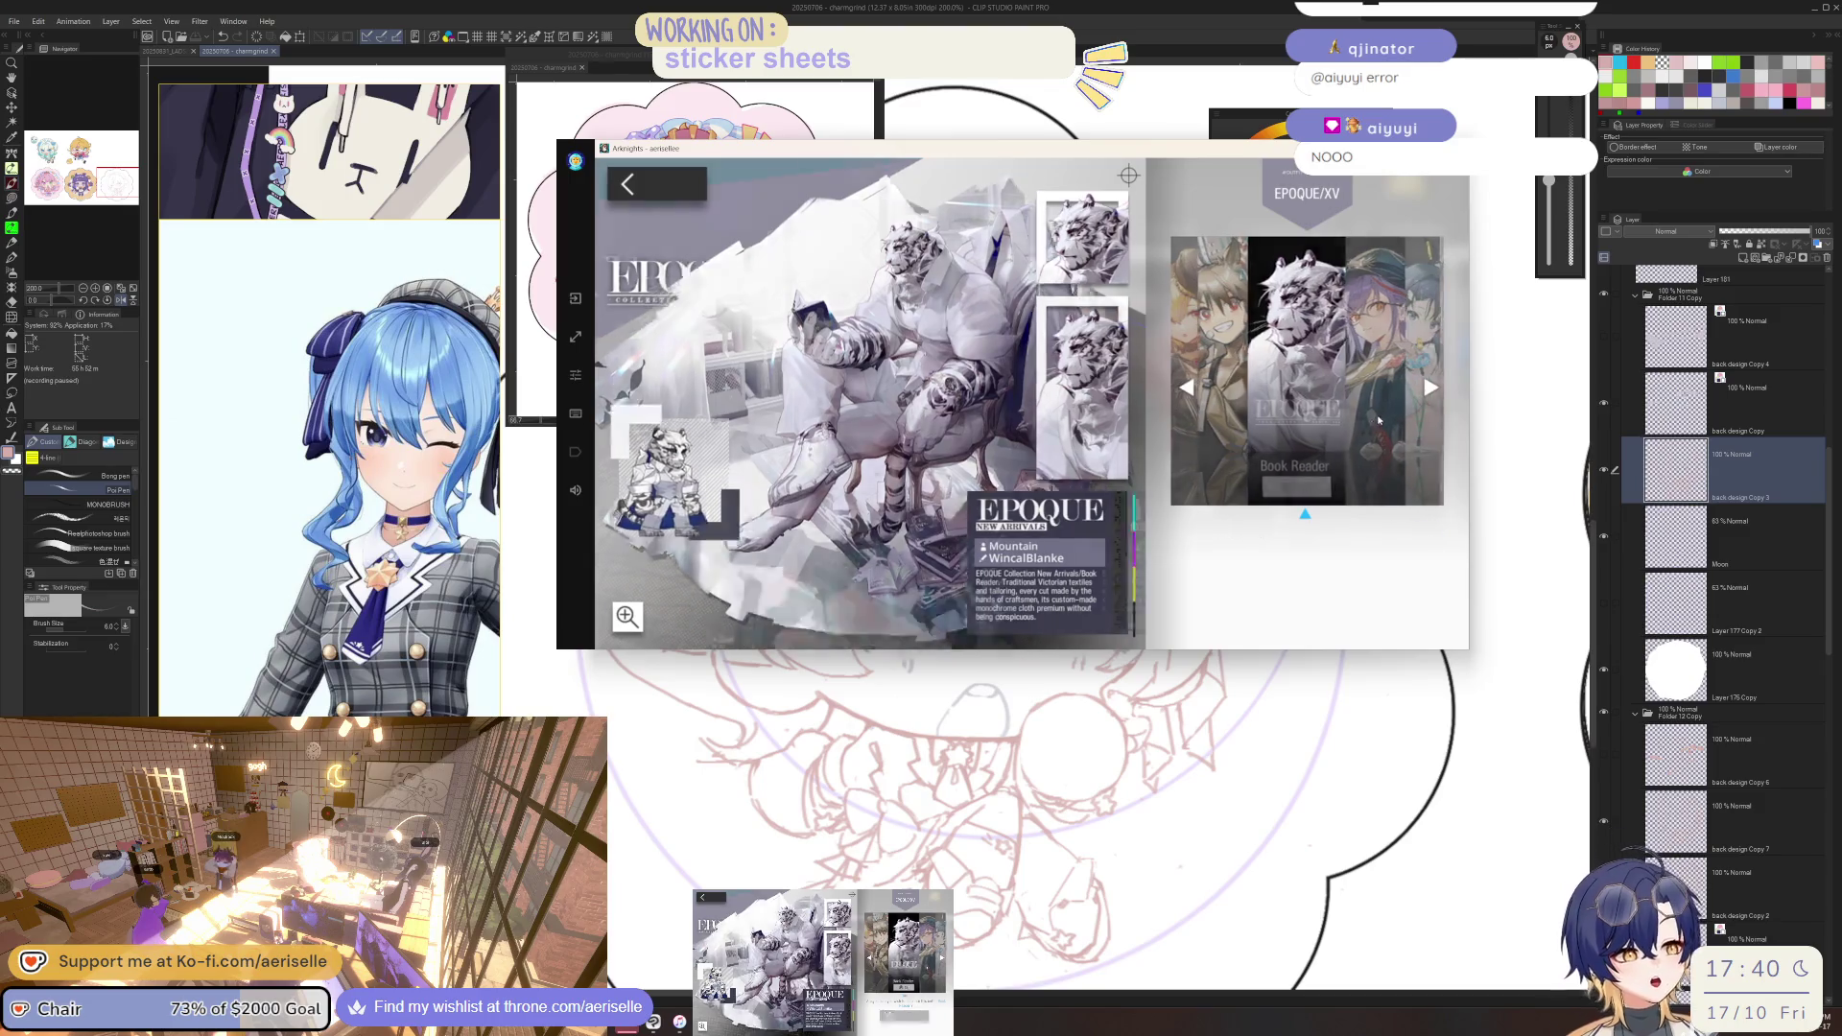
click(1378, 463)
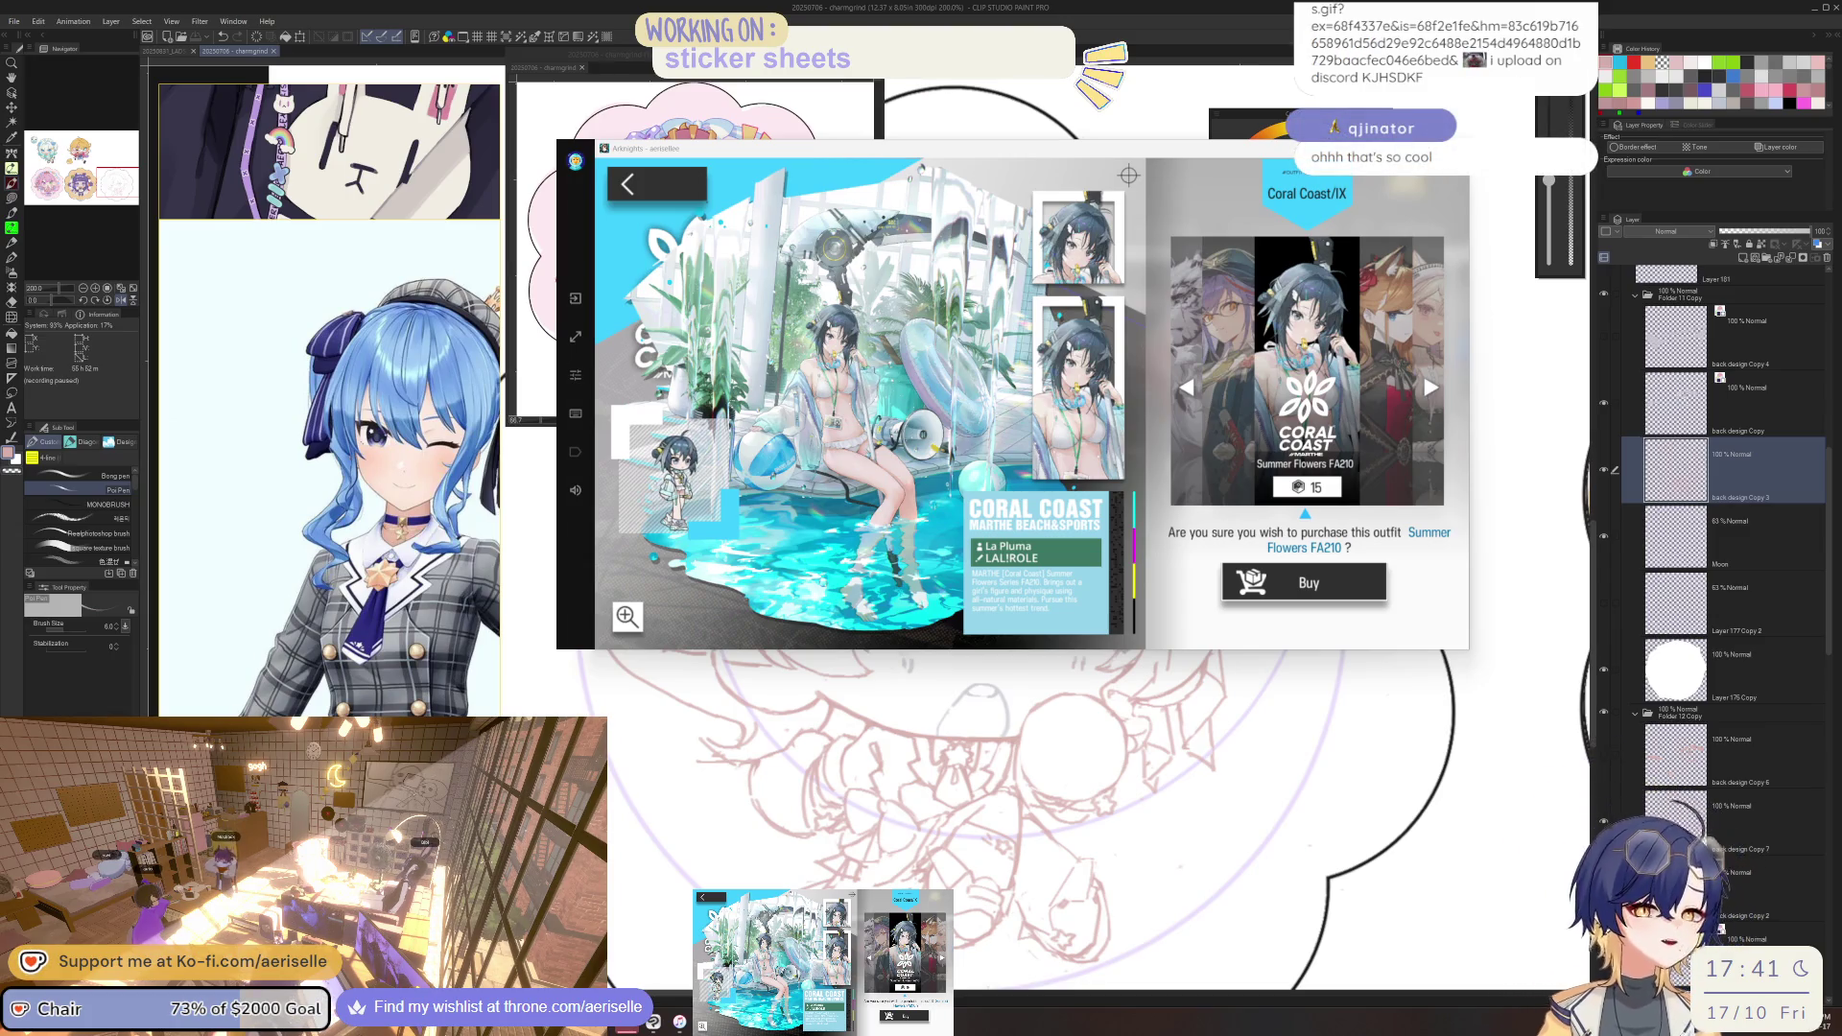
Return to the Arknights home screen and minimize the game to reveal the sticker canvas.
click(638, 190)
click(768, 181)
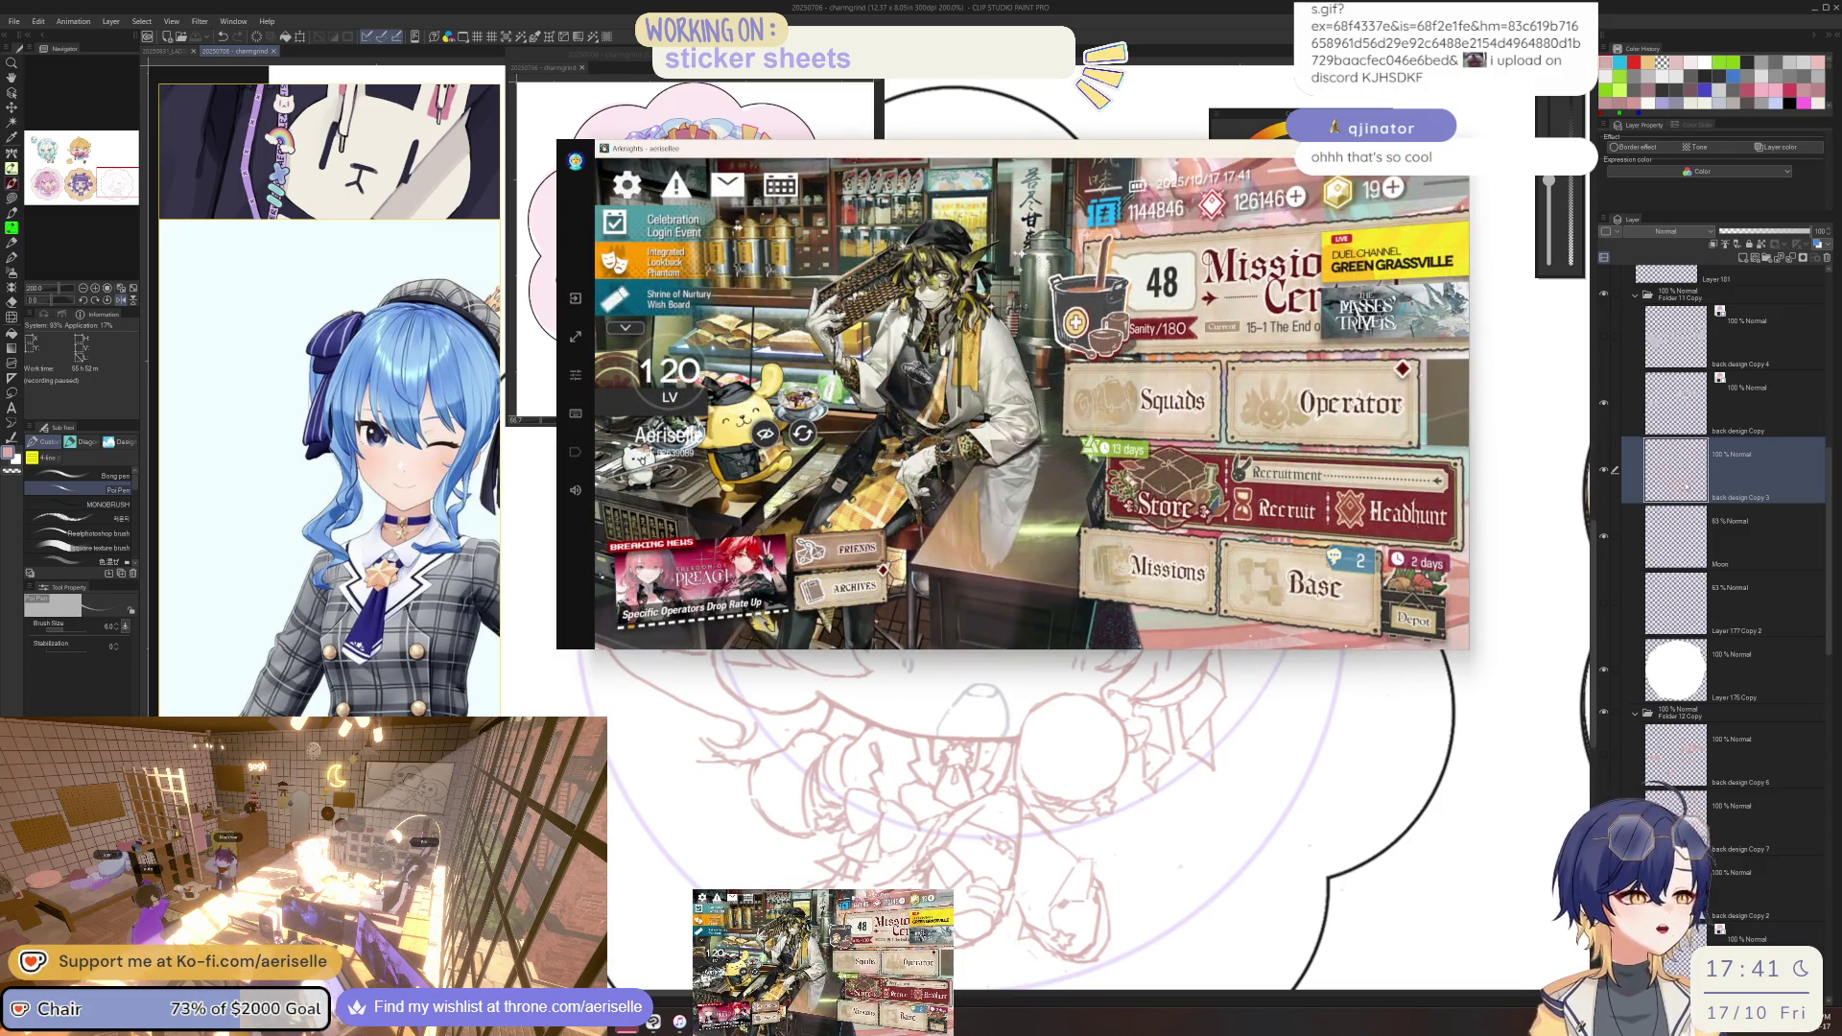
click(1680, 489)
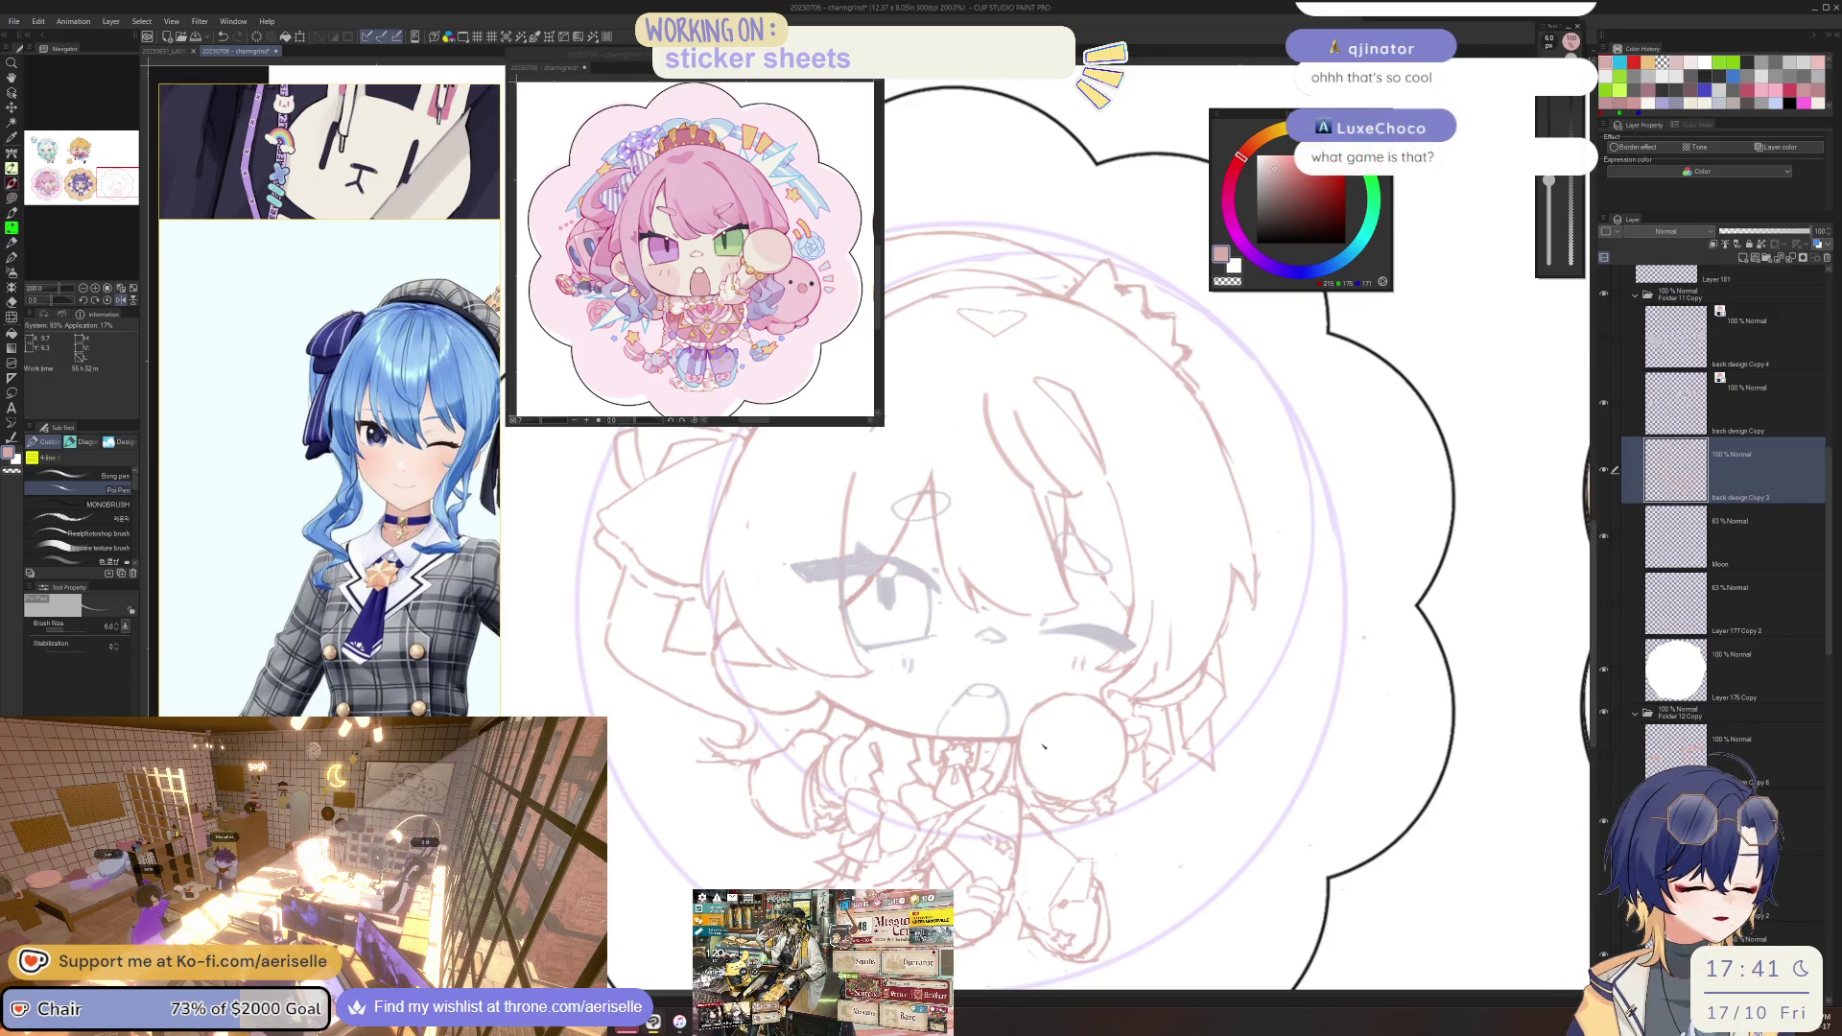
Refocus the sticker canvas and reference window, zooming the reference to show the full-body blue-haired character.
scroll(1044, 745, down, 5)
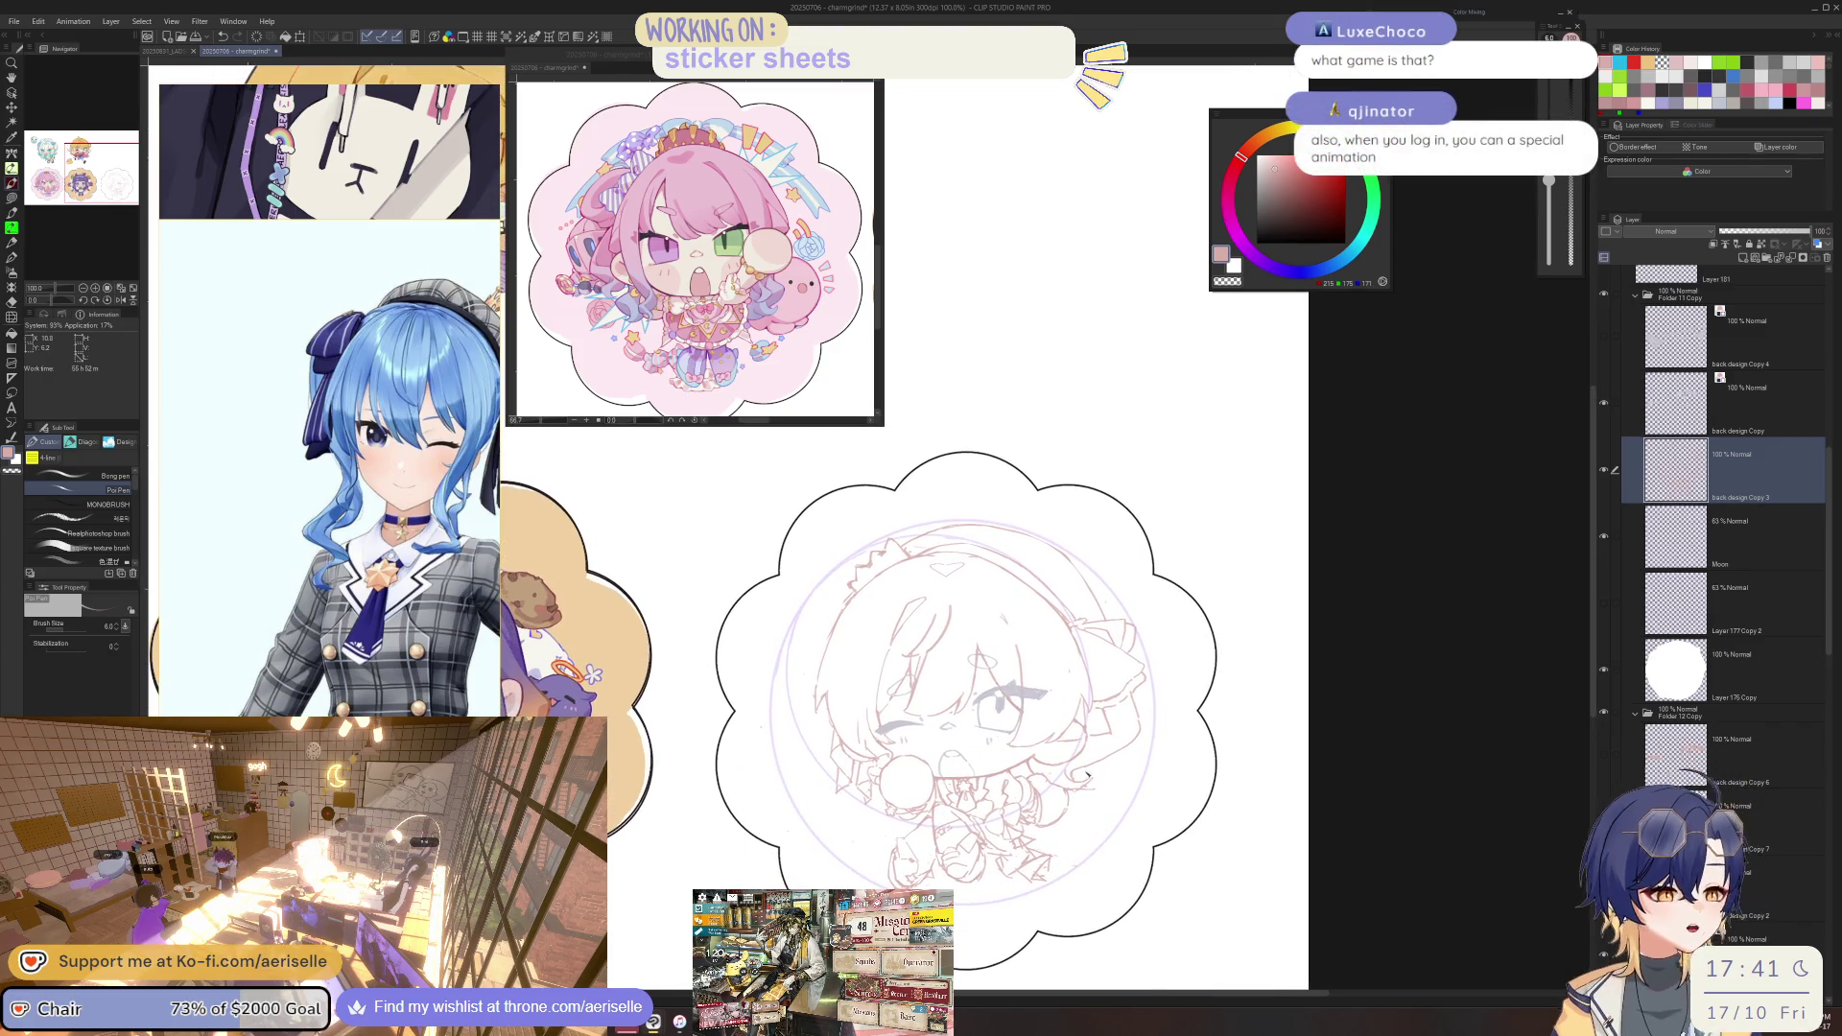
scroll(1086, 772, up, 2)
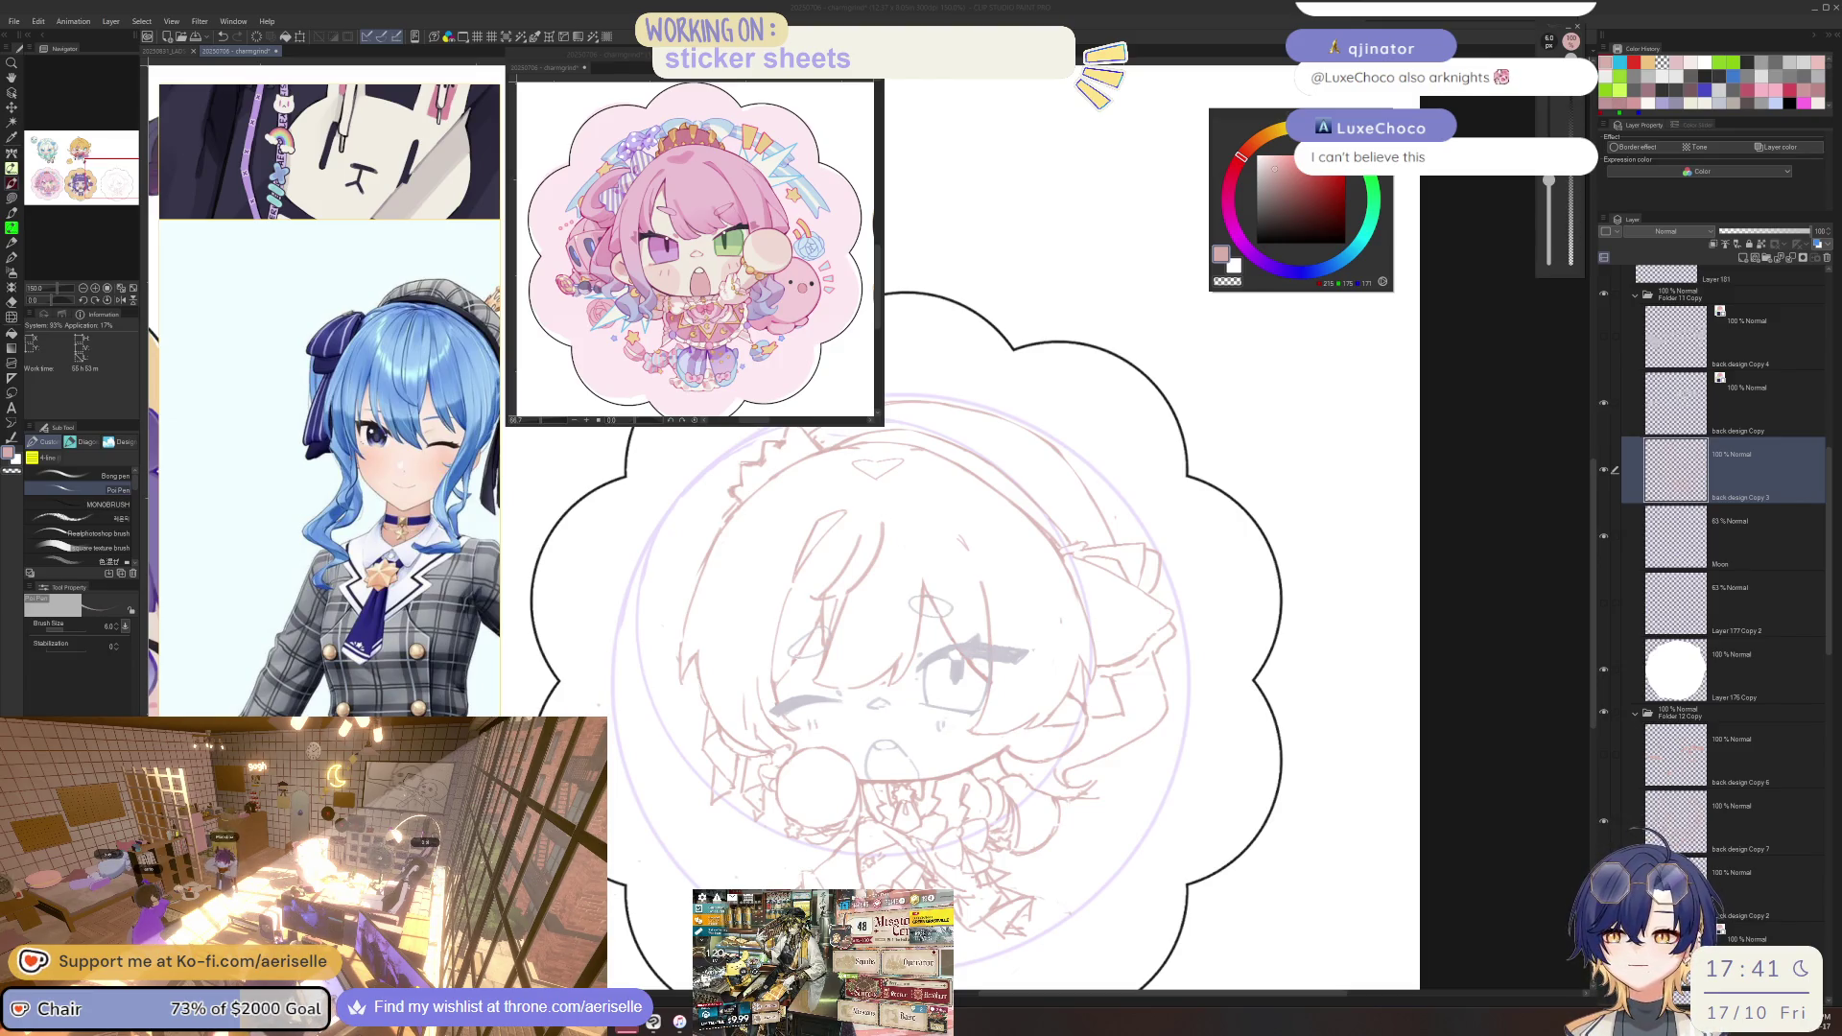
click(383, 210)
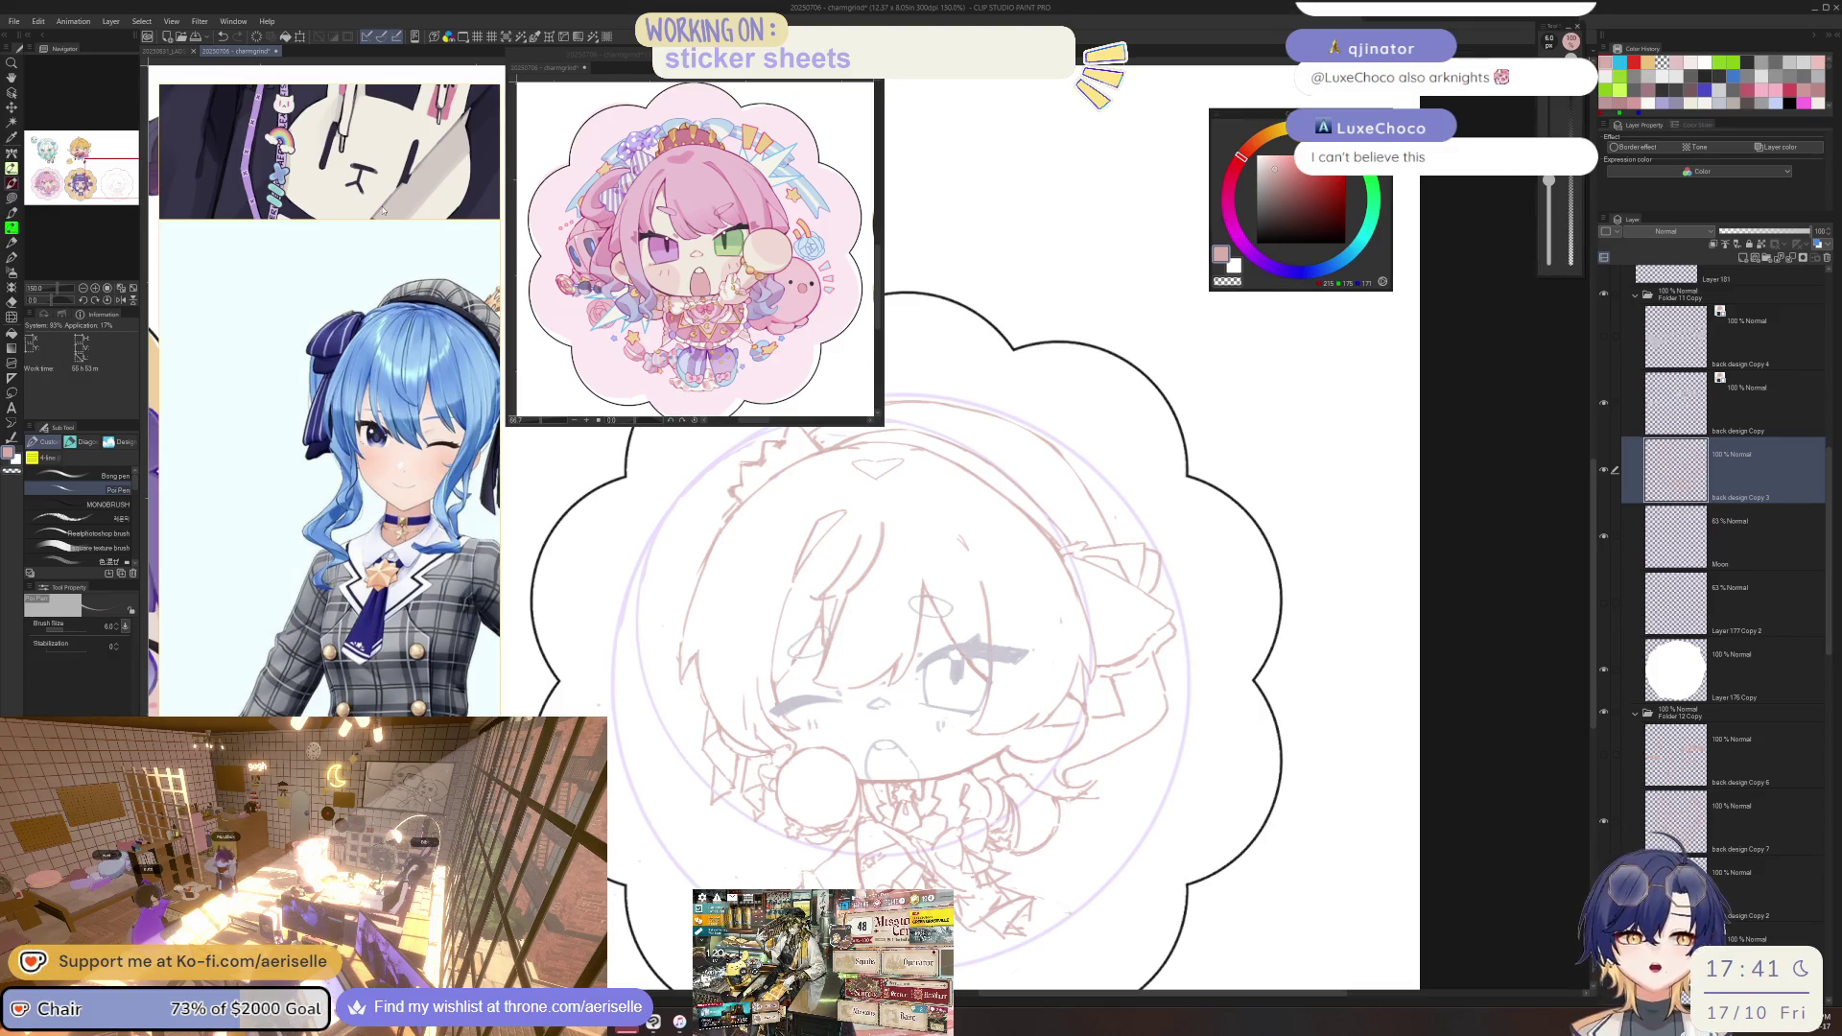
click(565, 69)
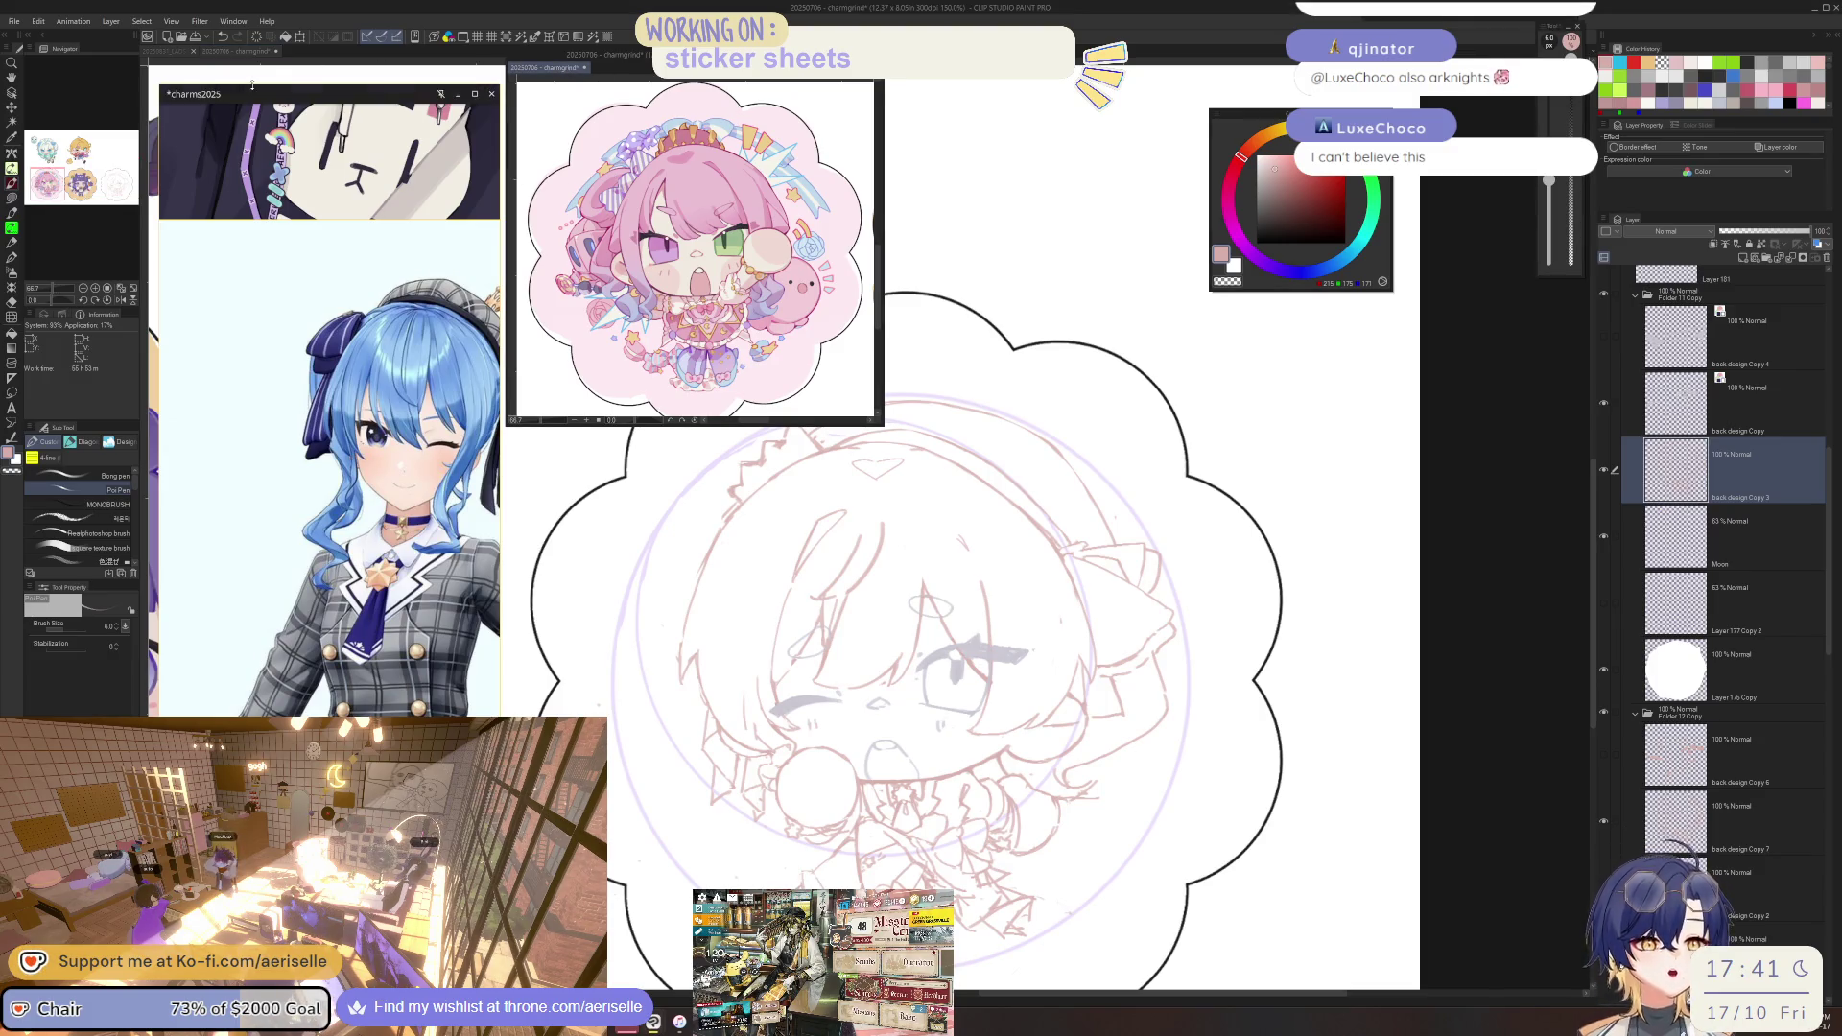
click(235, 50)
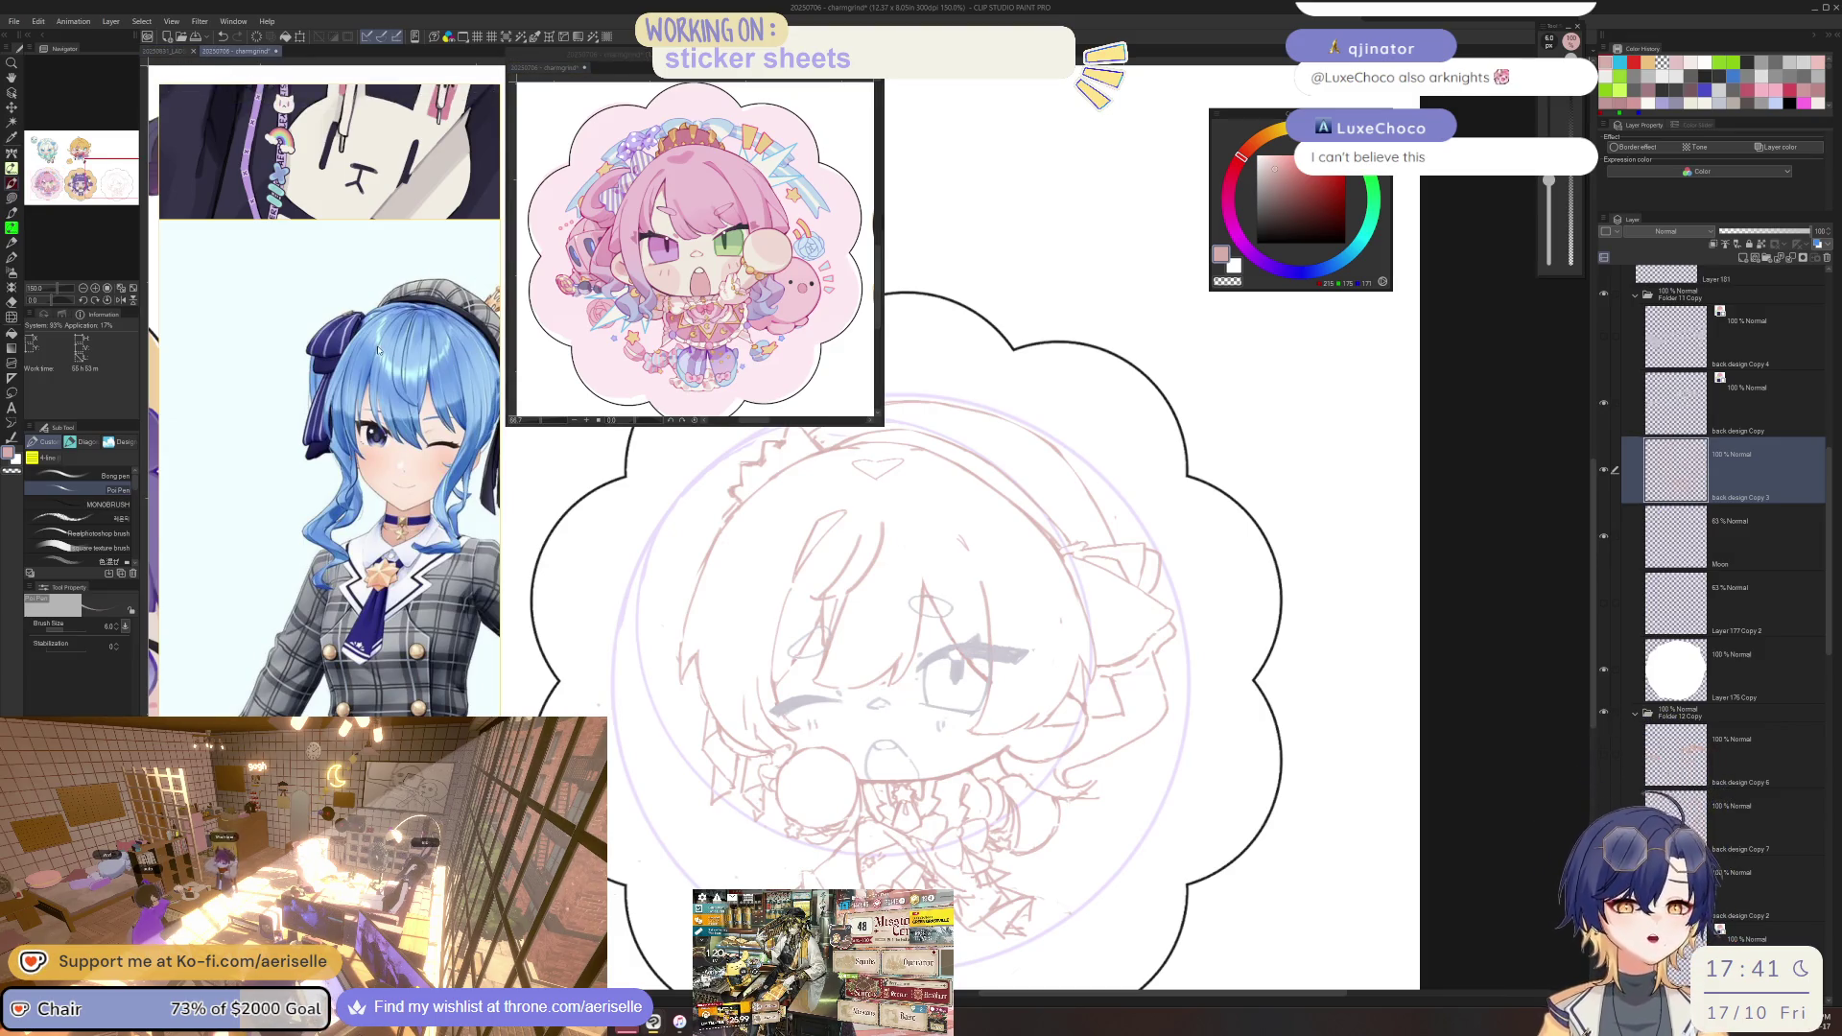
scroll(378, 350, down, 4)
scroll(378, 350, up, 2)
scroll(329, 403, up, 2)
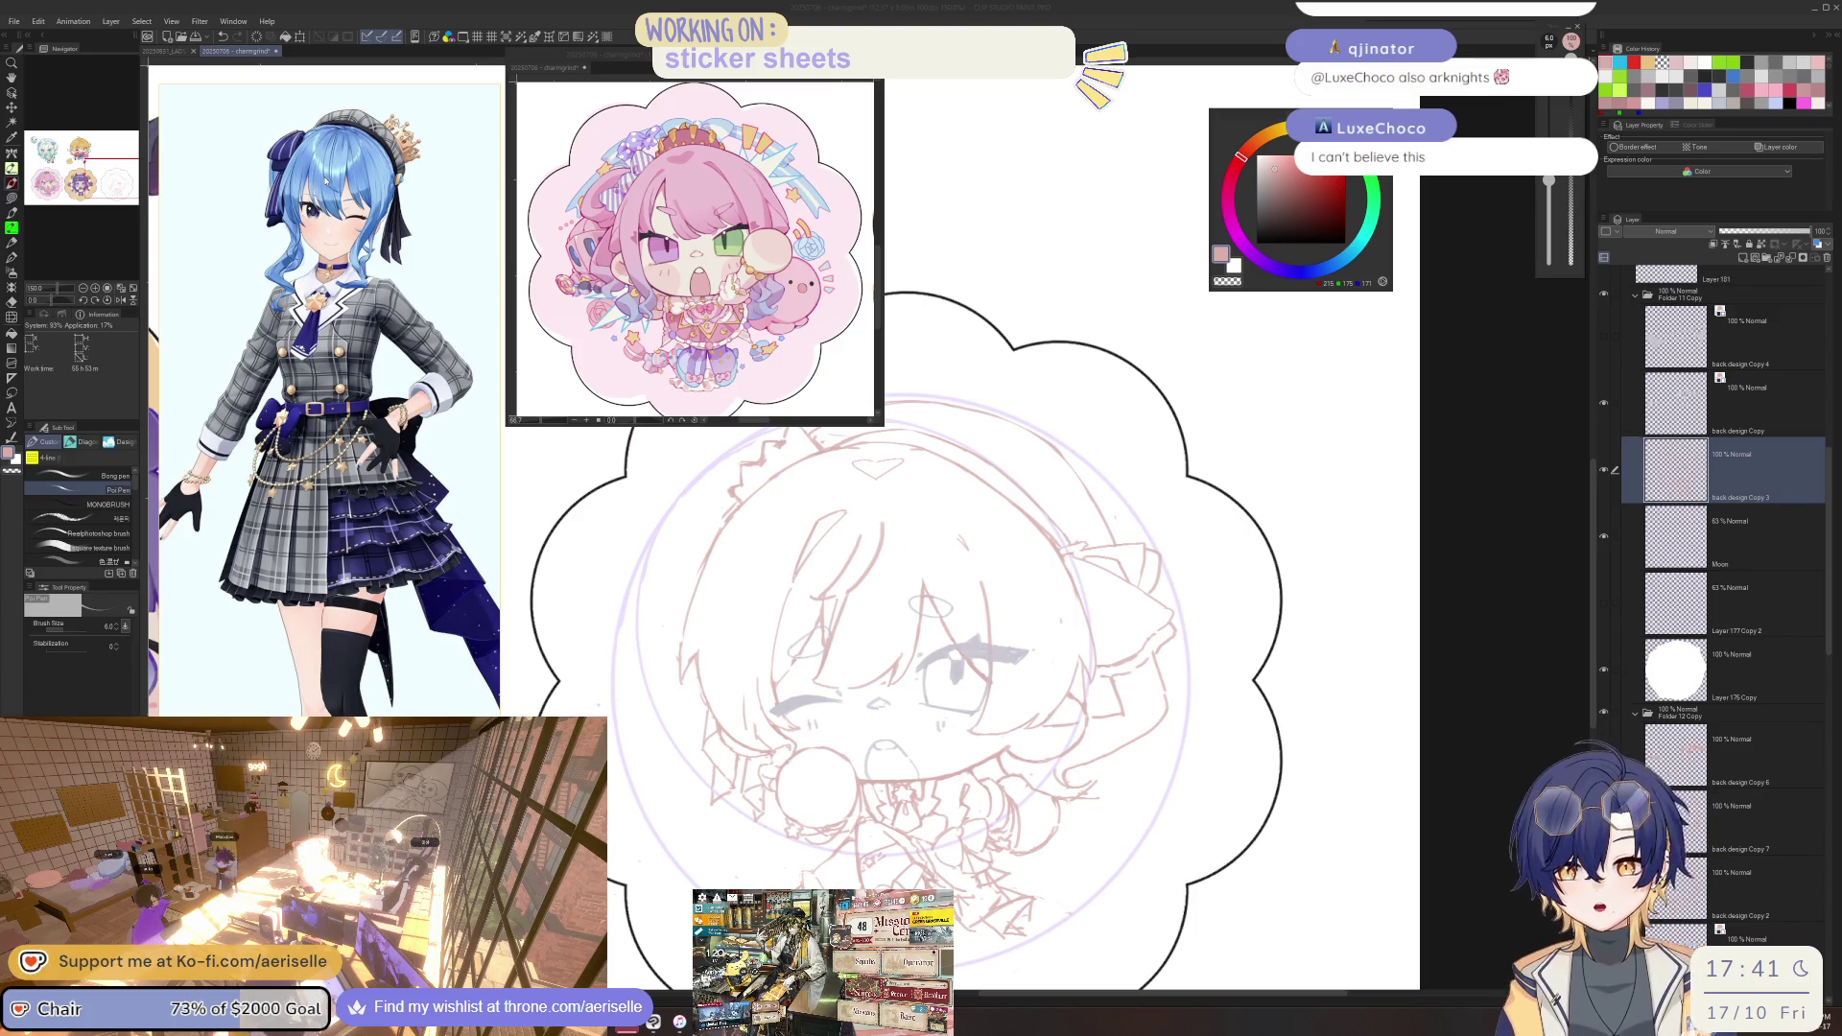
click(1666, 451)
scroll(1154, 661, down, 2)
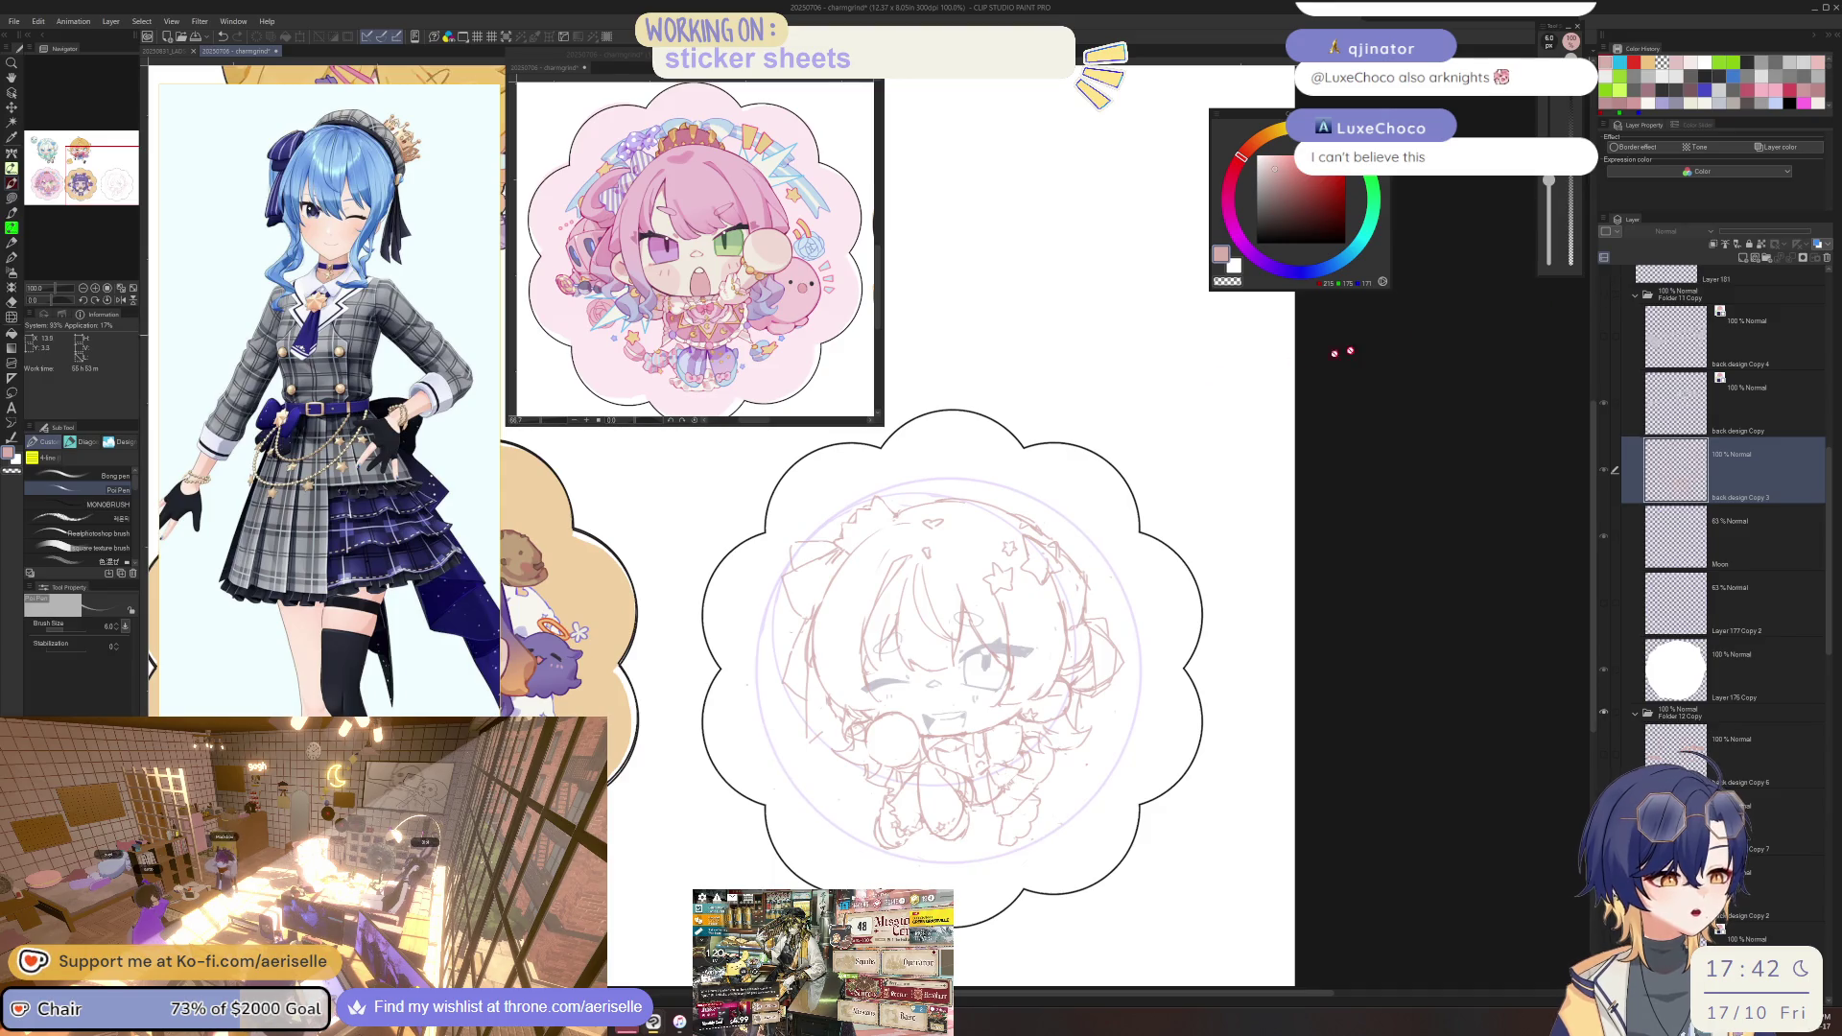
scroll(847, 549, up, 3)
Show Layer 179, the orange guide sketch with bow, crosshair and stars.
key(m)
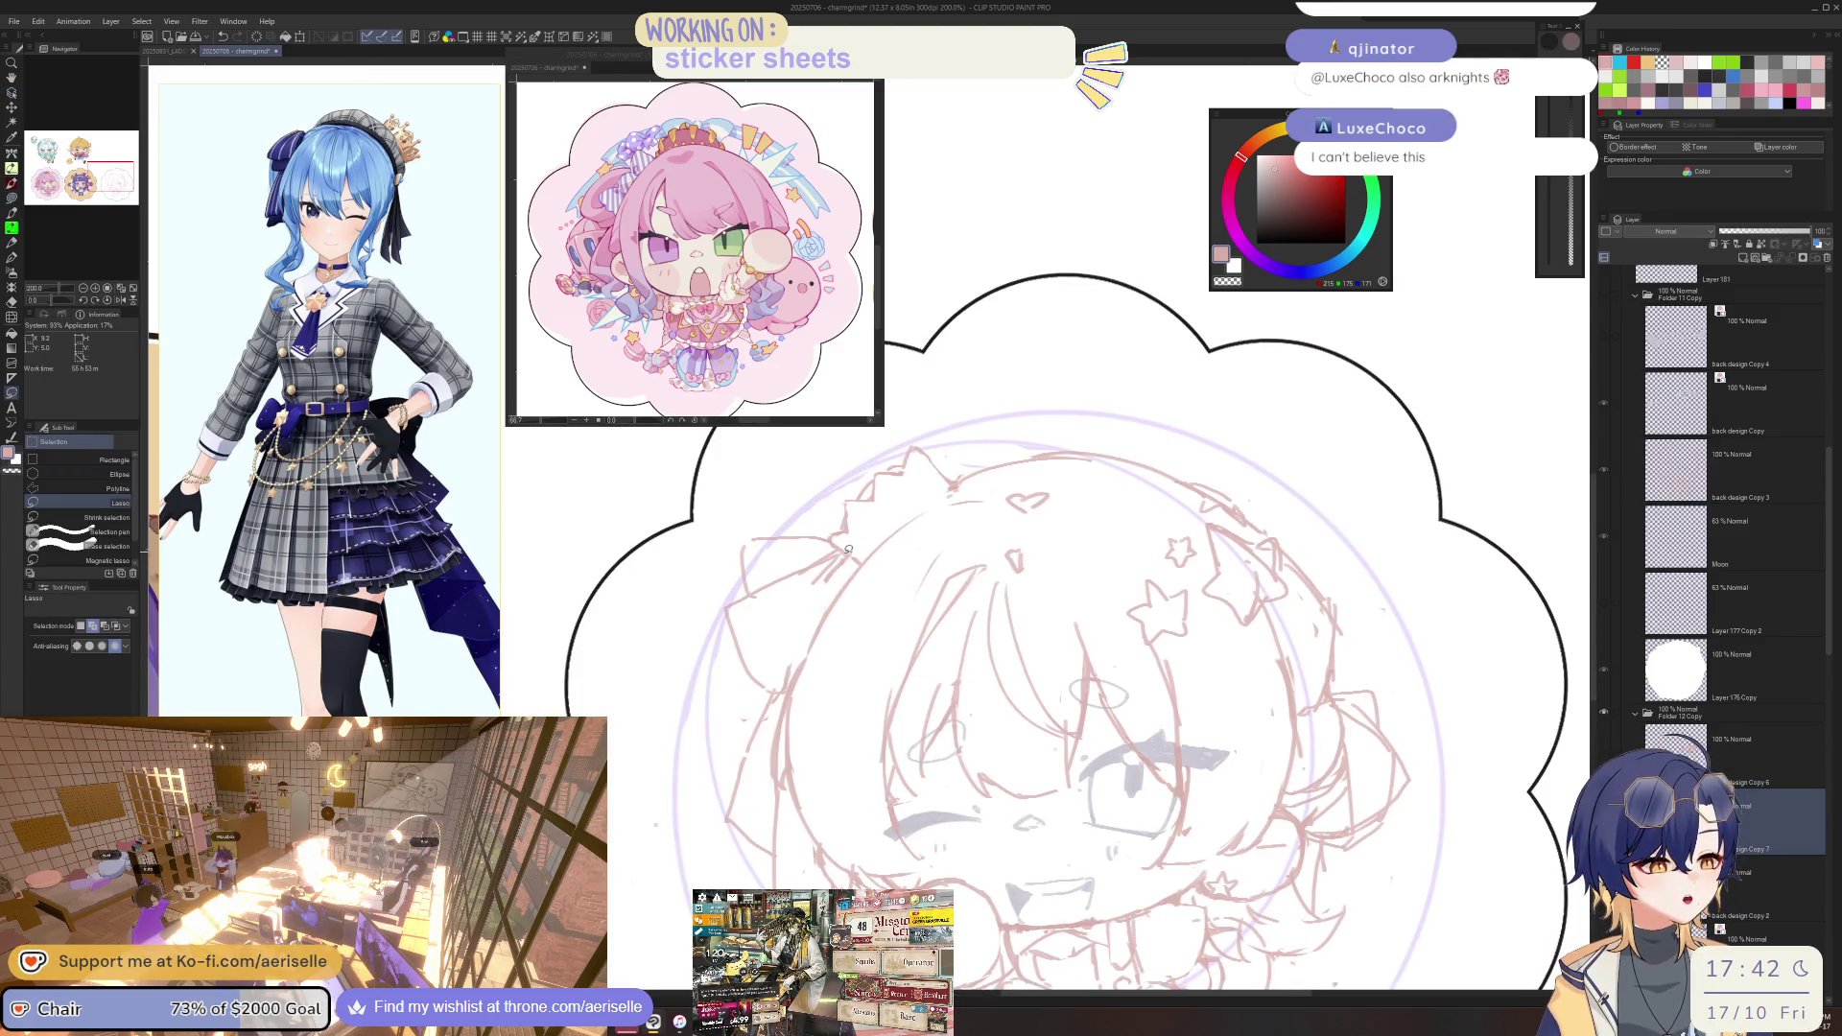
mouse_move(844, 546)
mouse_down()
mouse_move(742, 683)
mouse_move(779, 691)
mouse_move(812, 625)
mouse_up()
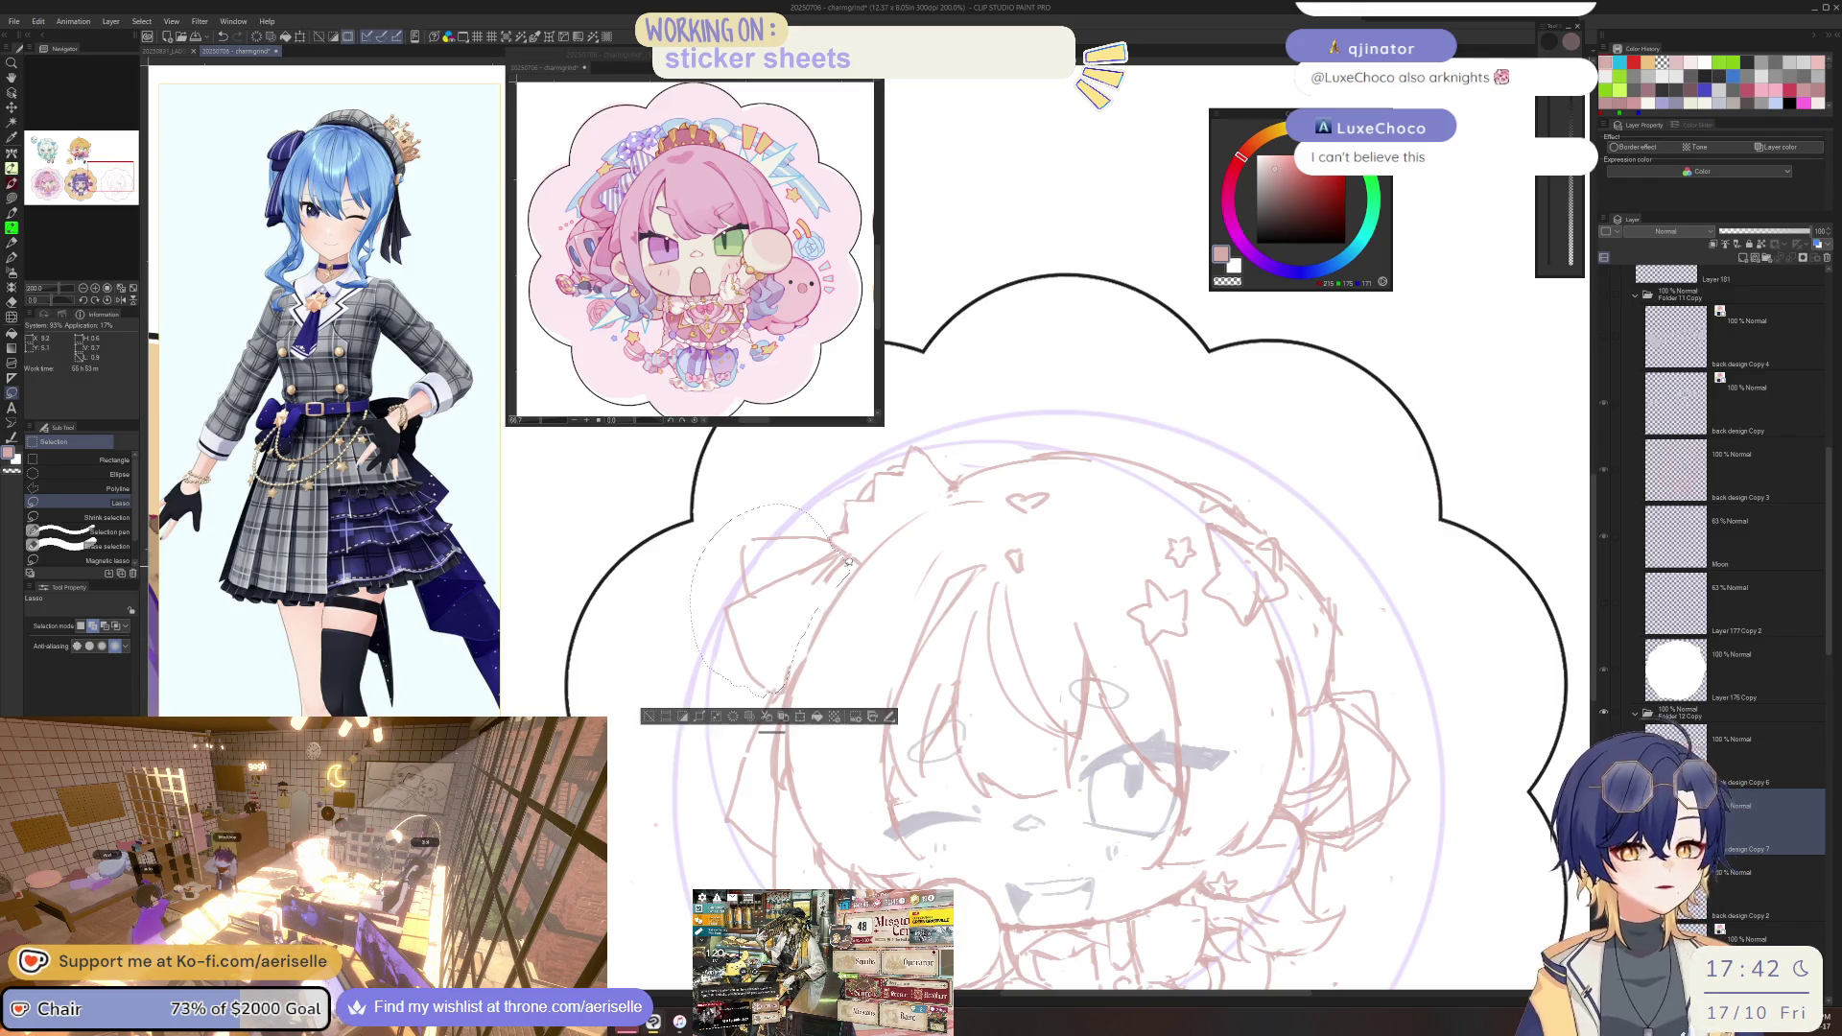
scroll(1074, 508, down, 1)
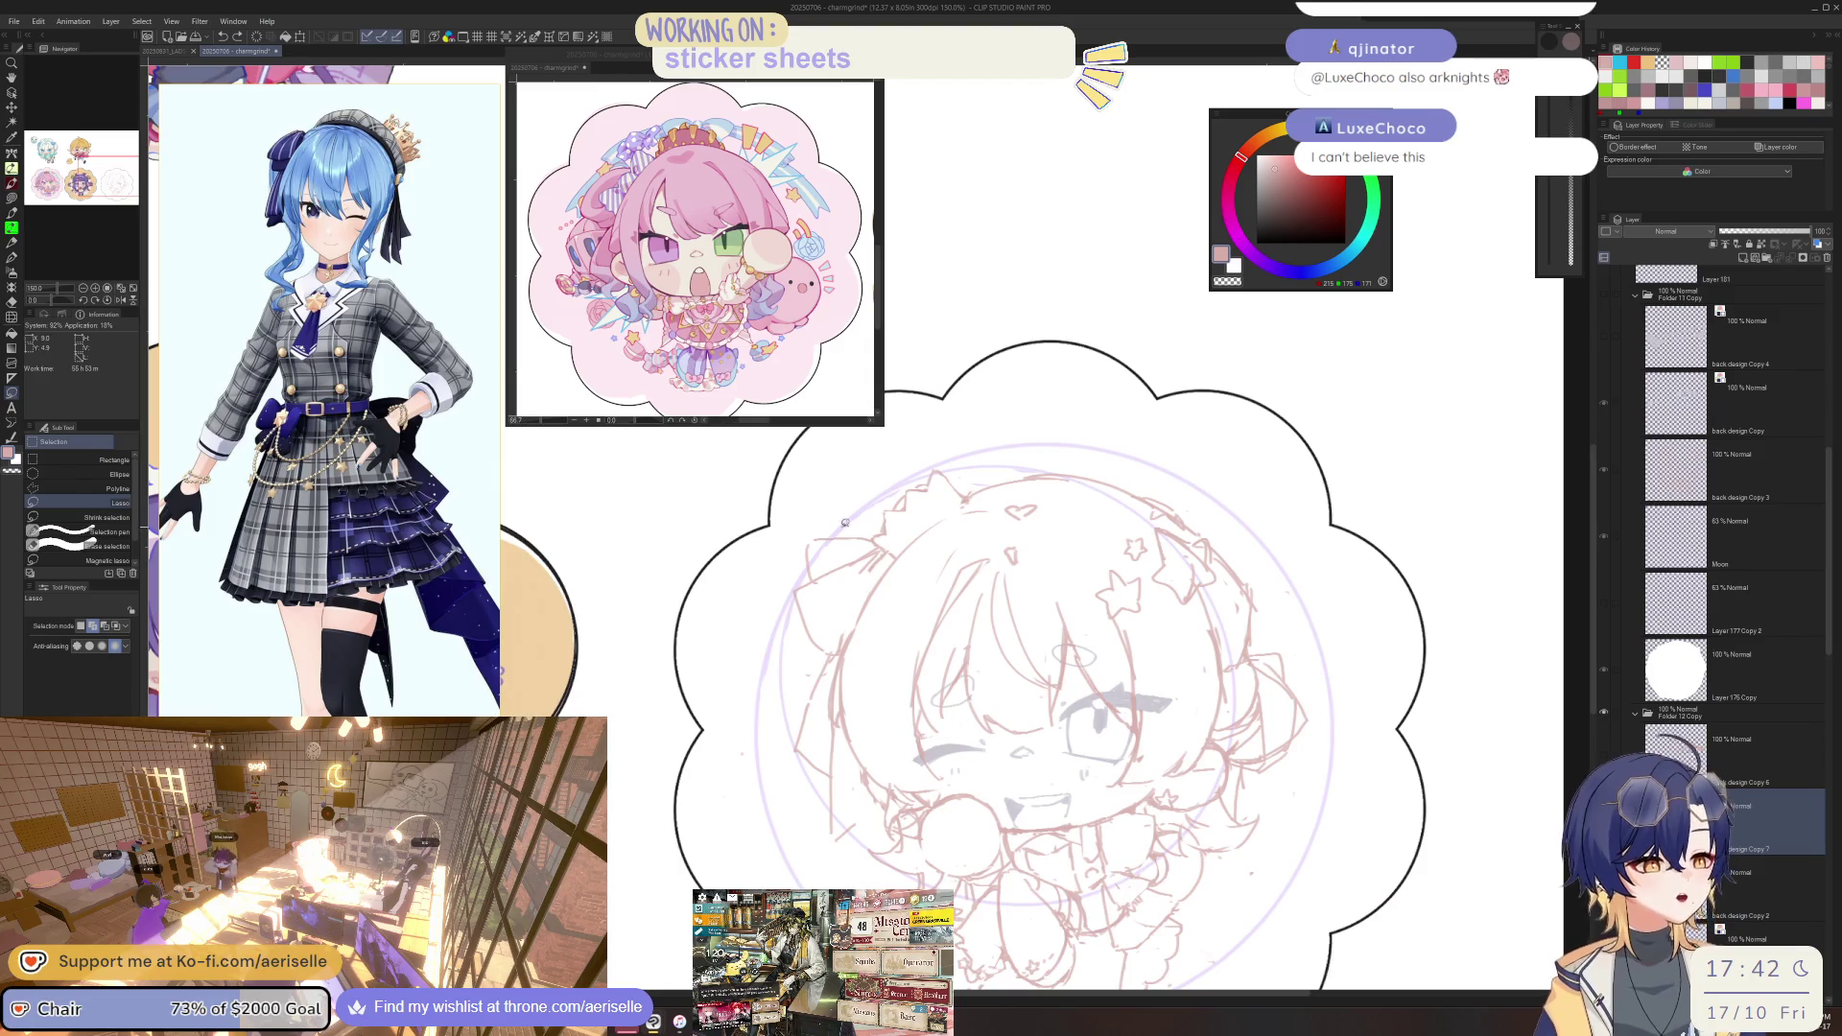
key(u)
key(o)
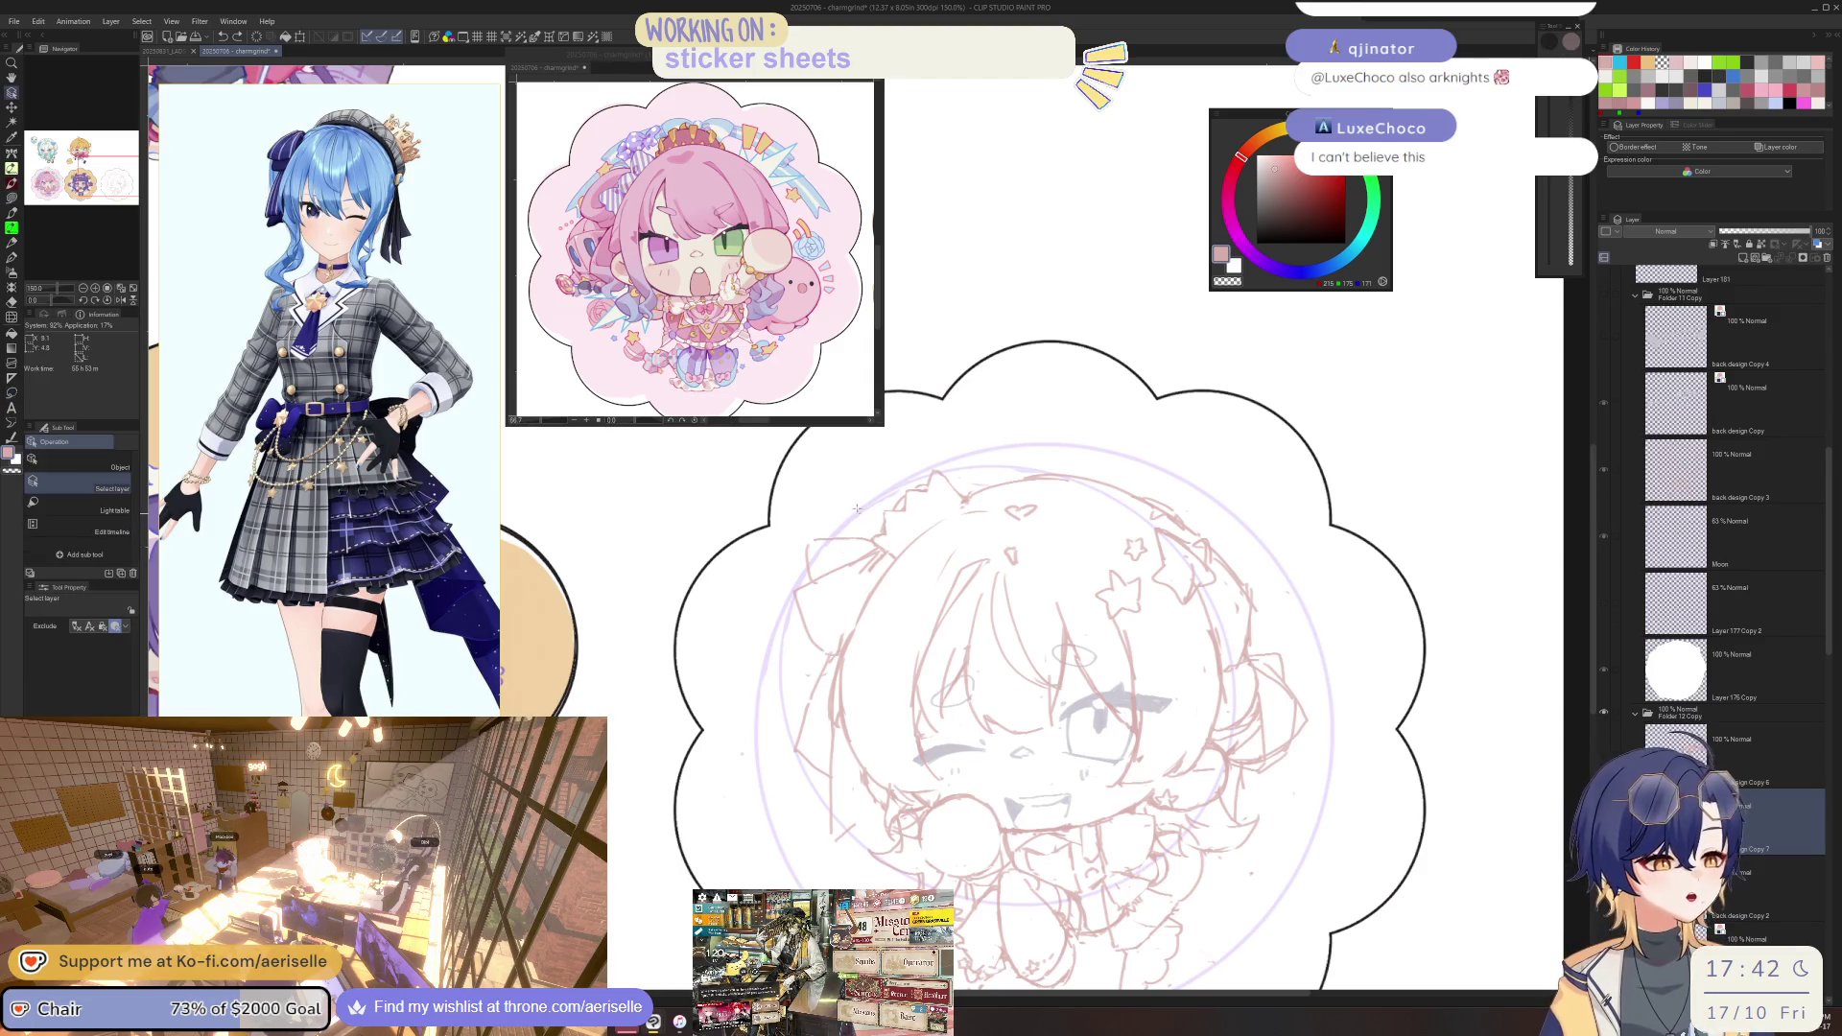
scroll(1727, 576, down, 1)
scroll(1831, 634, up, 8)
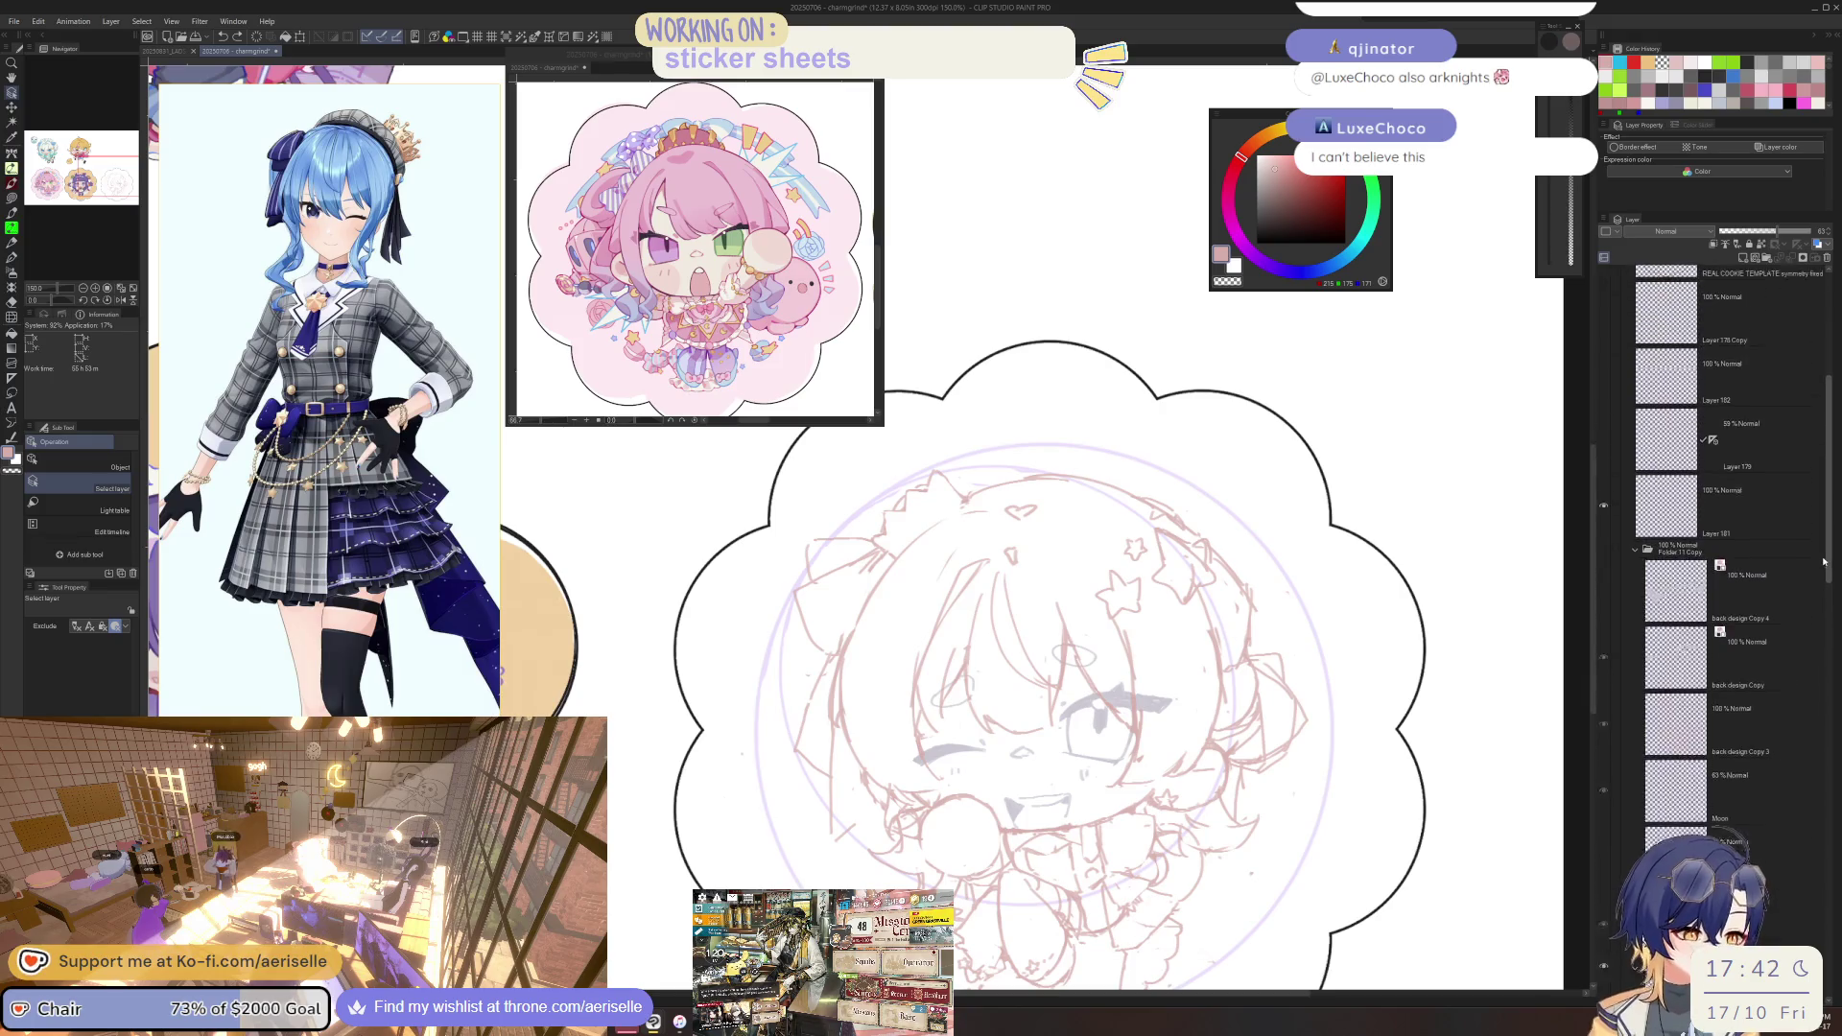
click(1604, 653)
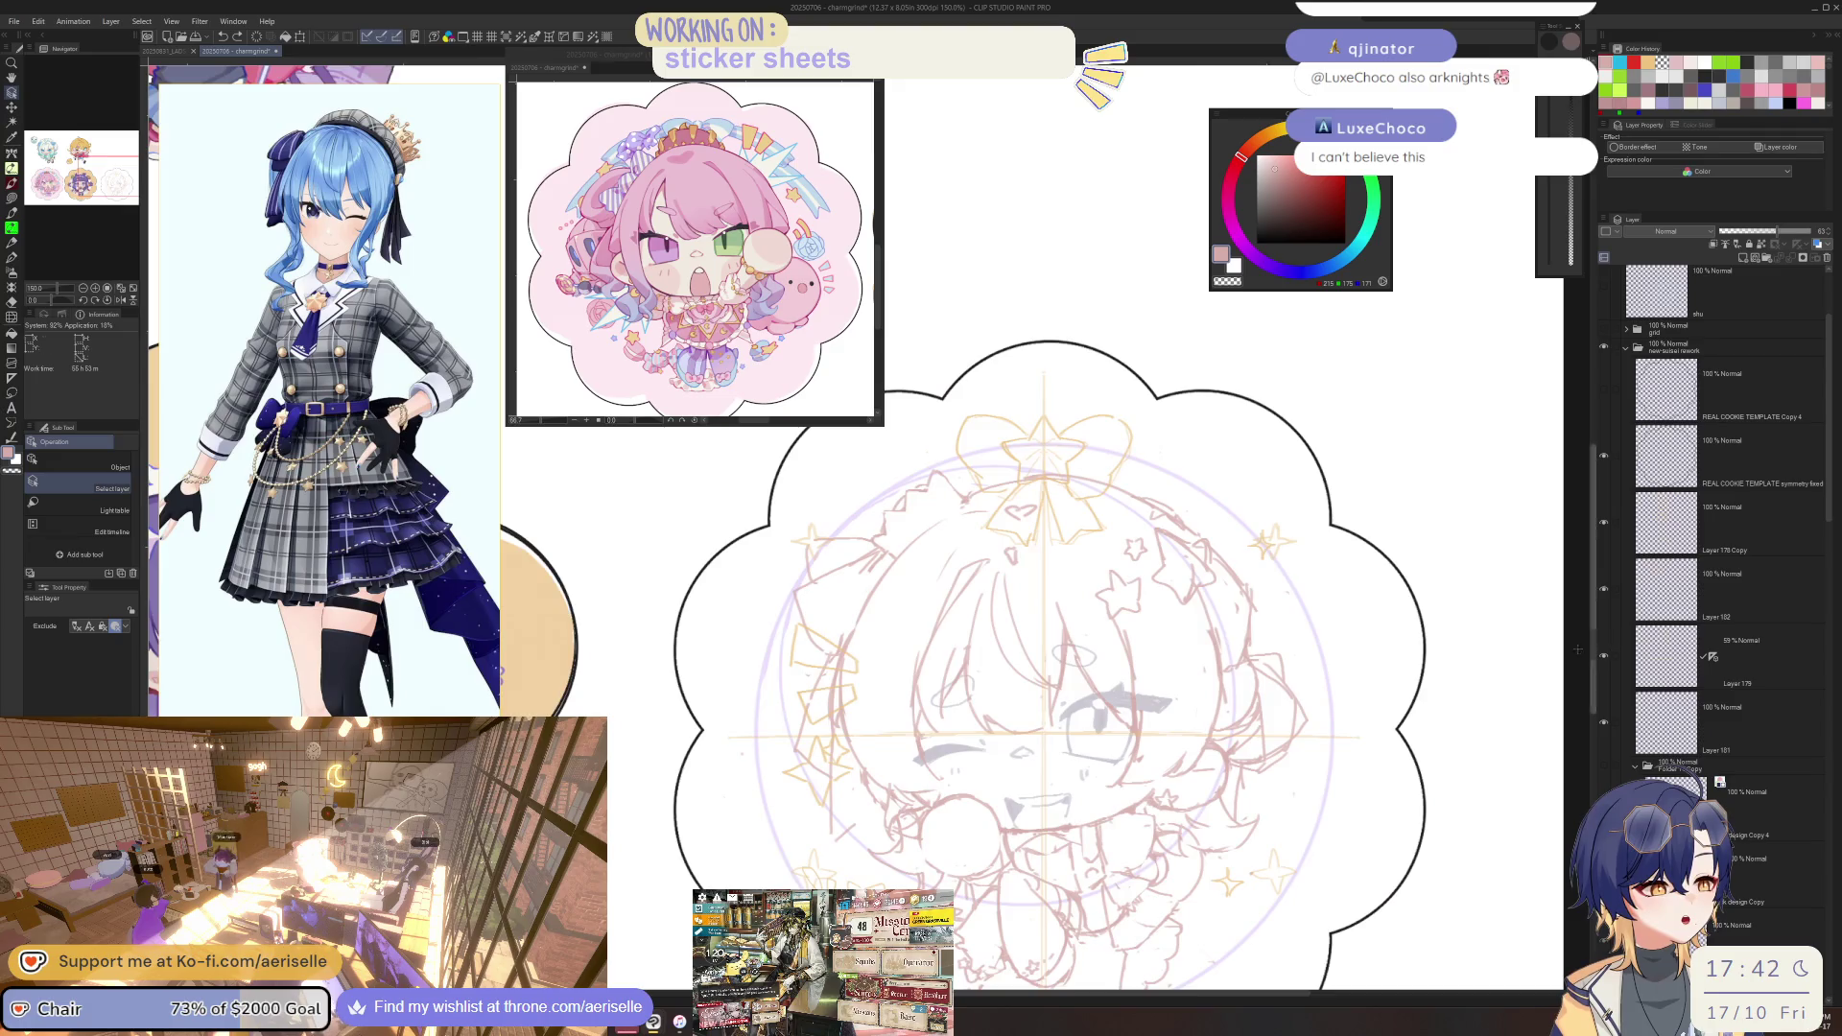
Select Layer 179, recentre the whole sketch, and hide the centre guide lines layer.
key(ctrl+minus)
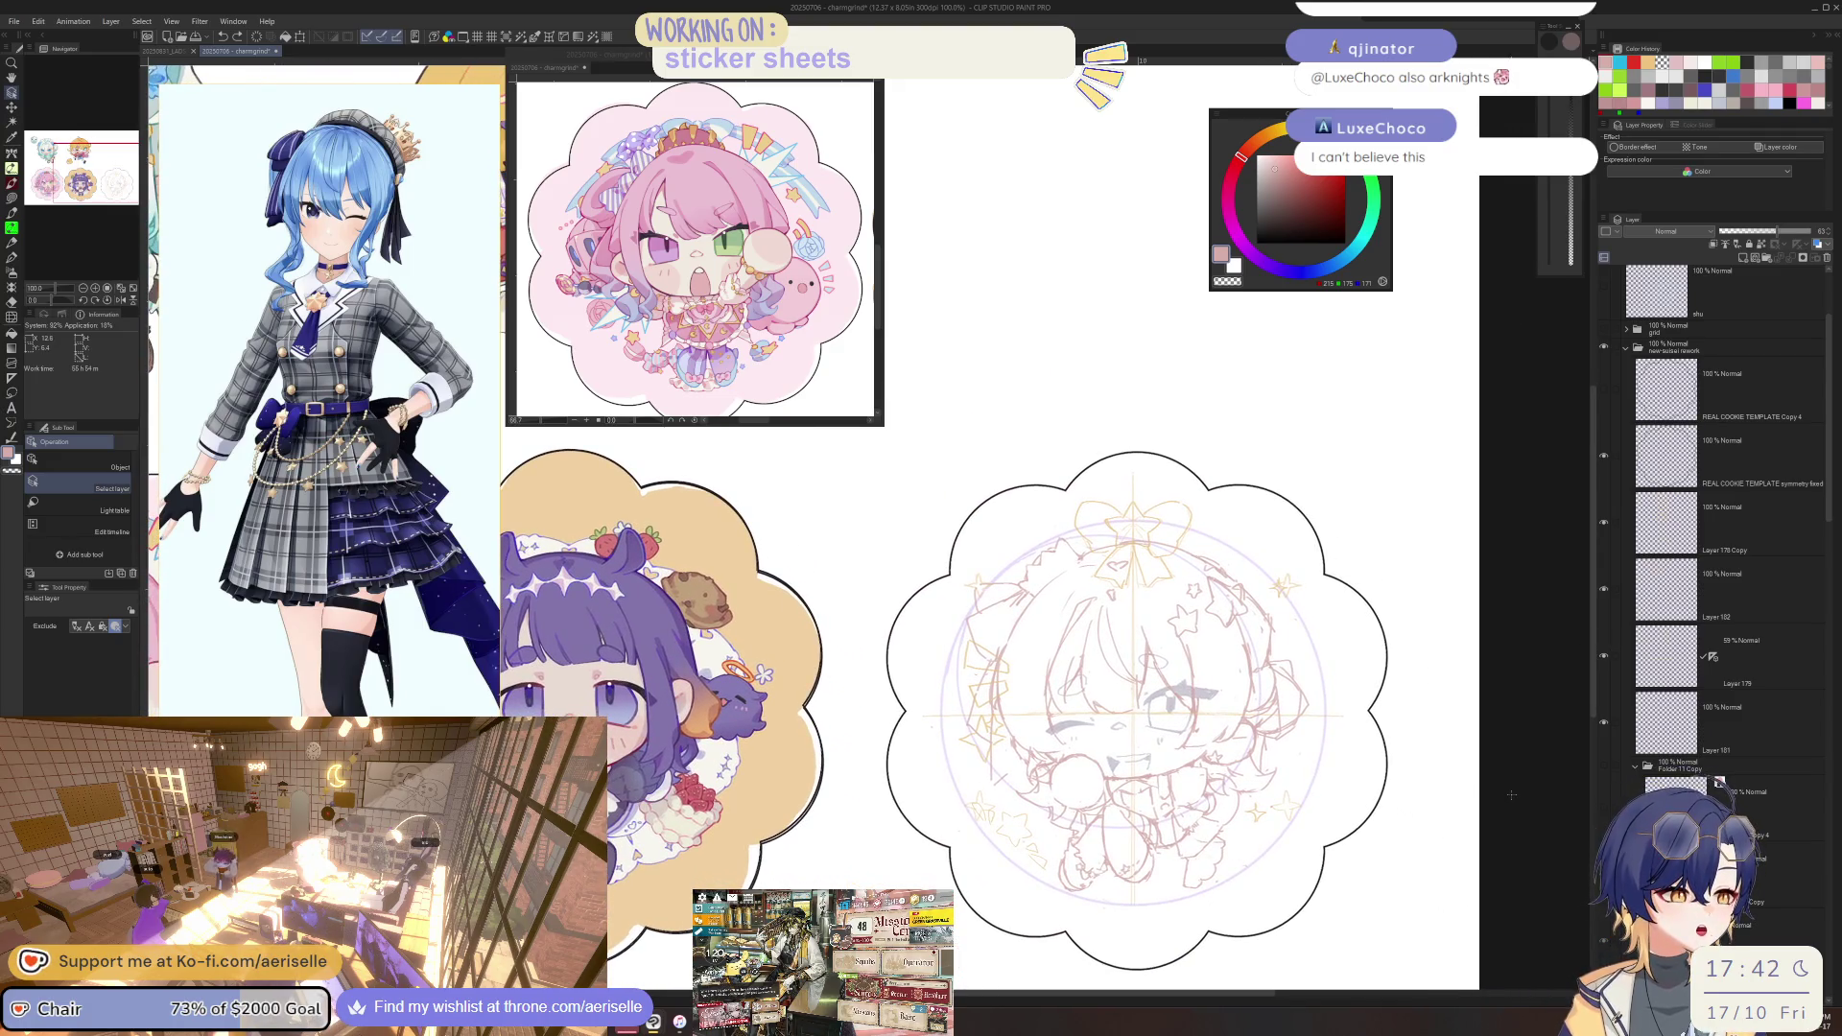
click(1746, 522)
key(u)
scroll(980, 568, up, 2)
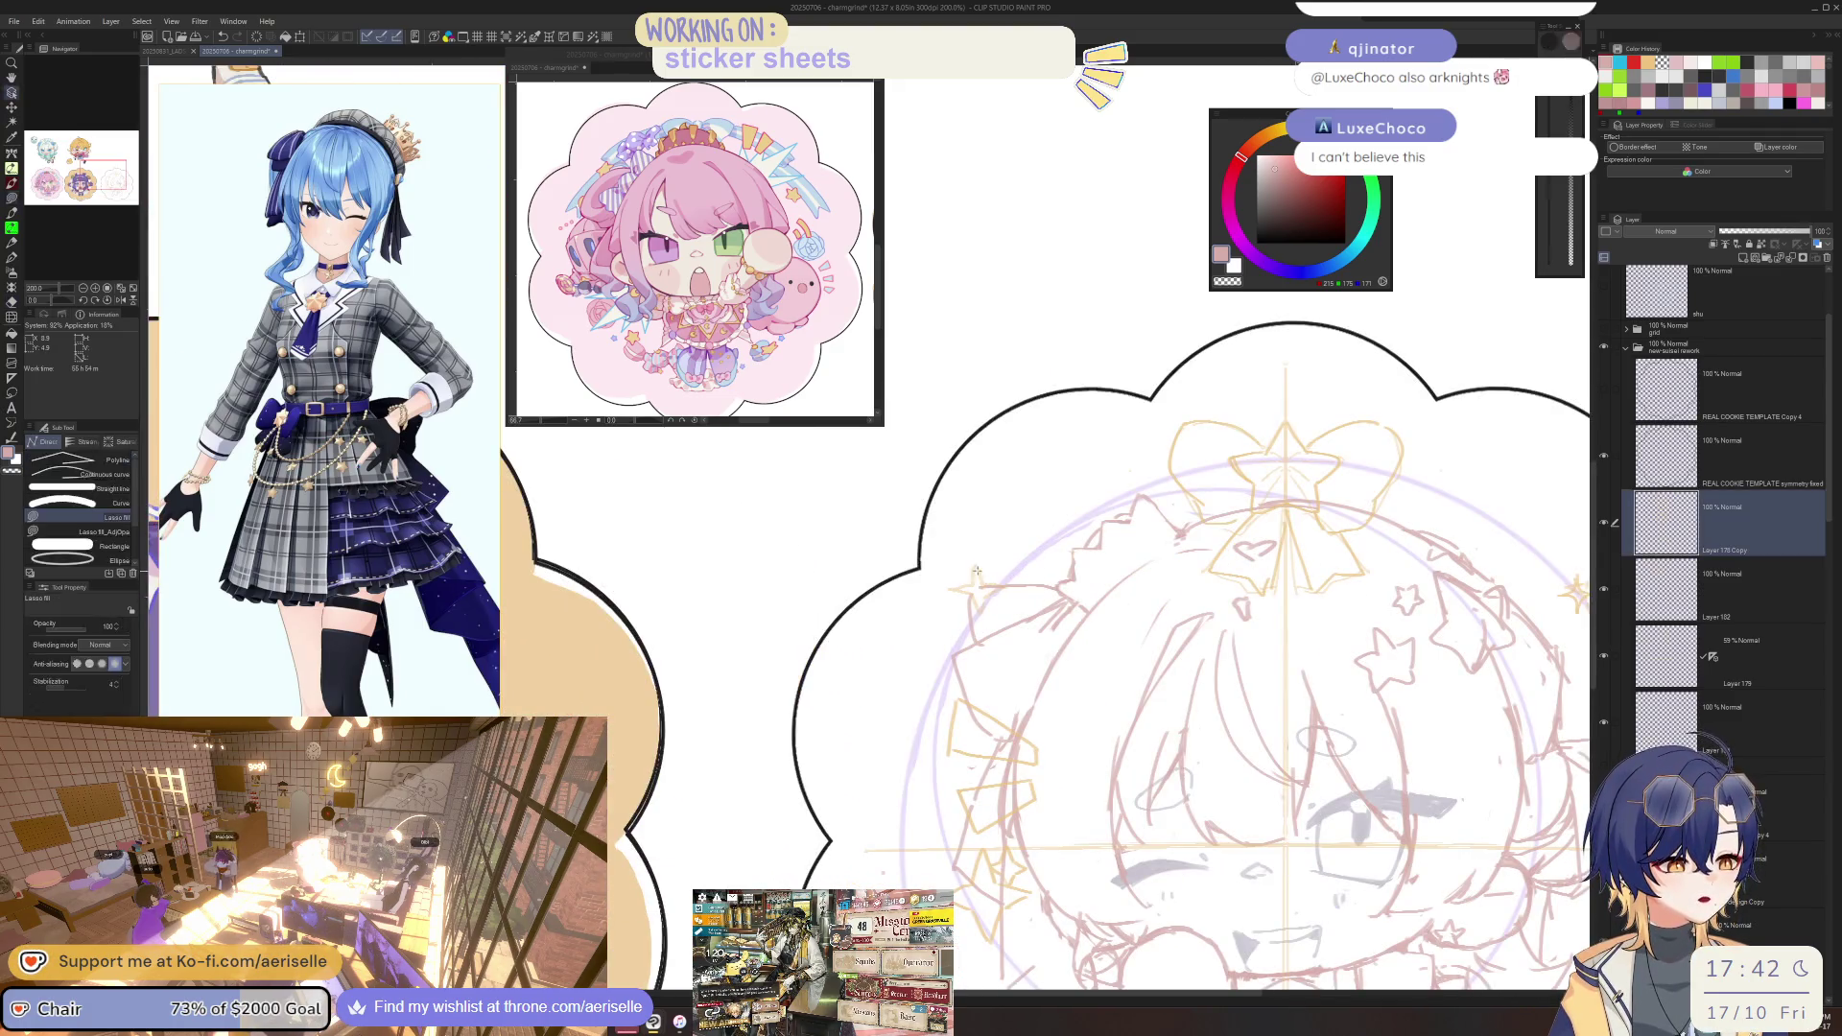
key(e)
ctrl+shift+click(966, 578)
key(ctrl+minus)
key(ctrl+minus)
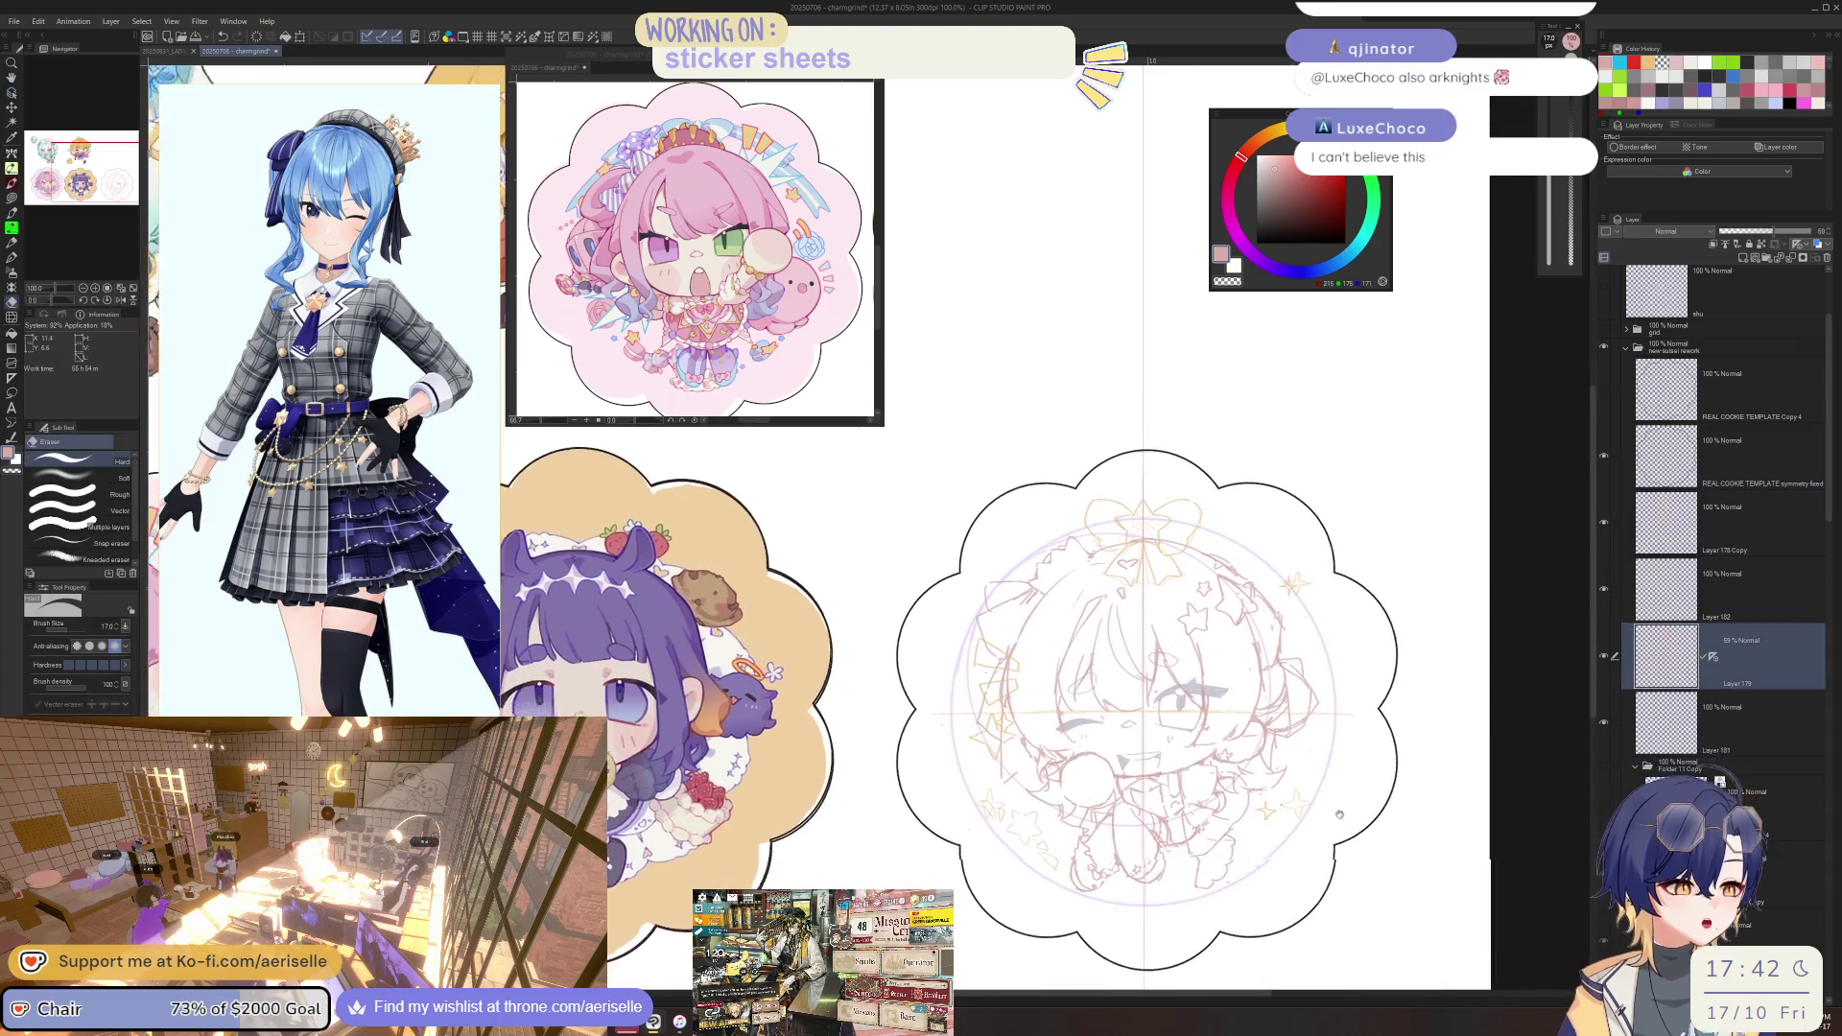
drag(1300, 844, 1254, 814)
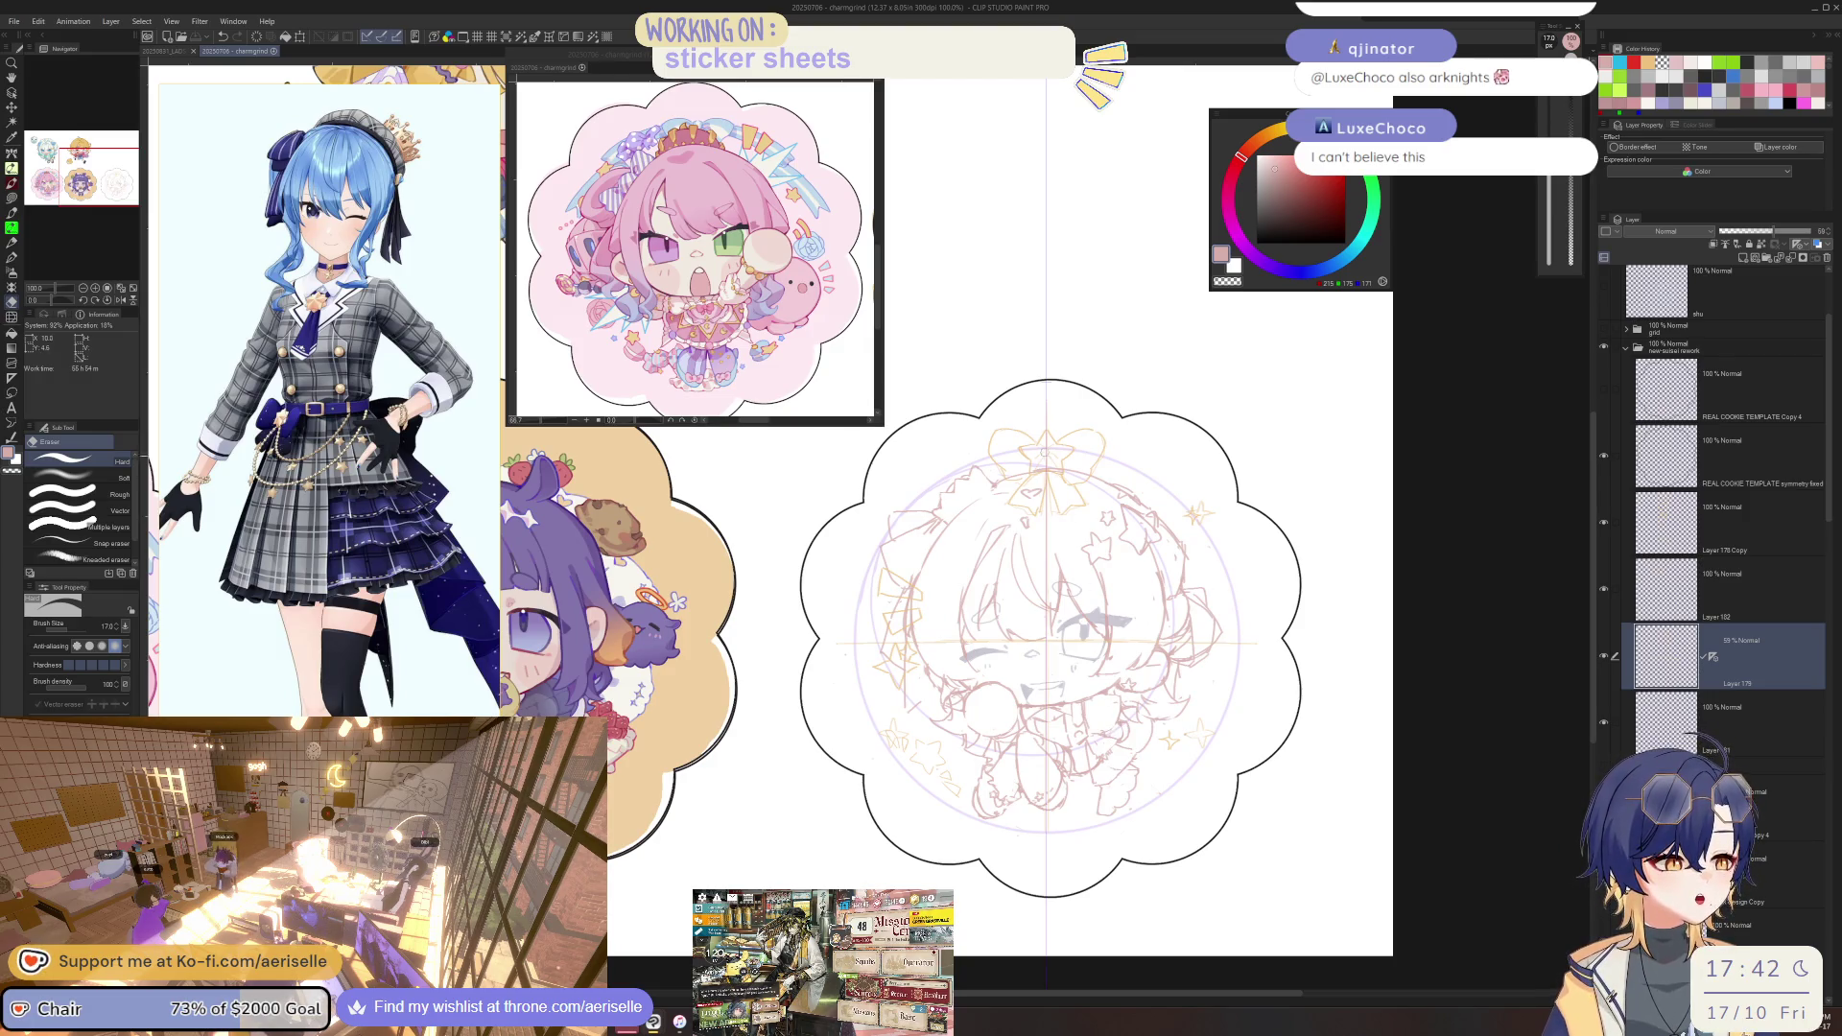
key(p)
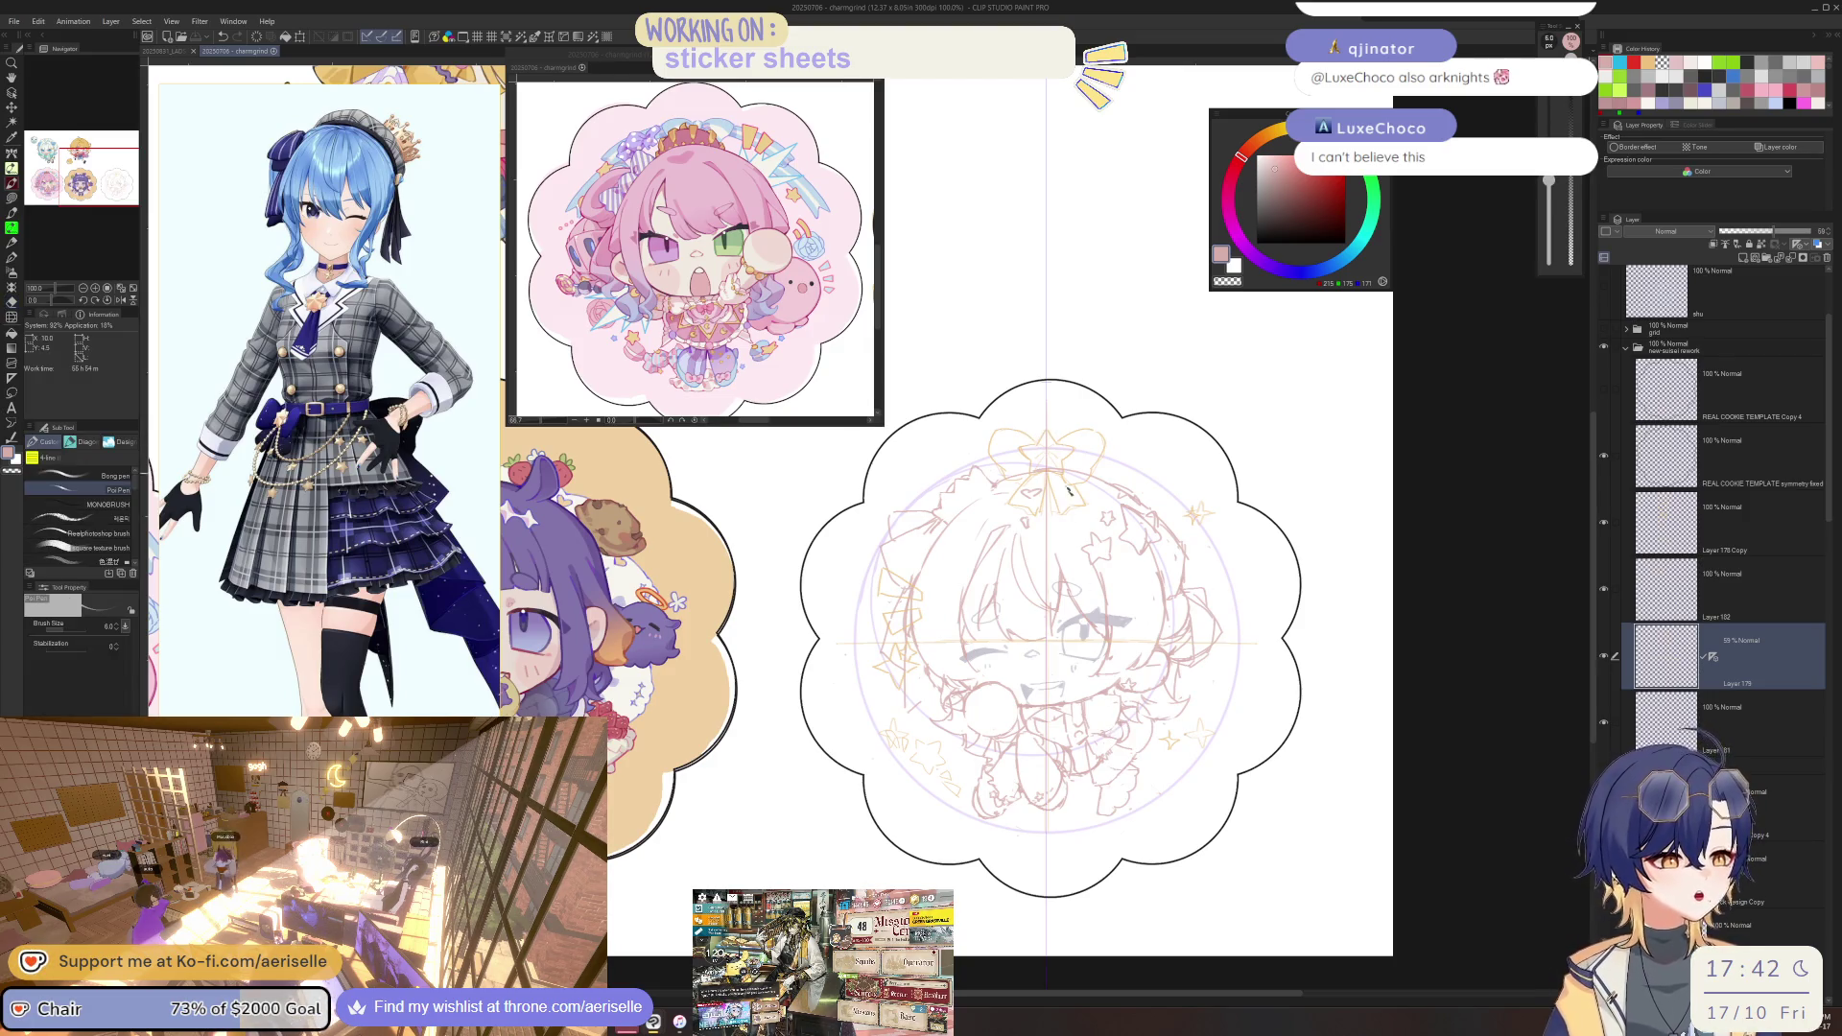
click(1605, 657)
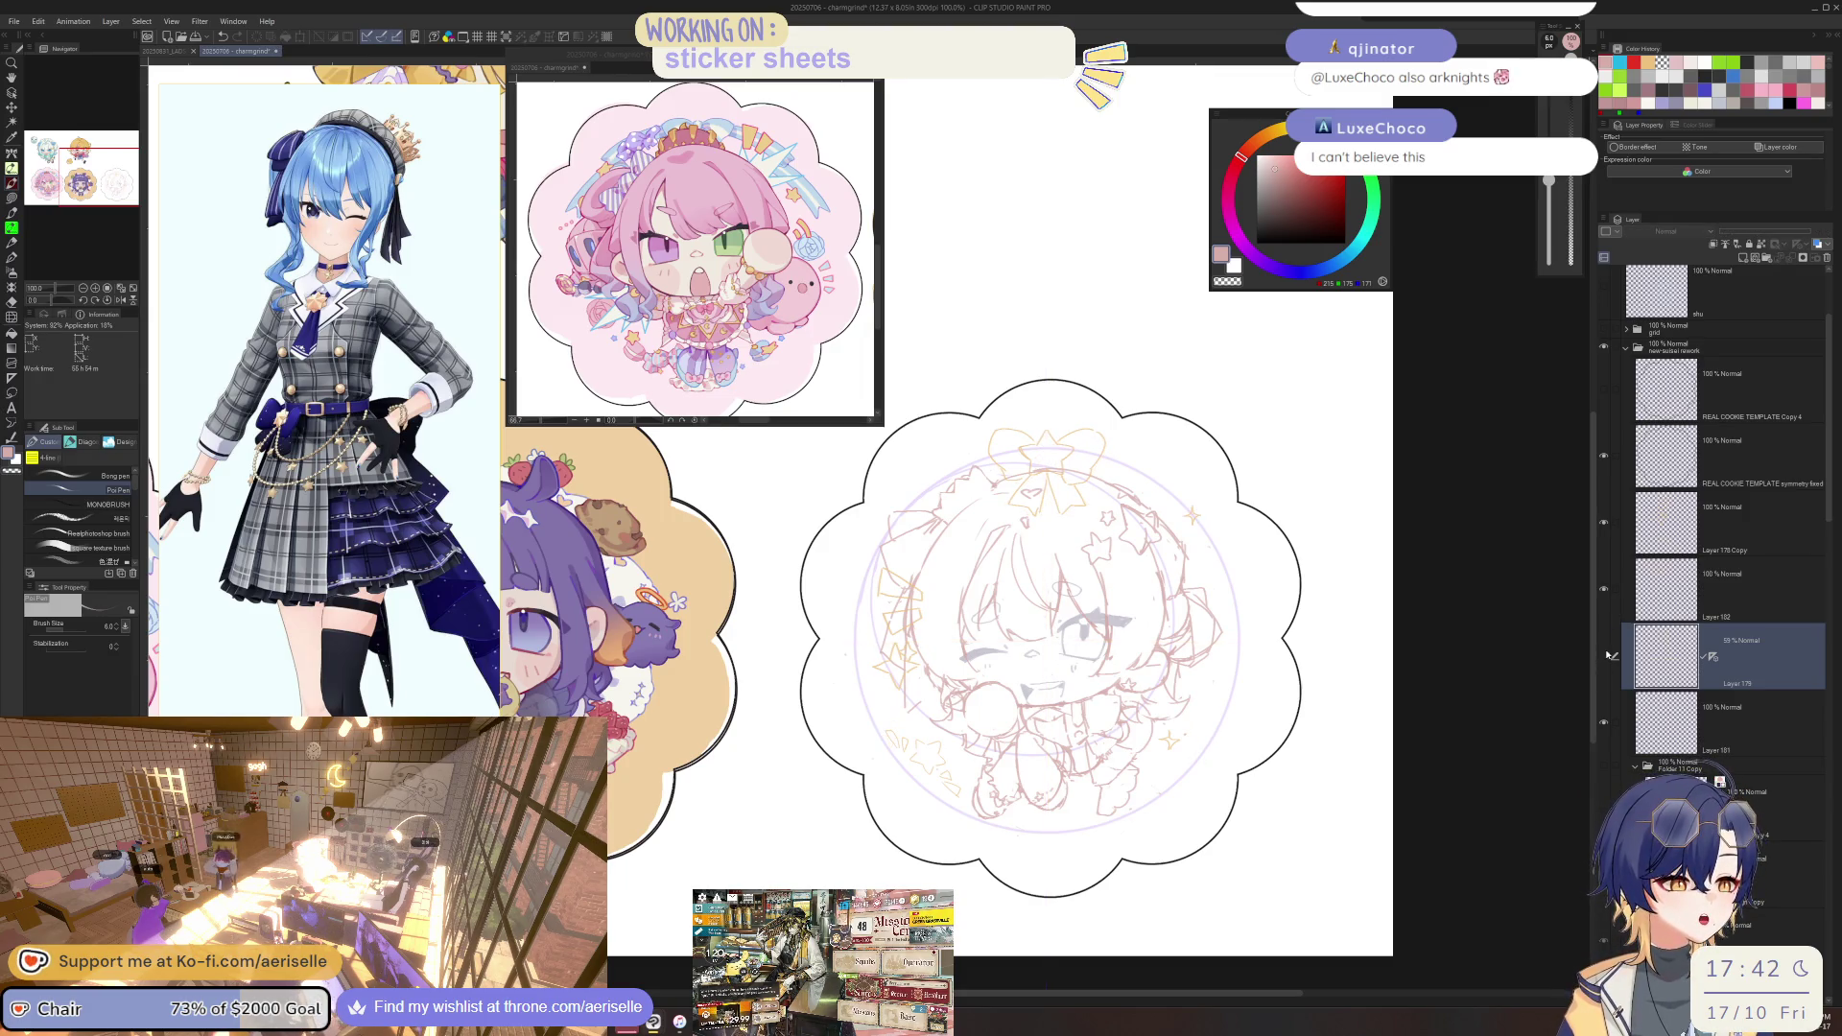
Eyedrop the star's tan colour and draw a short stroke inside the star.
scroll(1045, 427, up, 2)
scroll(1045, 427, up, 3)
key(alt+bracketright)
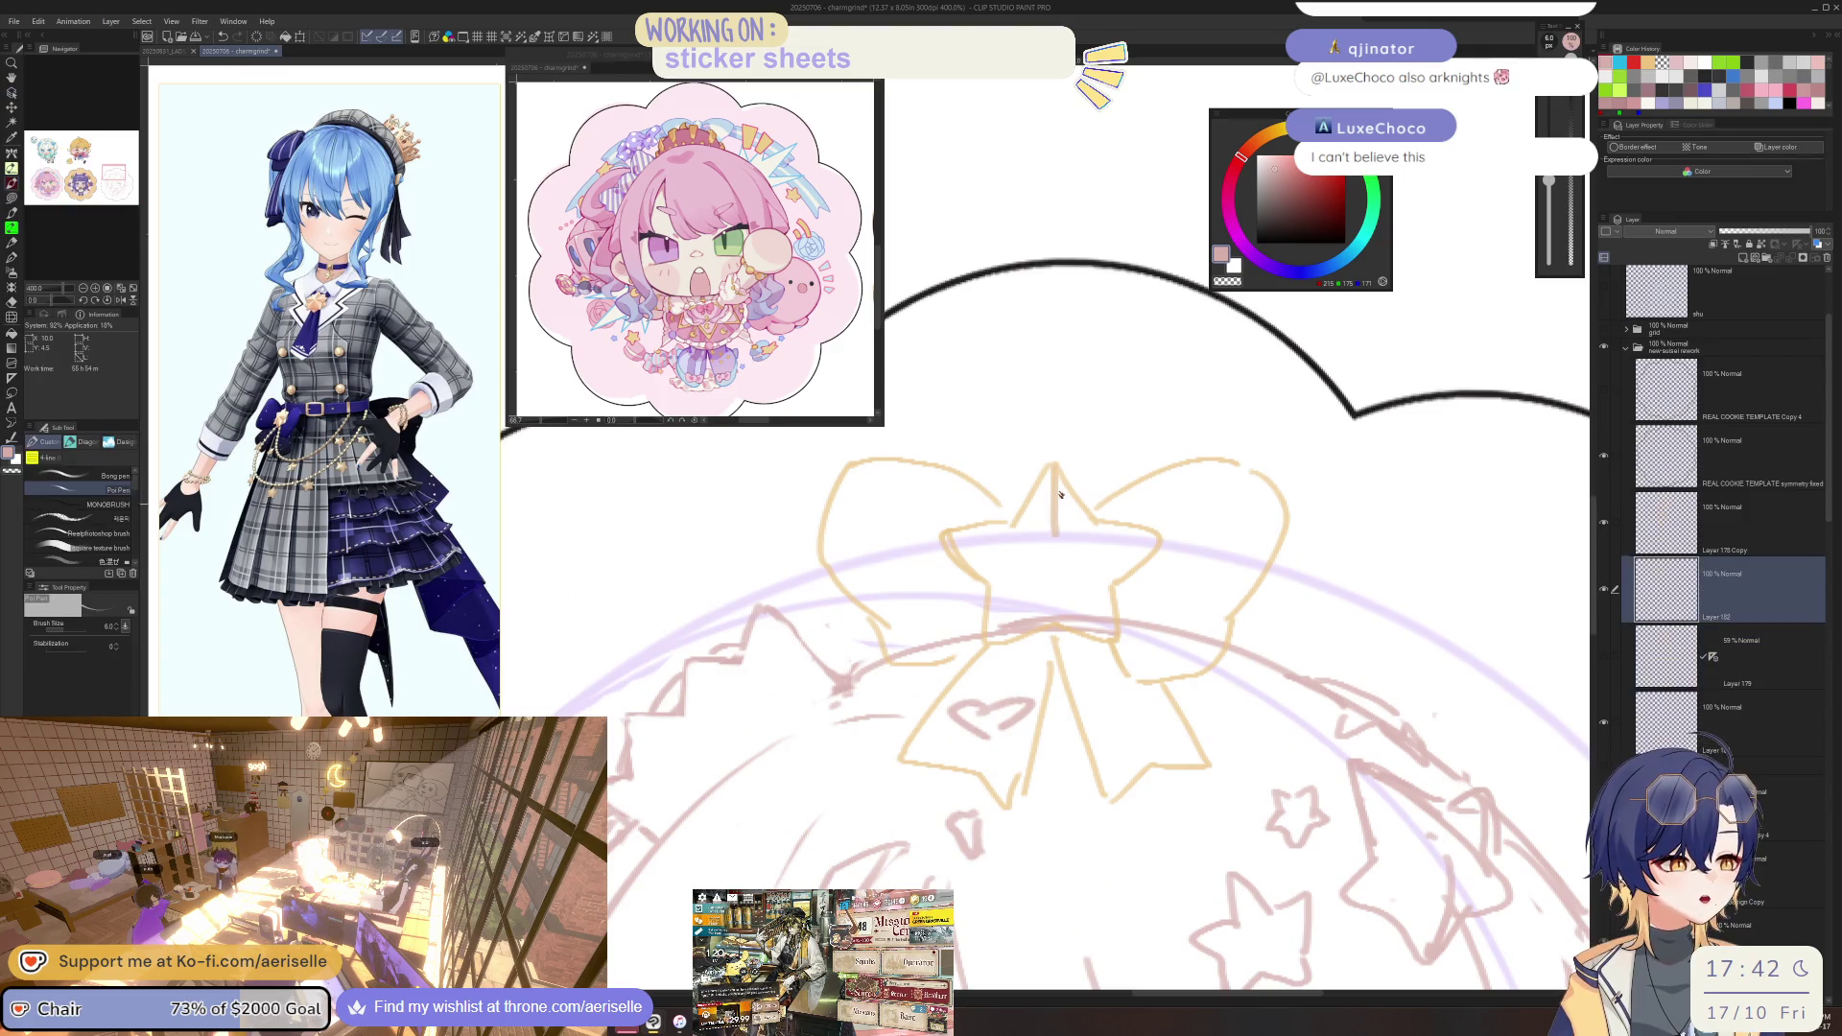
alt+click(1055, 472)
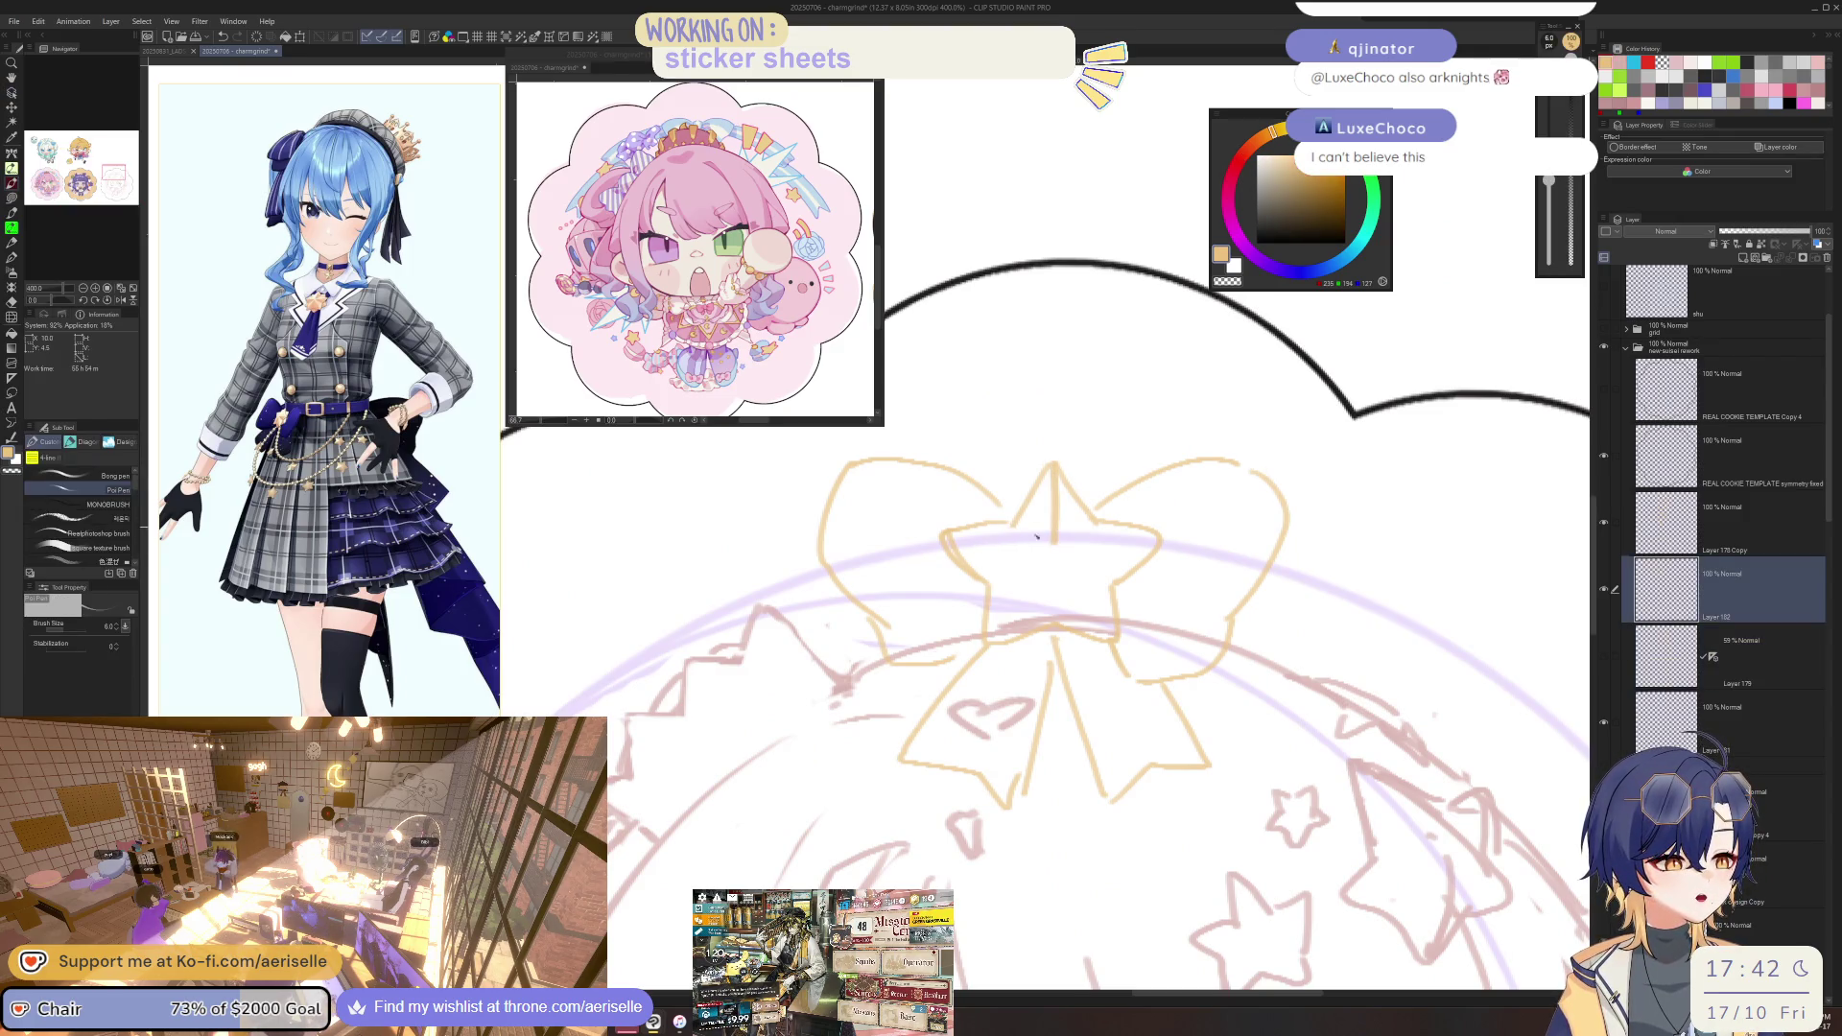
mouse_move(986, 543)
mouse_down()
mouse_move(1093, 612)
mouse_move(1131, 540)
mouse_up()
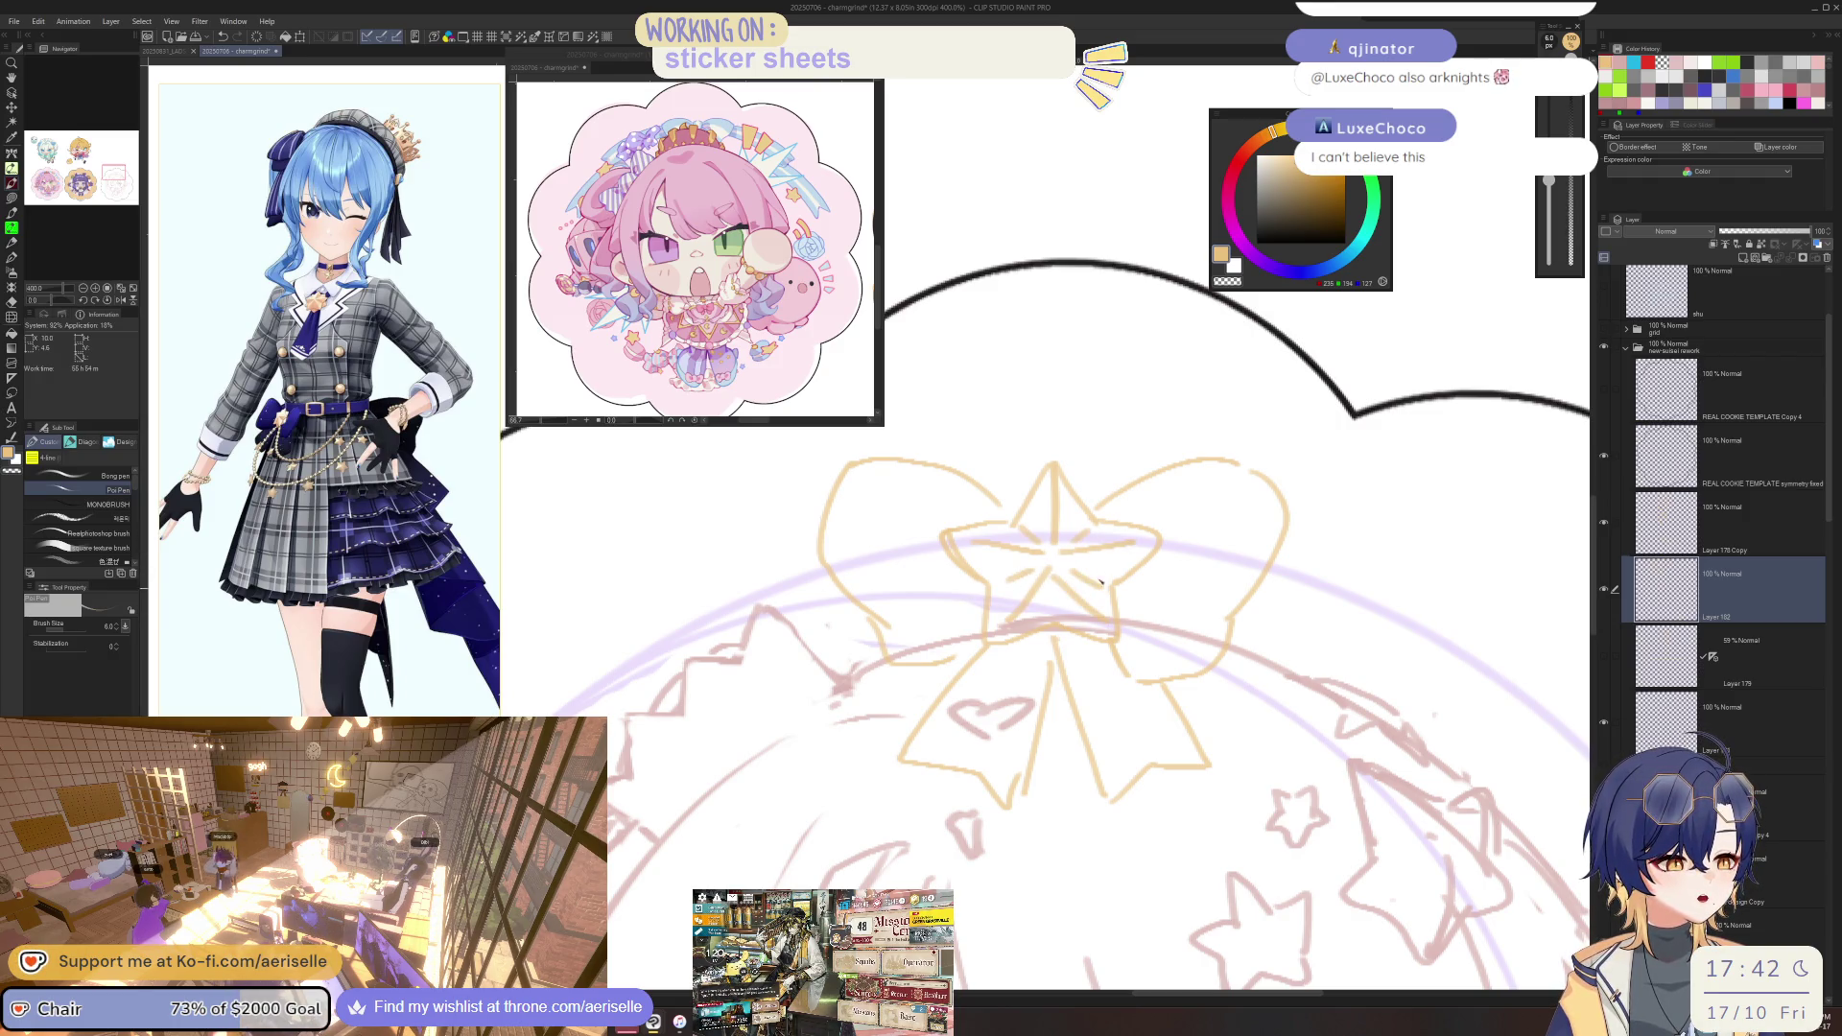
Zoom back out over the sketch and show the cross guide lines again.
key(ctrl+alt+0)
drag(1197, 624, 1087, 530)
drag(1019, 658, 1029, 659)
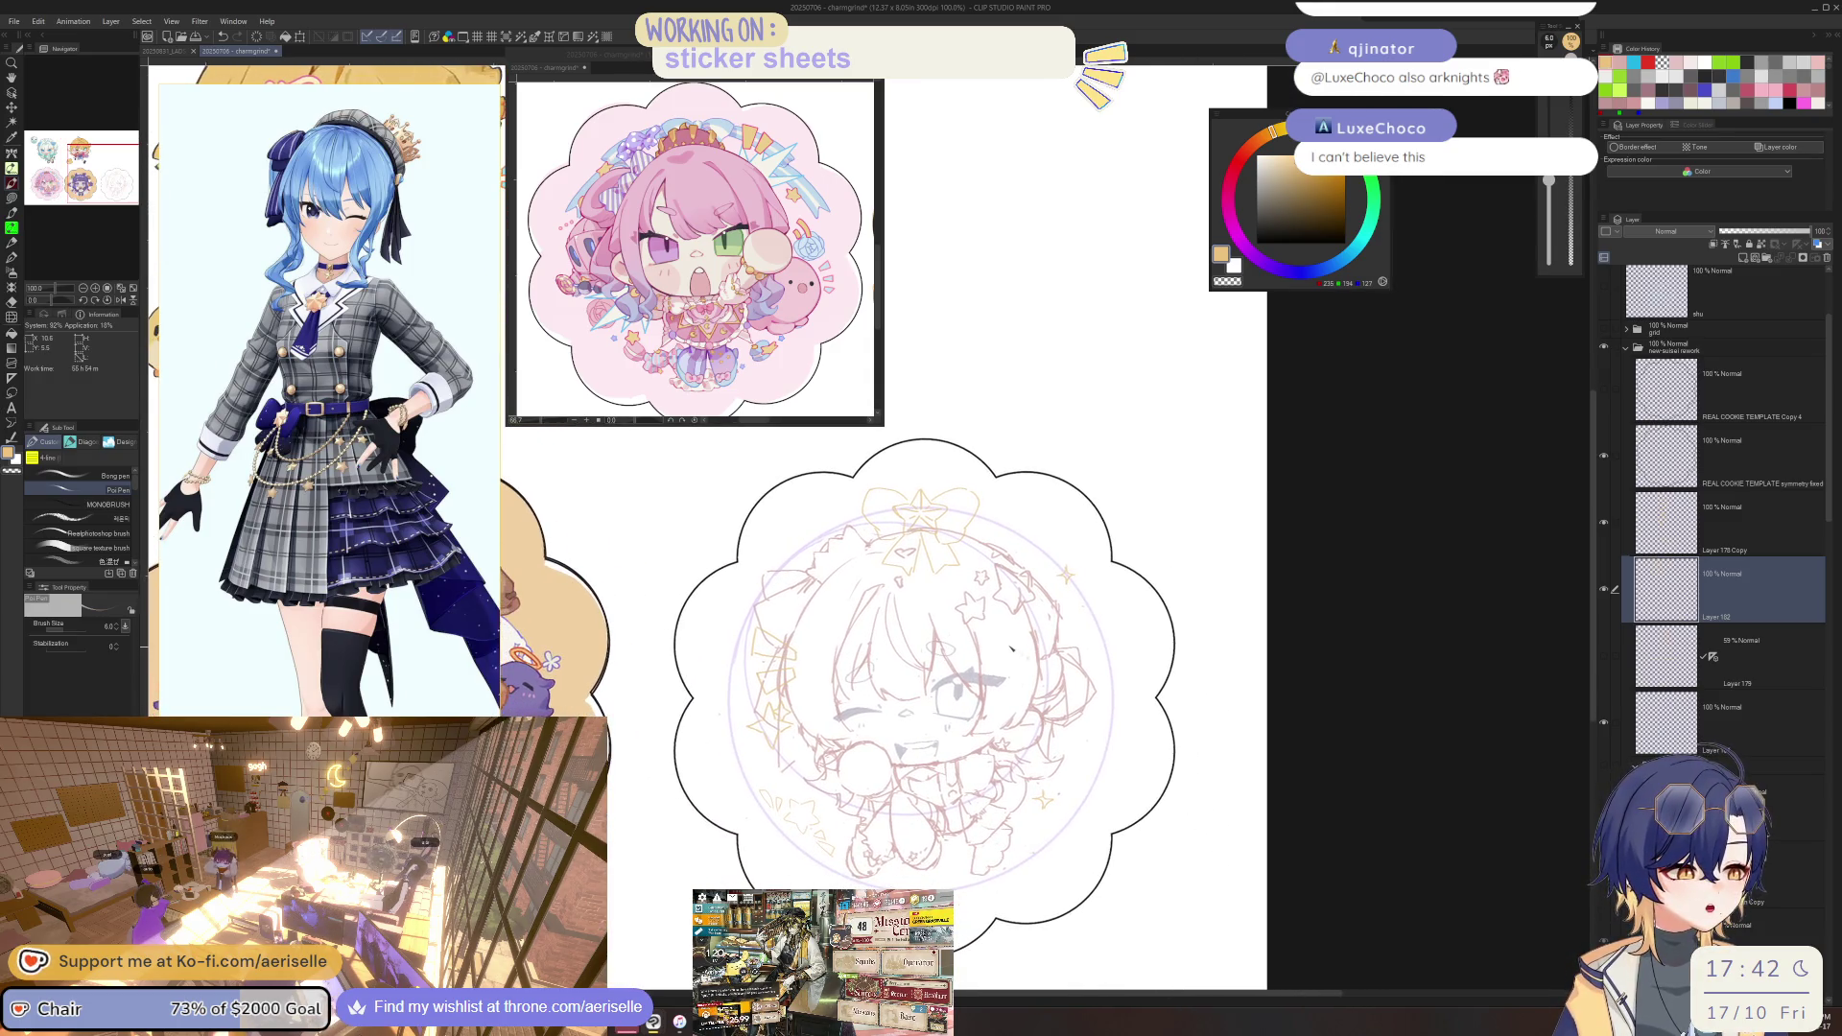
key(k)
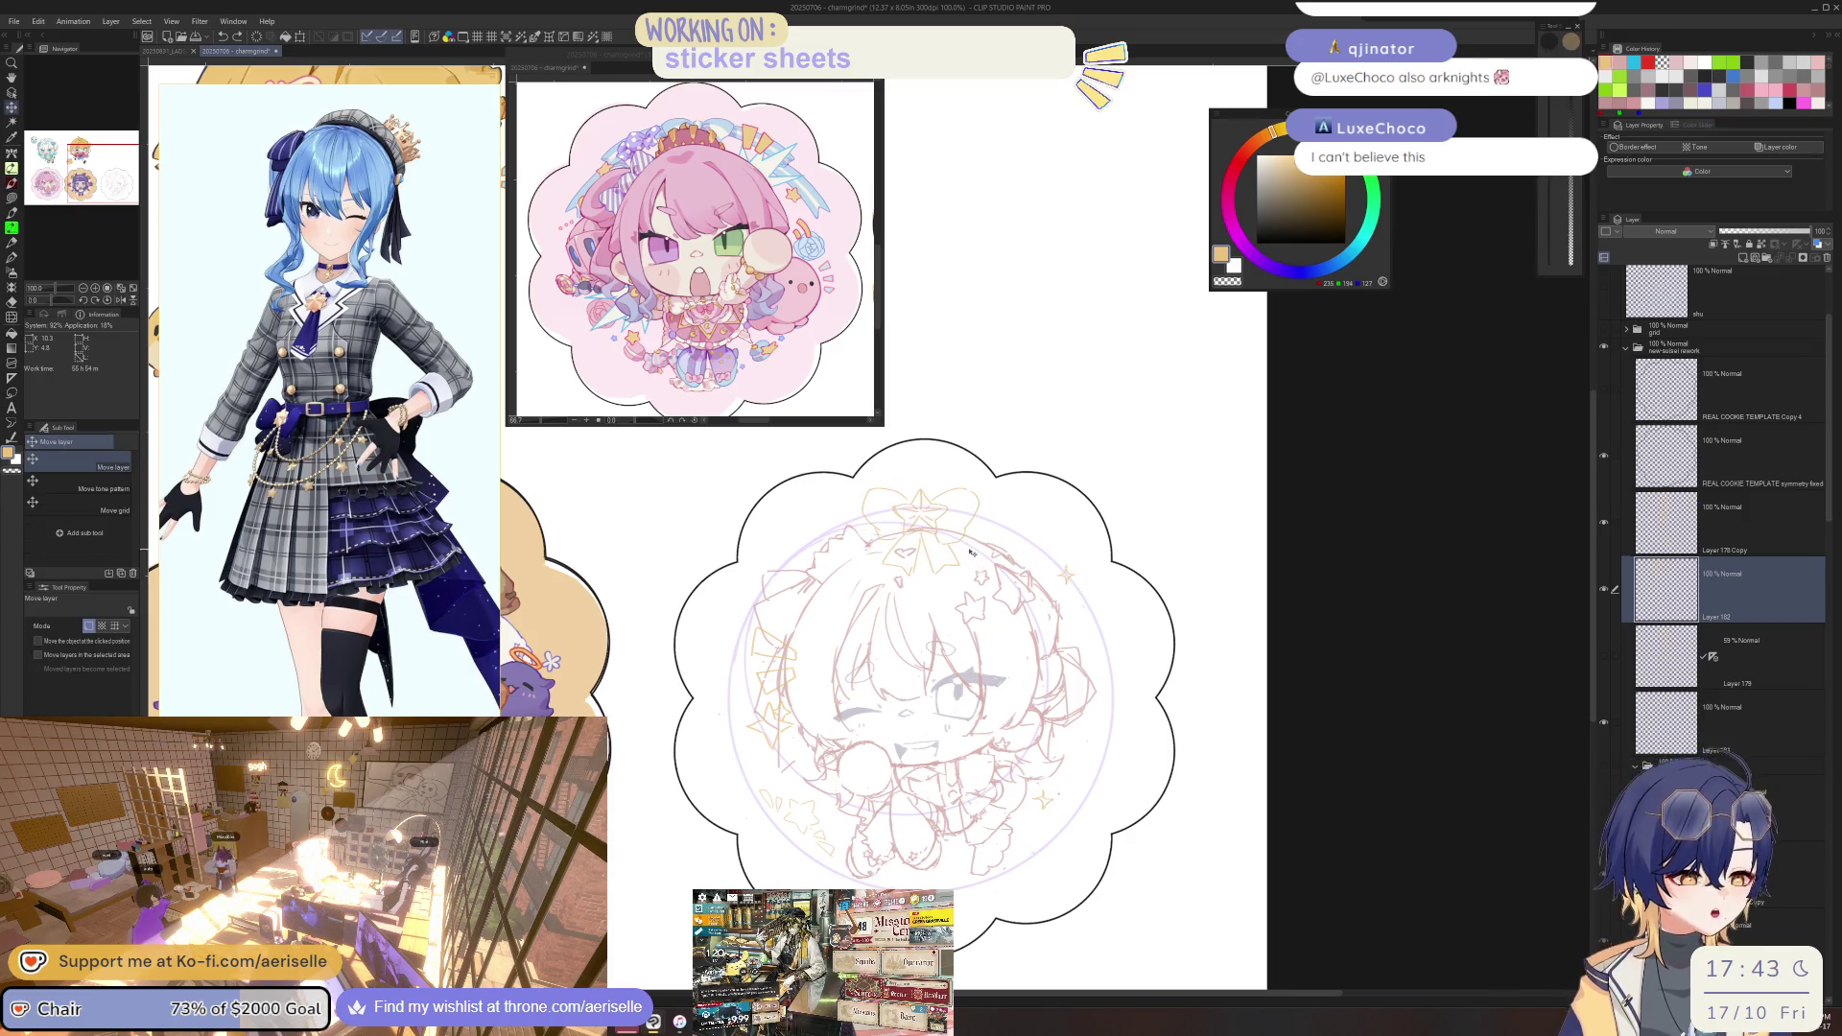
click(1604, 665)
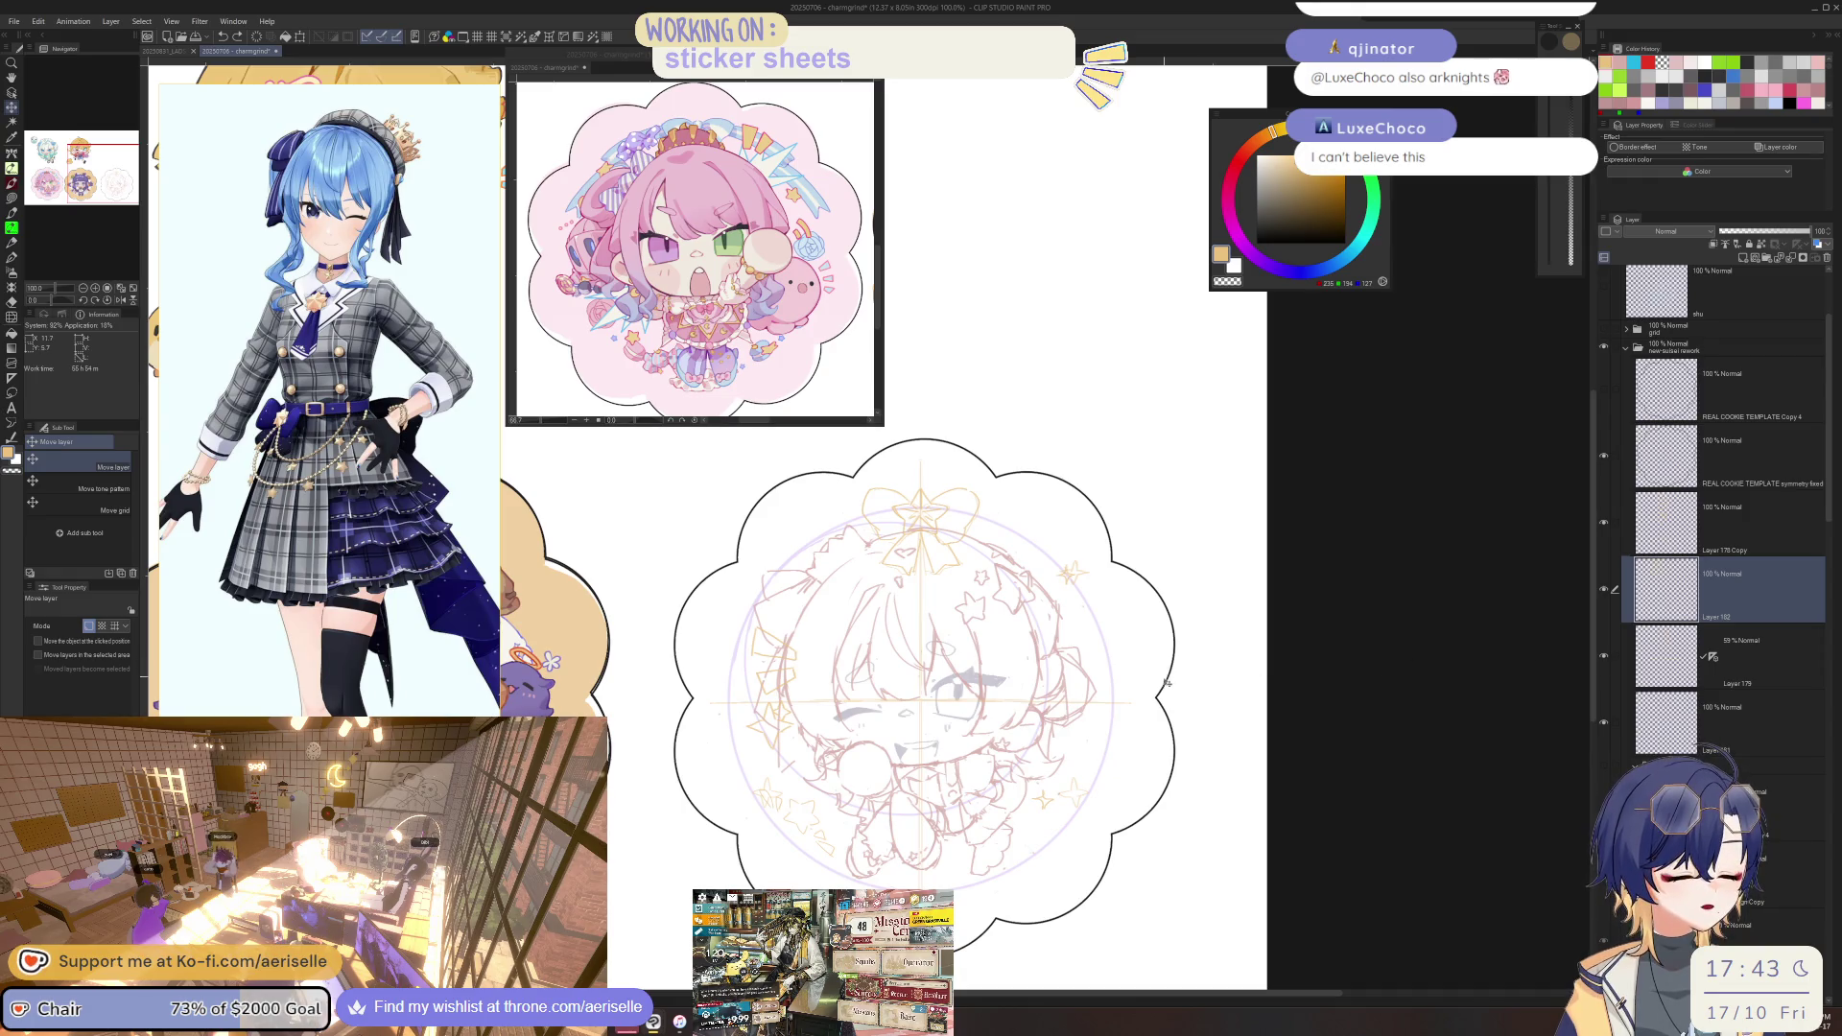
Select the middle Copy 2 grid layer and move its vertical guide right.
scroll(1833, 423, up, 2)
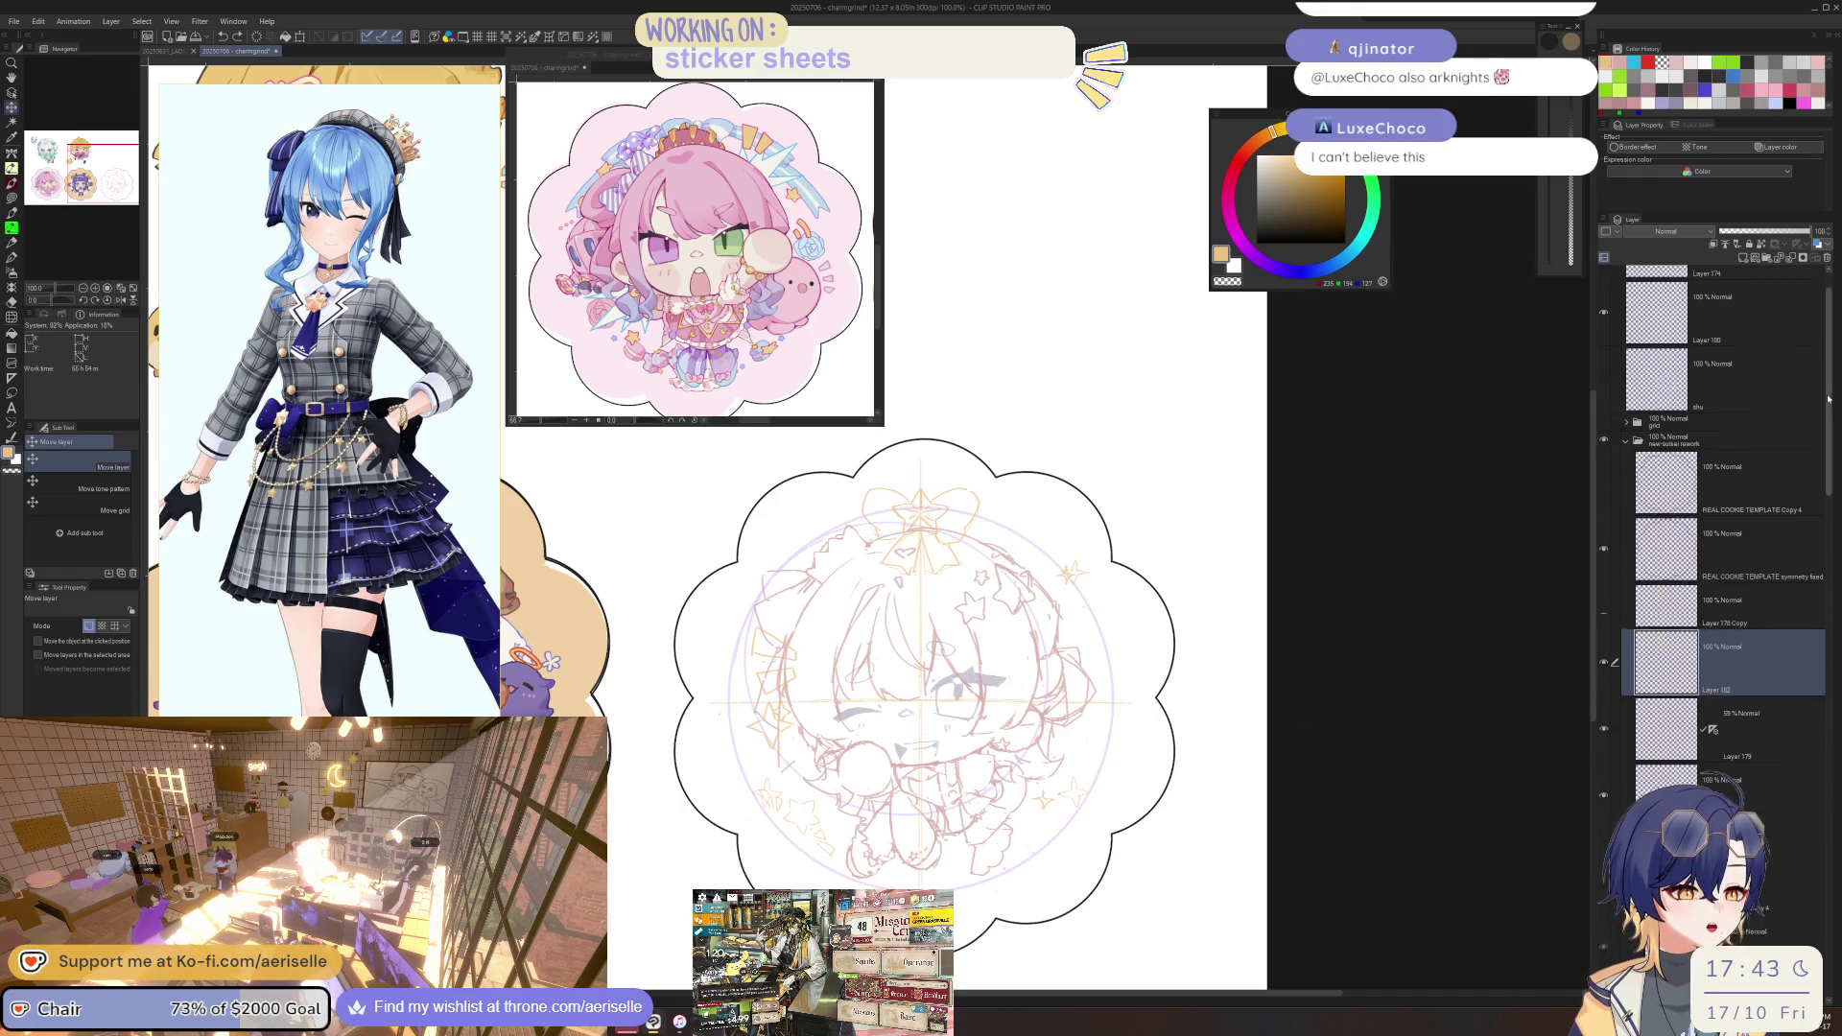
key(o)
click(986, 679)
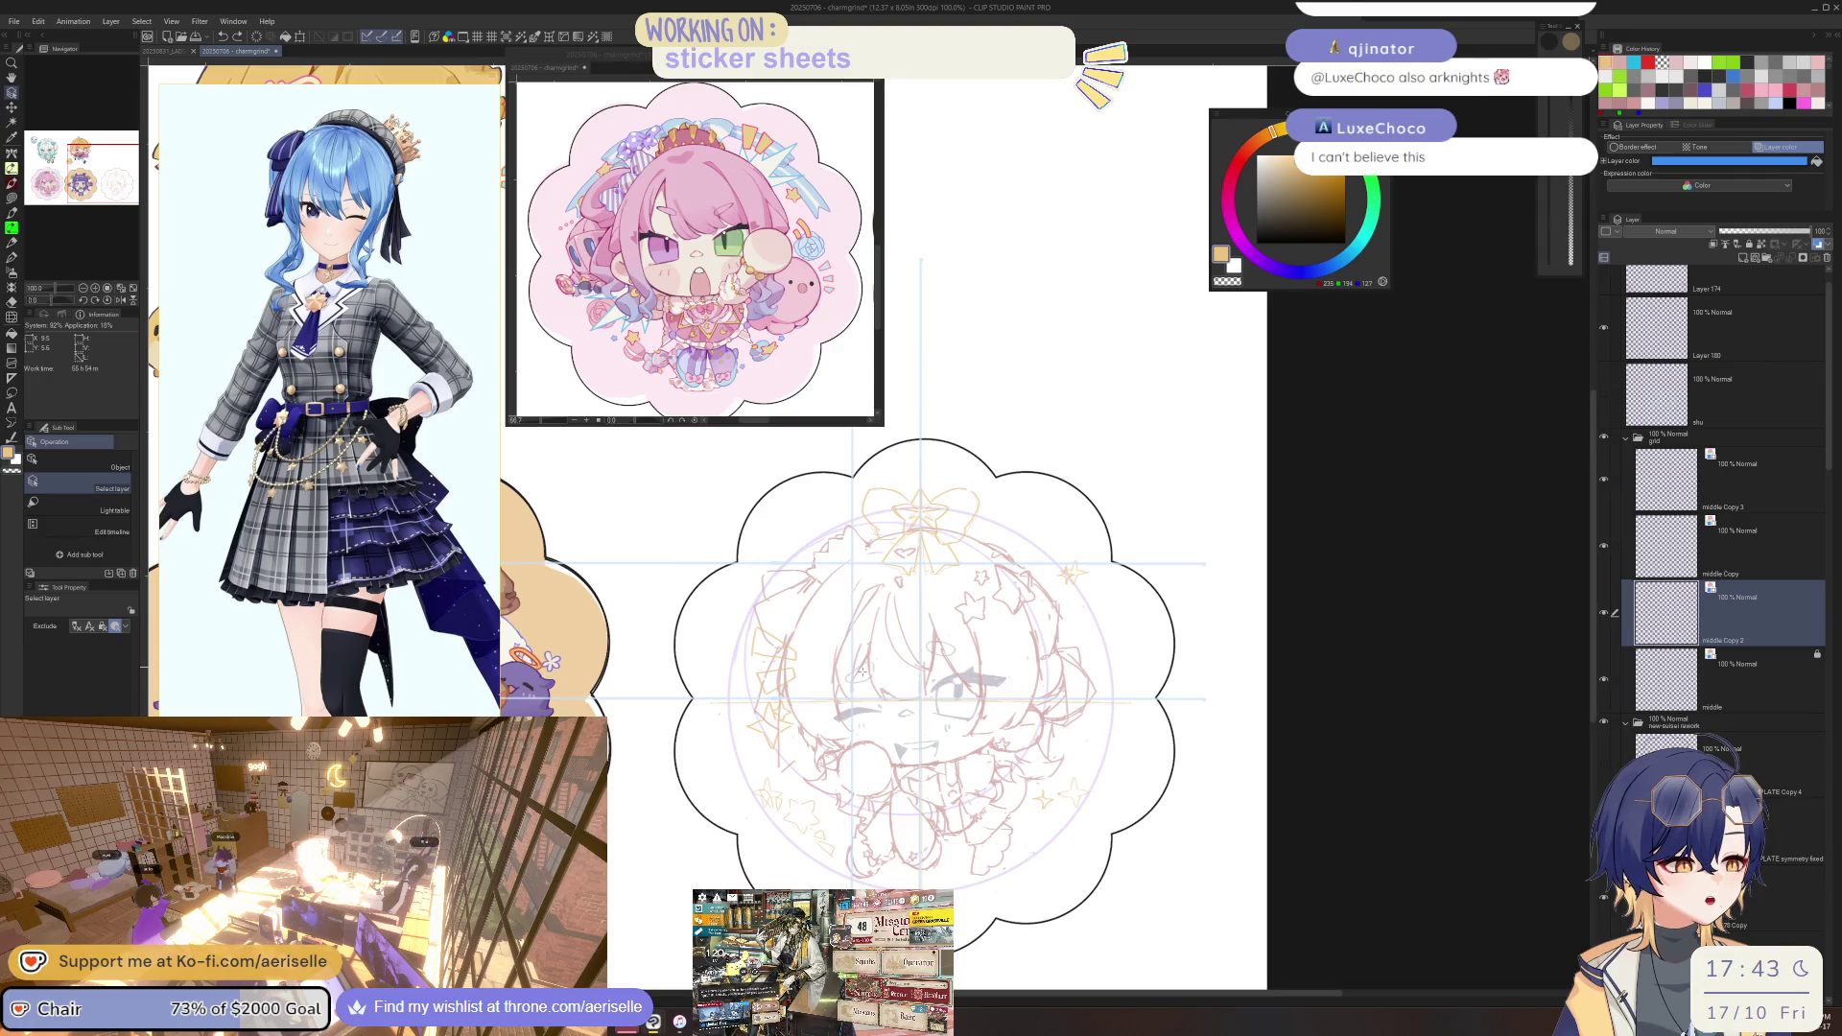
drag(948, 820, 955, 866)
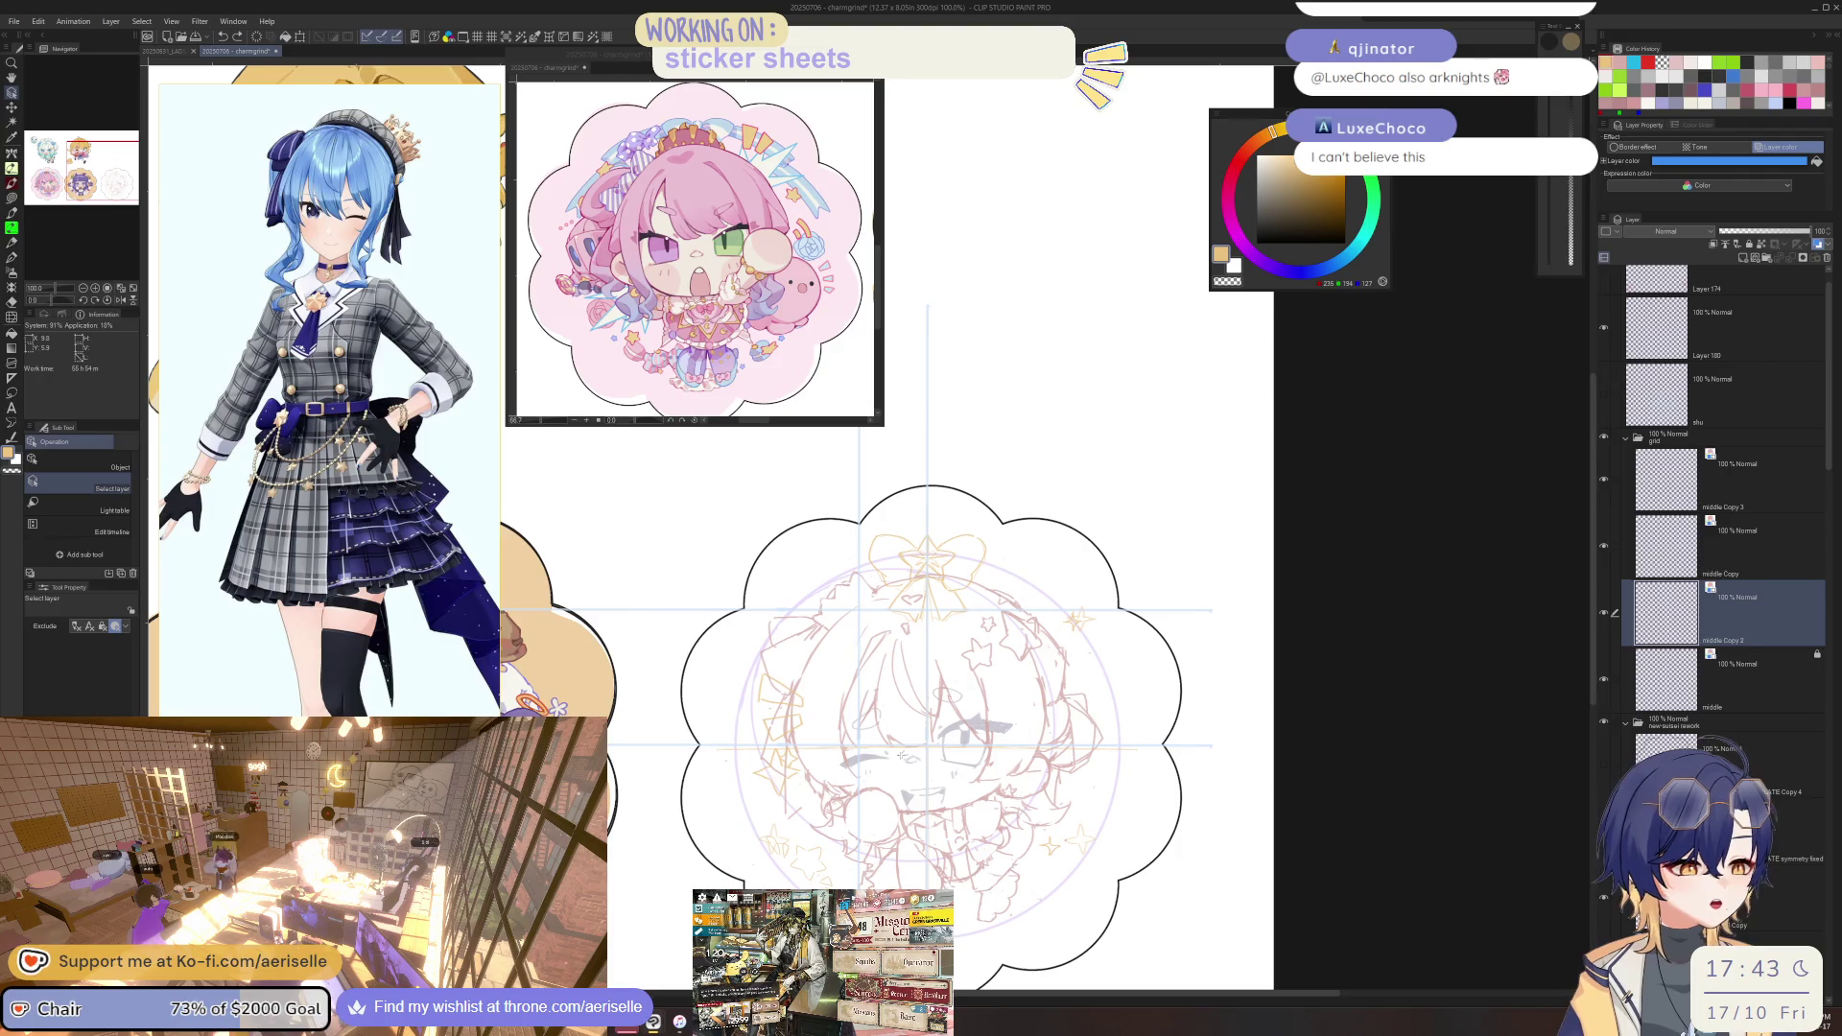
scroll(862, 792, up, 2)
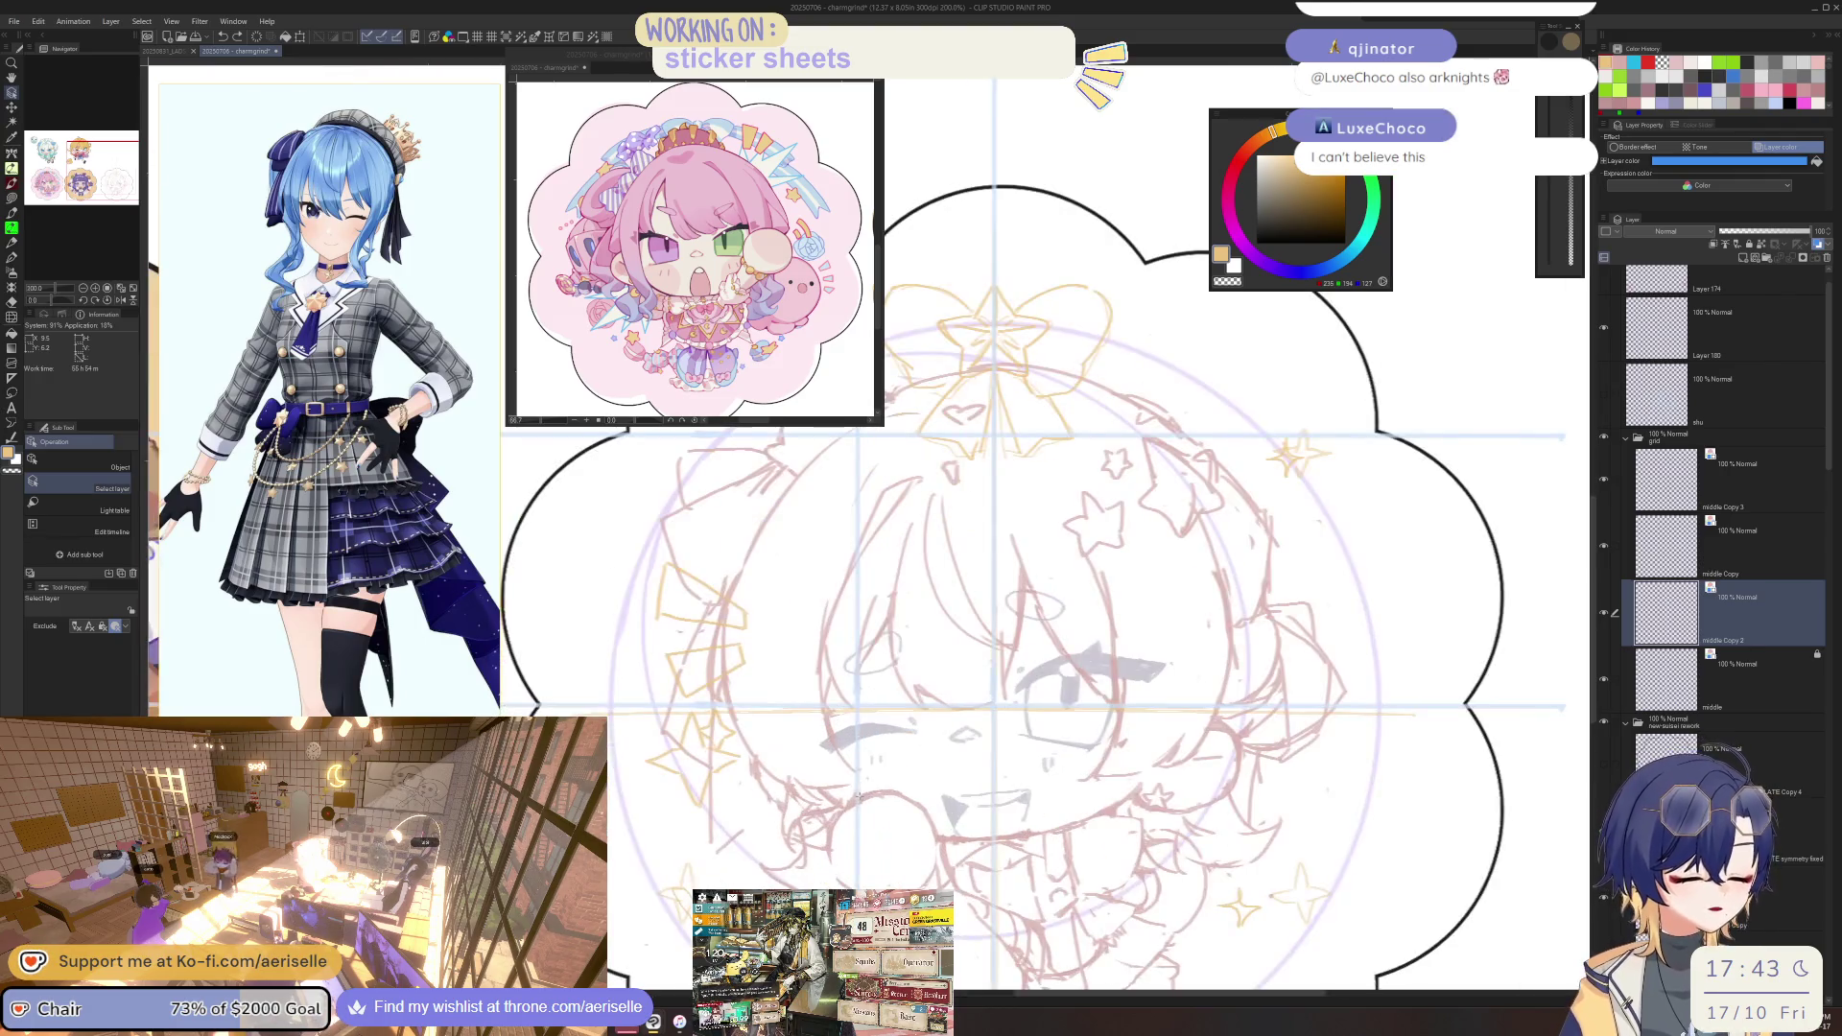
scroll(868, 804, down, 2)
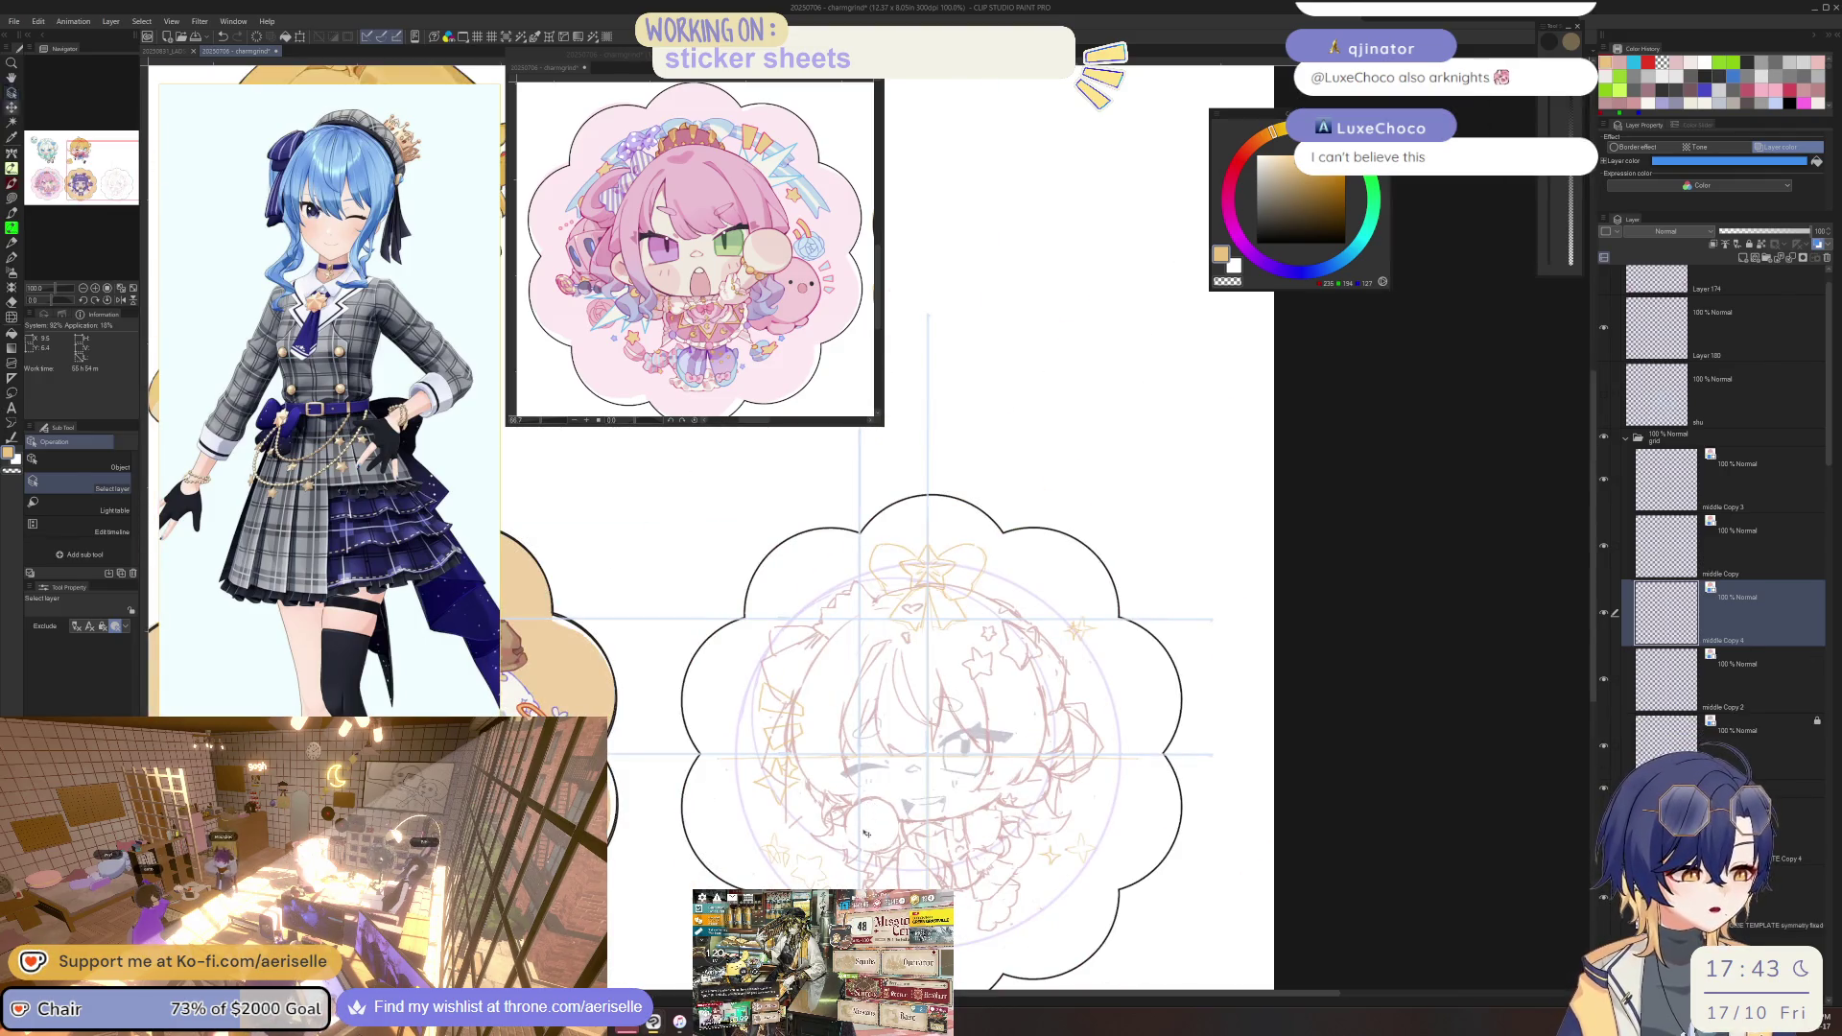
key(k)
drag(937, 844, 1013, 857)
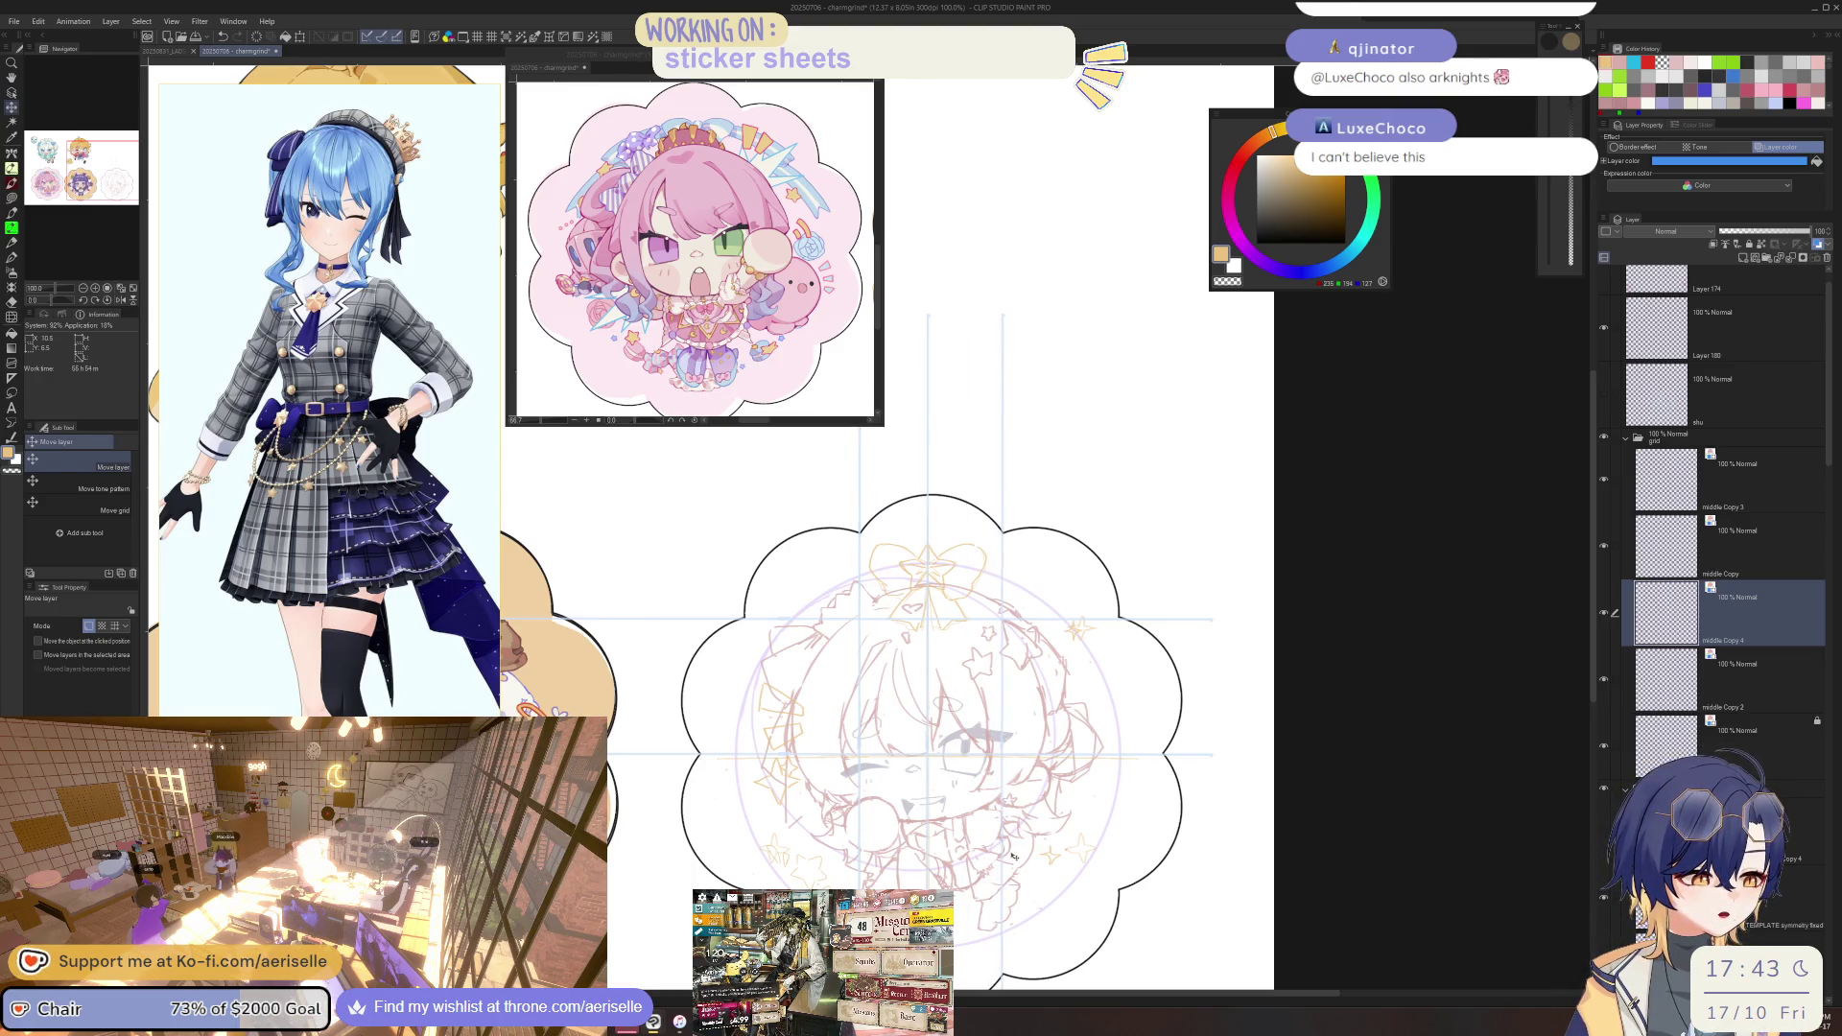
Pan the view down over the sticker to check the moved guide.
drag(947, 784, 909, 740)
scroll(994, 834, up, 1)
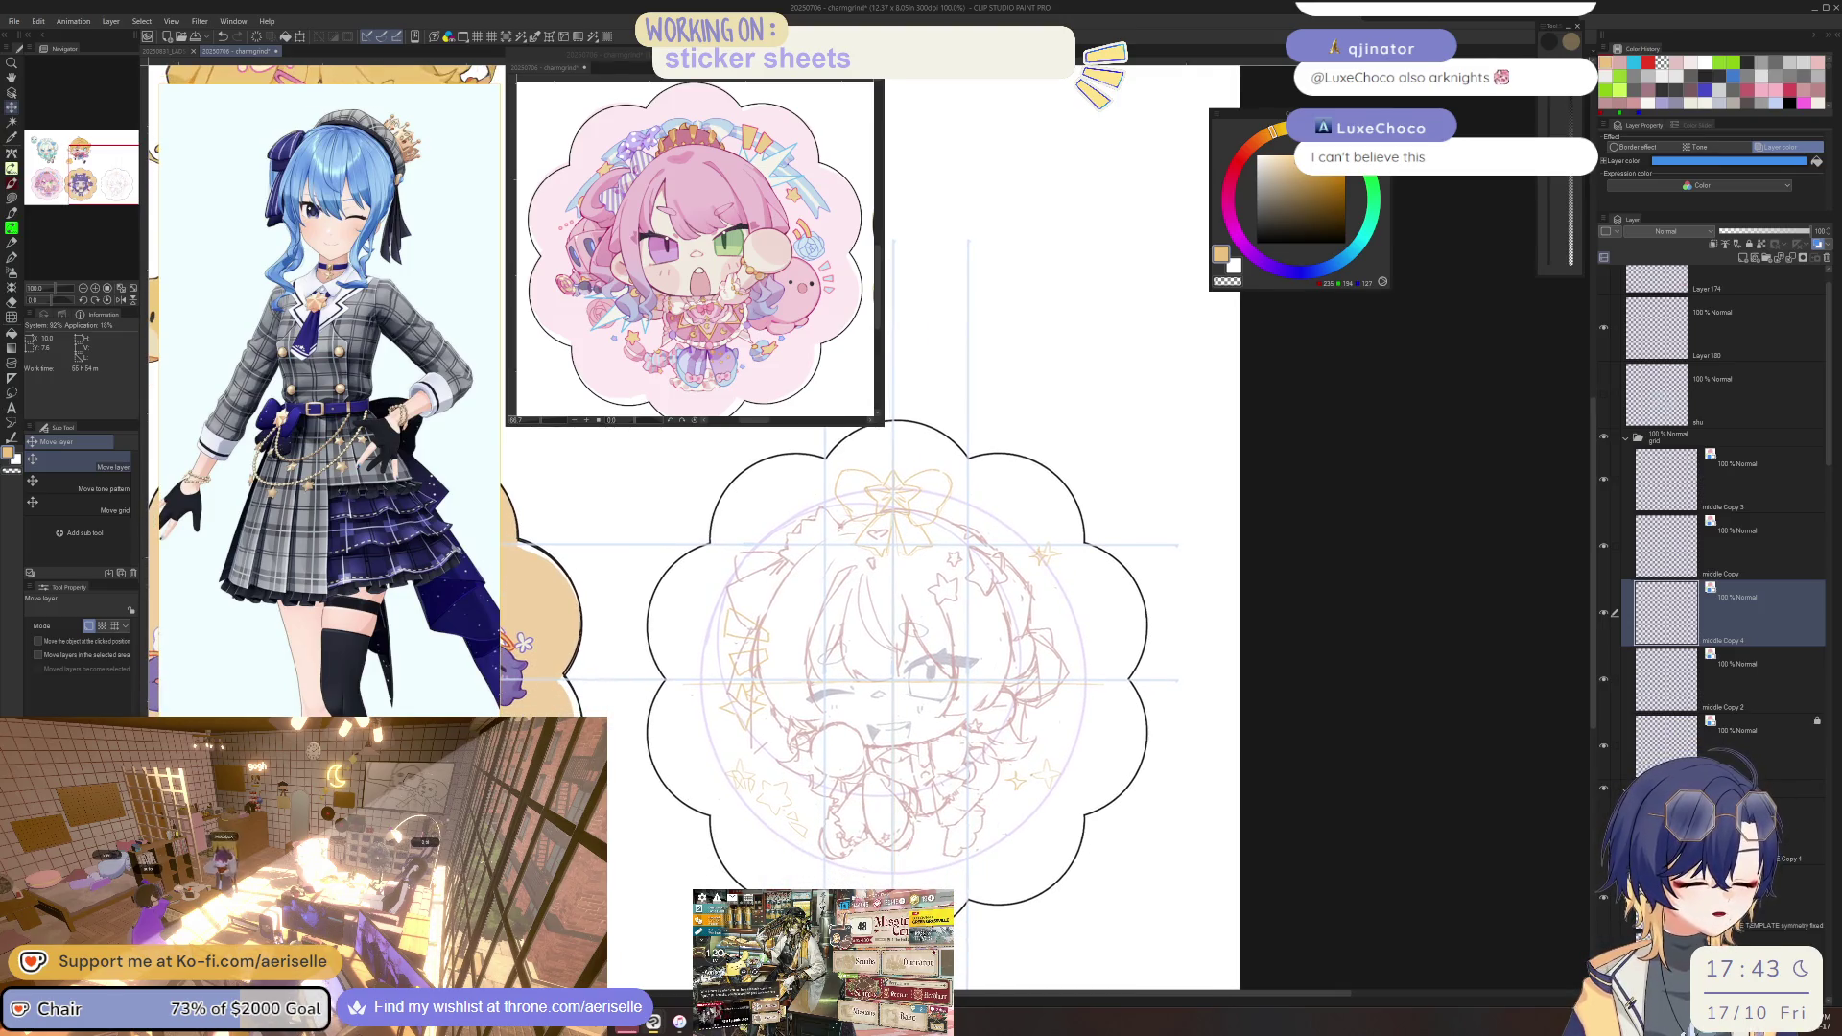
scroll(994, 835, up, 2)
key(o)
scroll(892, 576, down, 3)
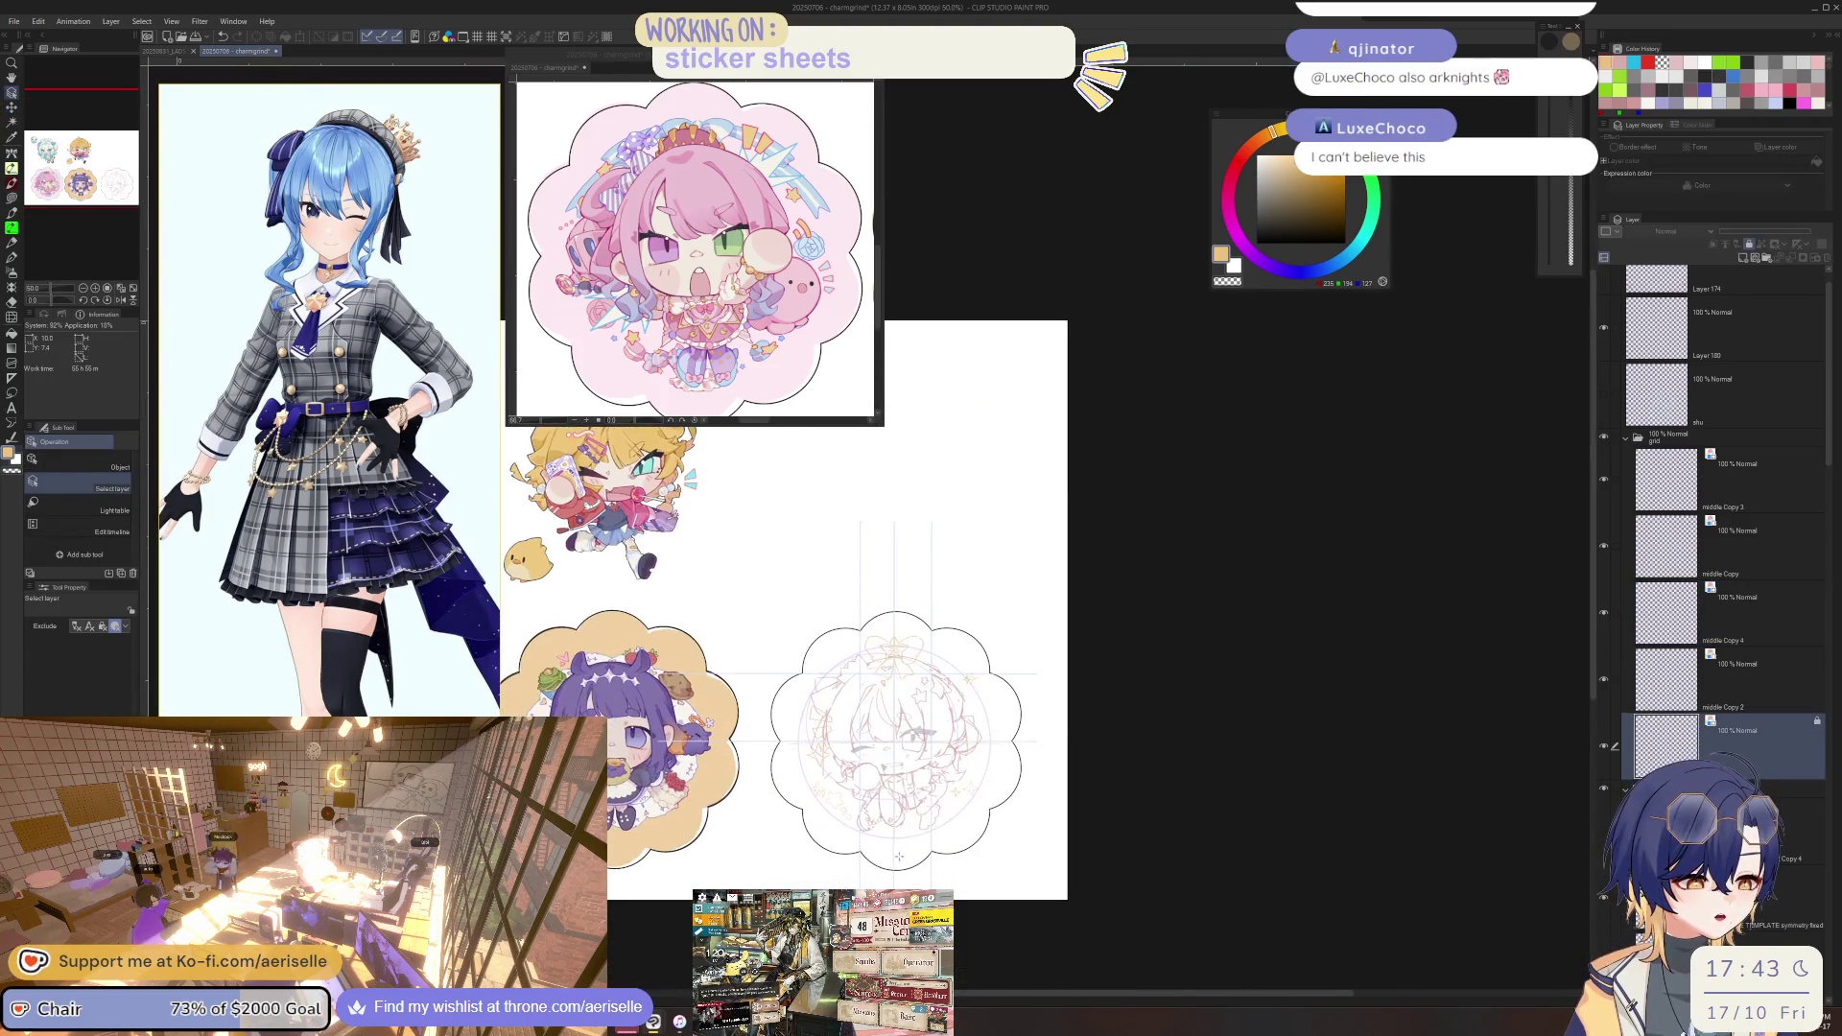
scroll(892, 575, up, 2)
drag(900, 879, 899, 998)
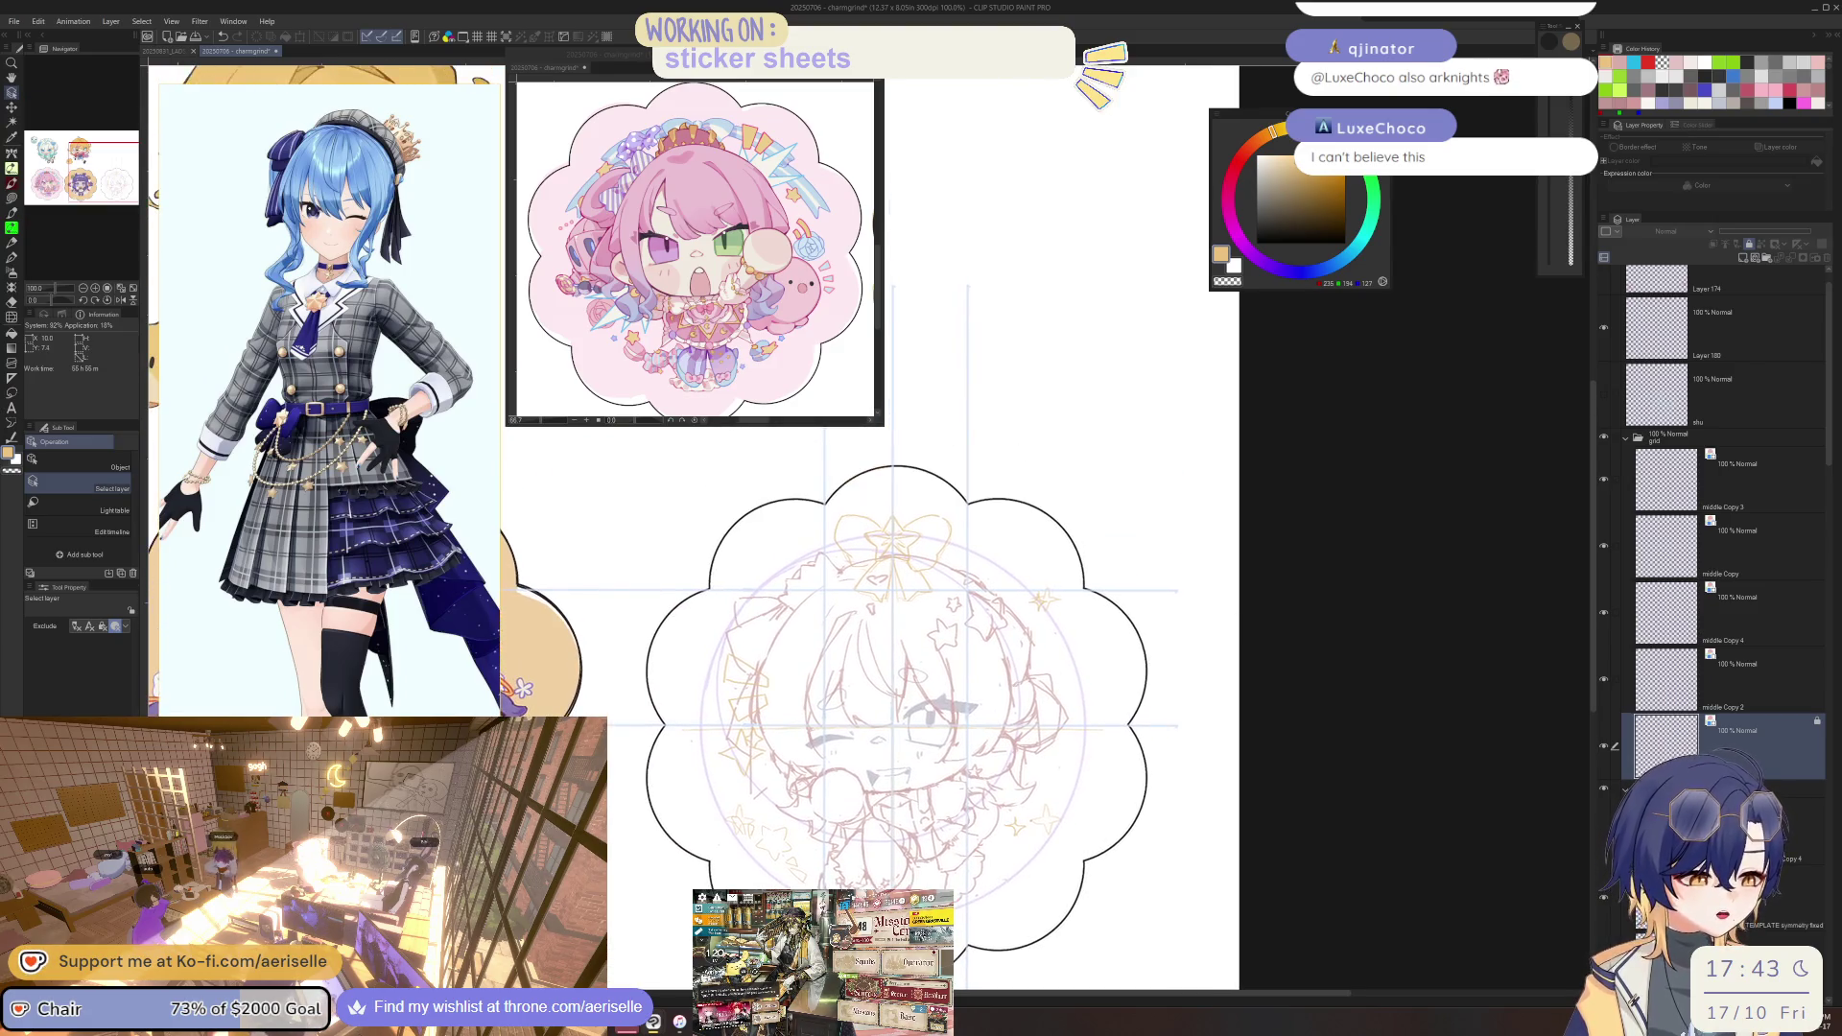
drag(910, 664, 902, 816)
scroll(902, 816, up, 2)
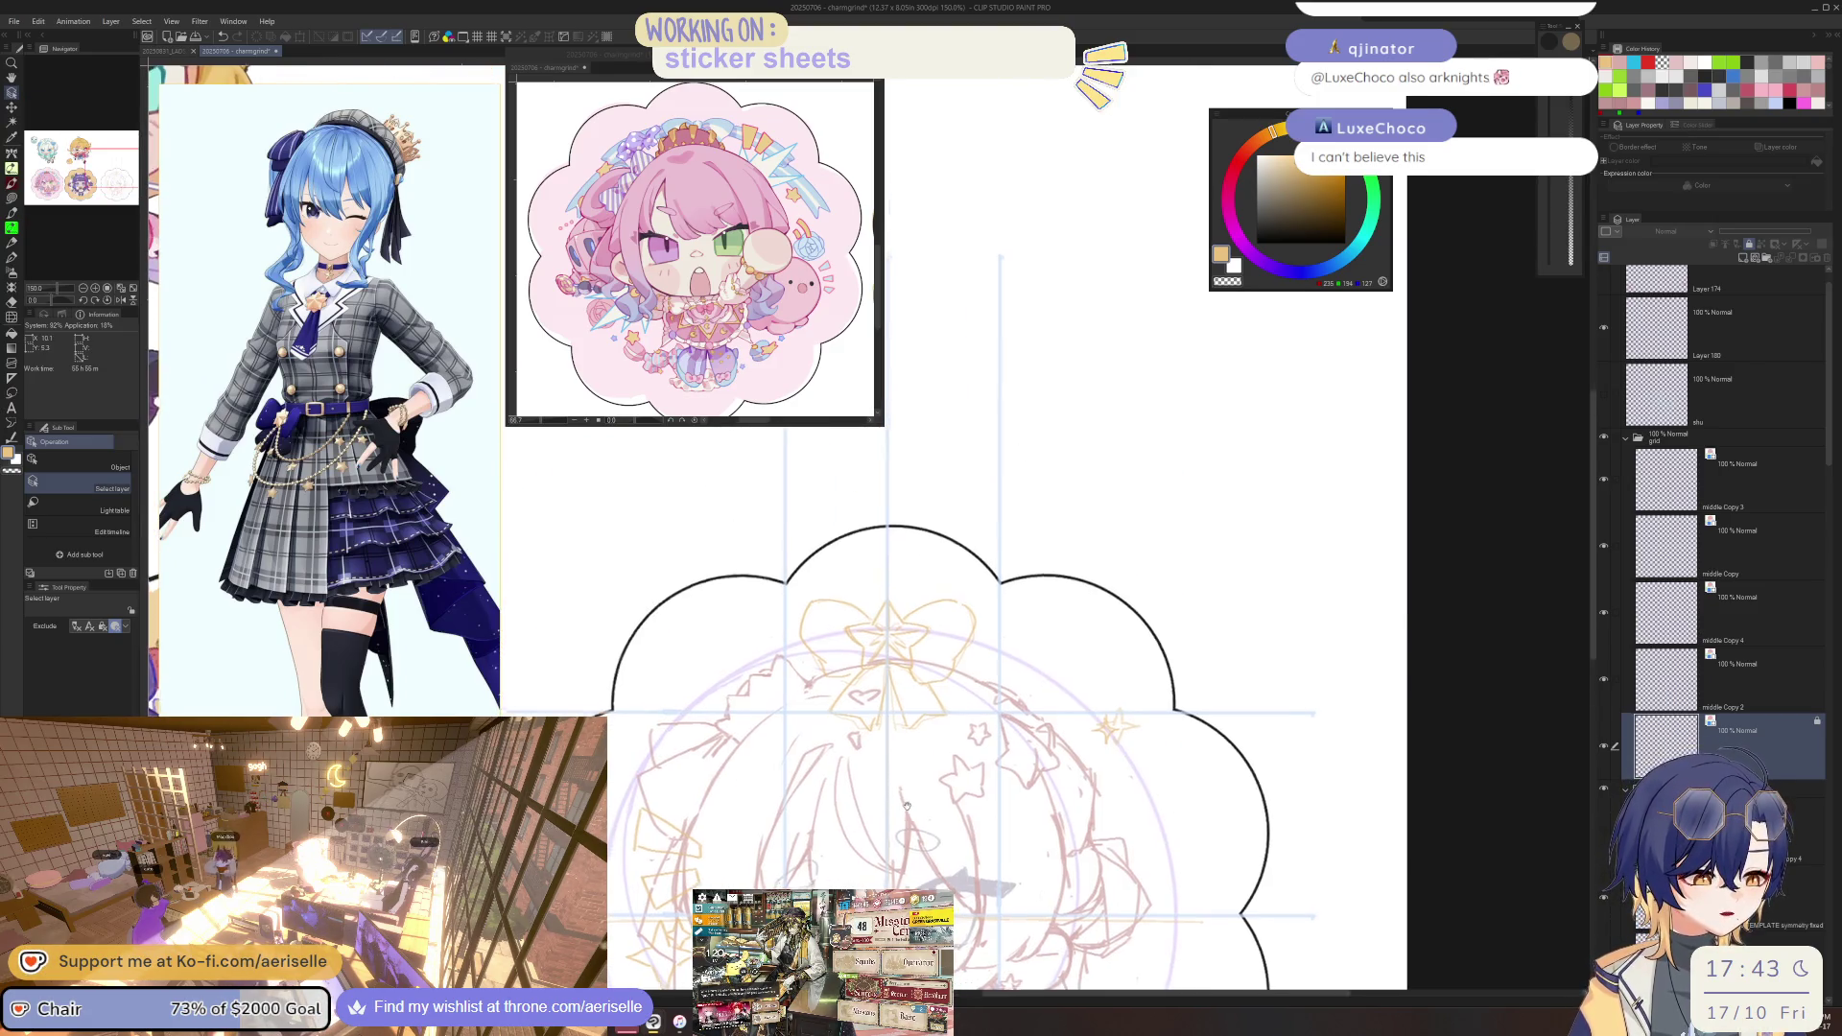
key(k)
Select the grid folder, then a layer lower in the stack.
key(u)
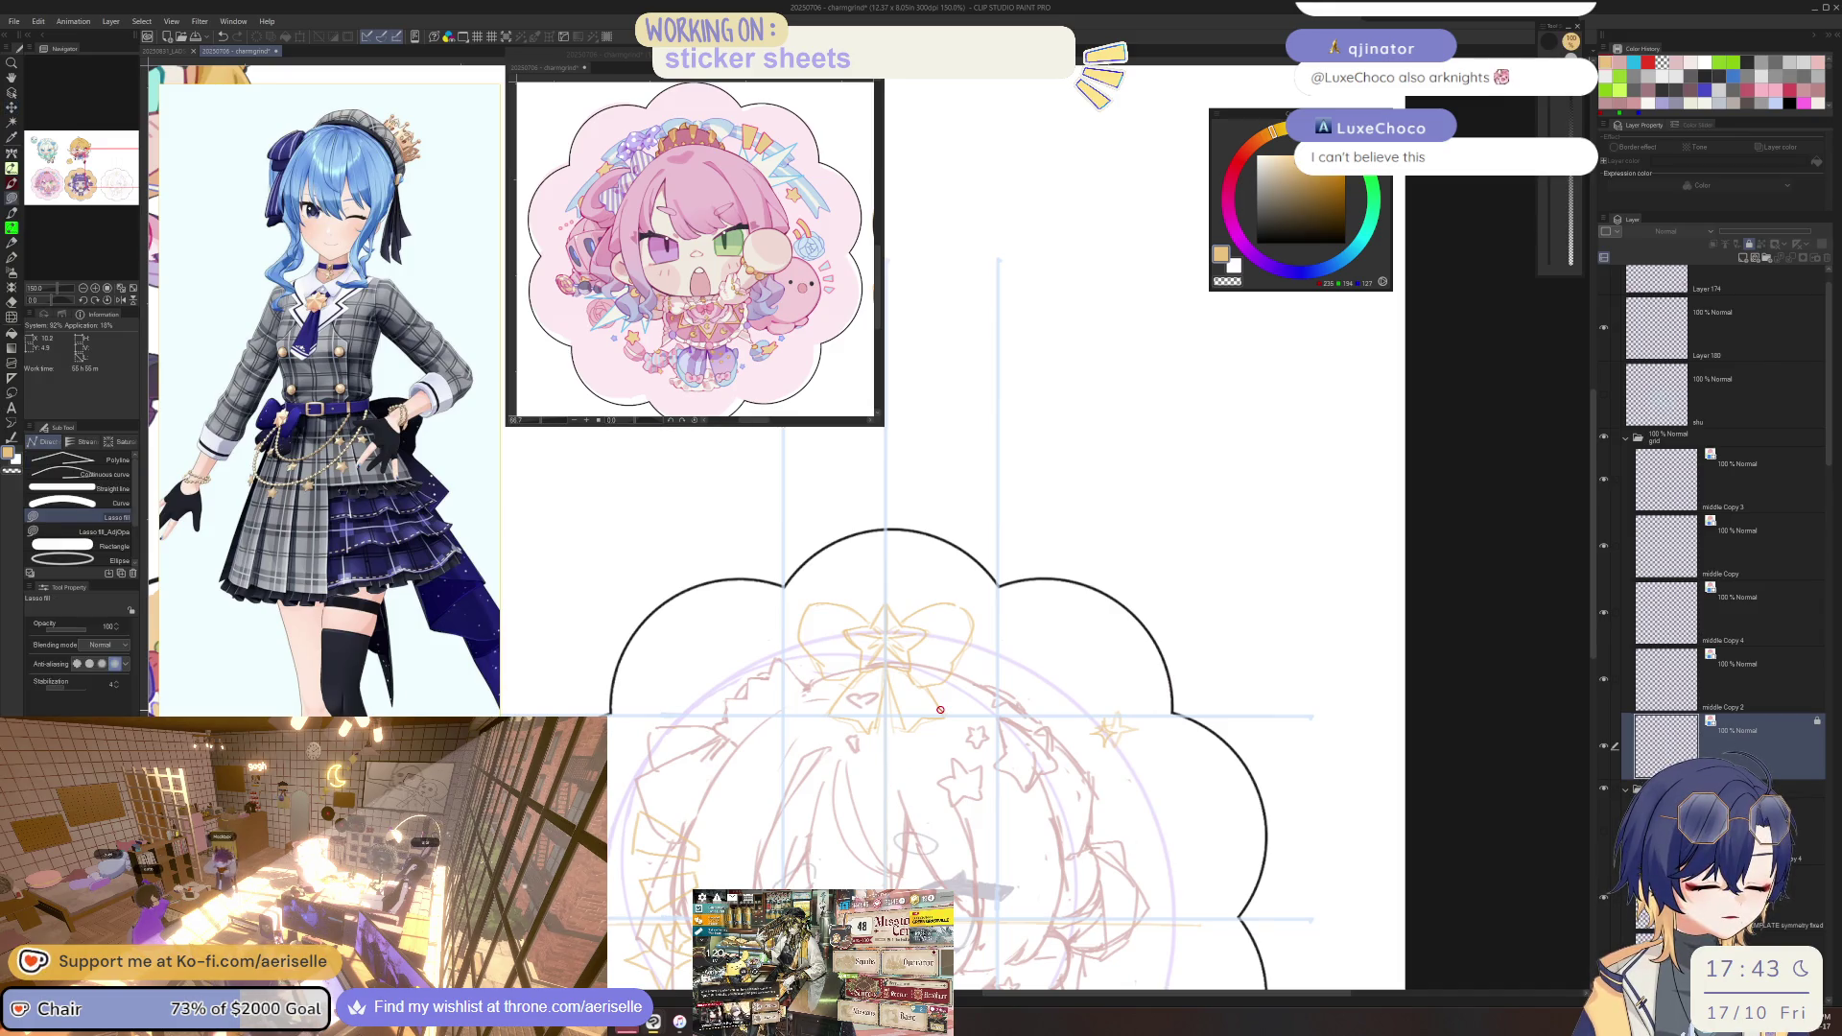
scroll(965, 772, down, 6)
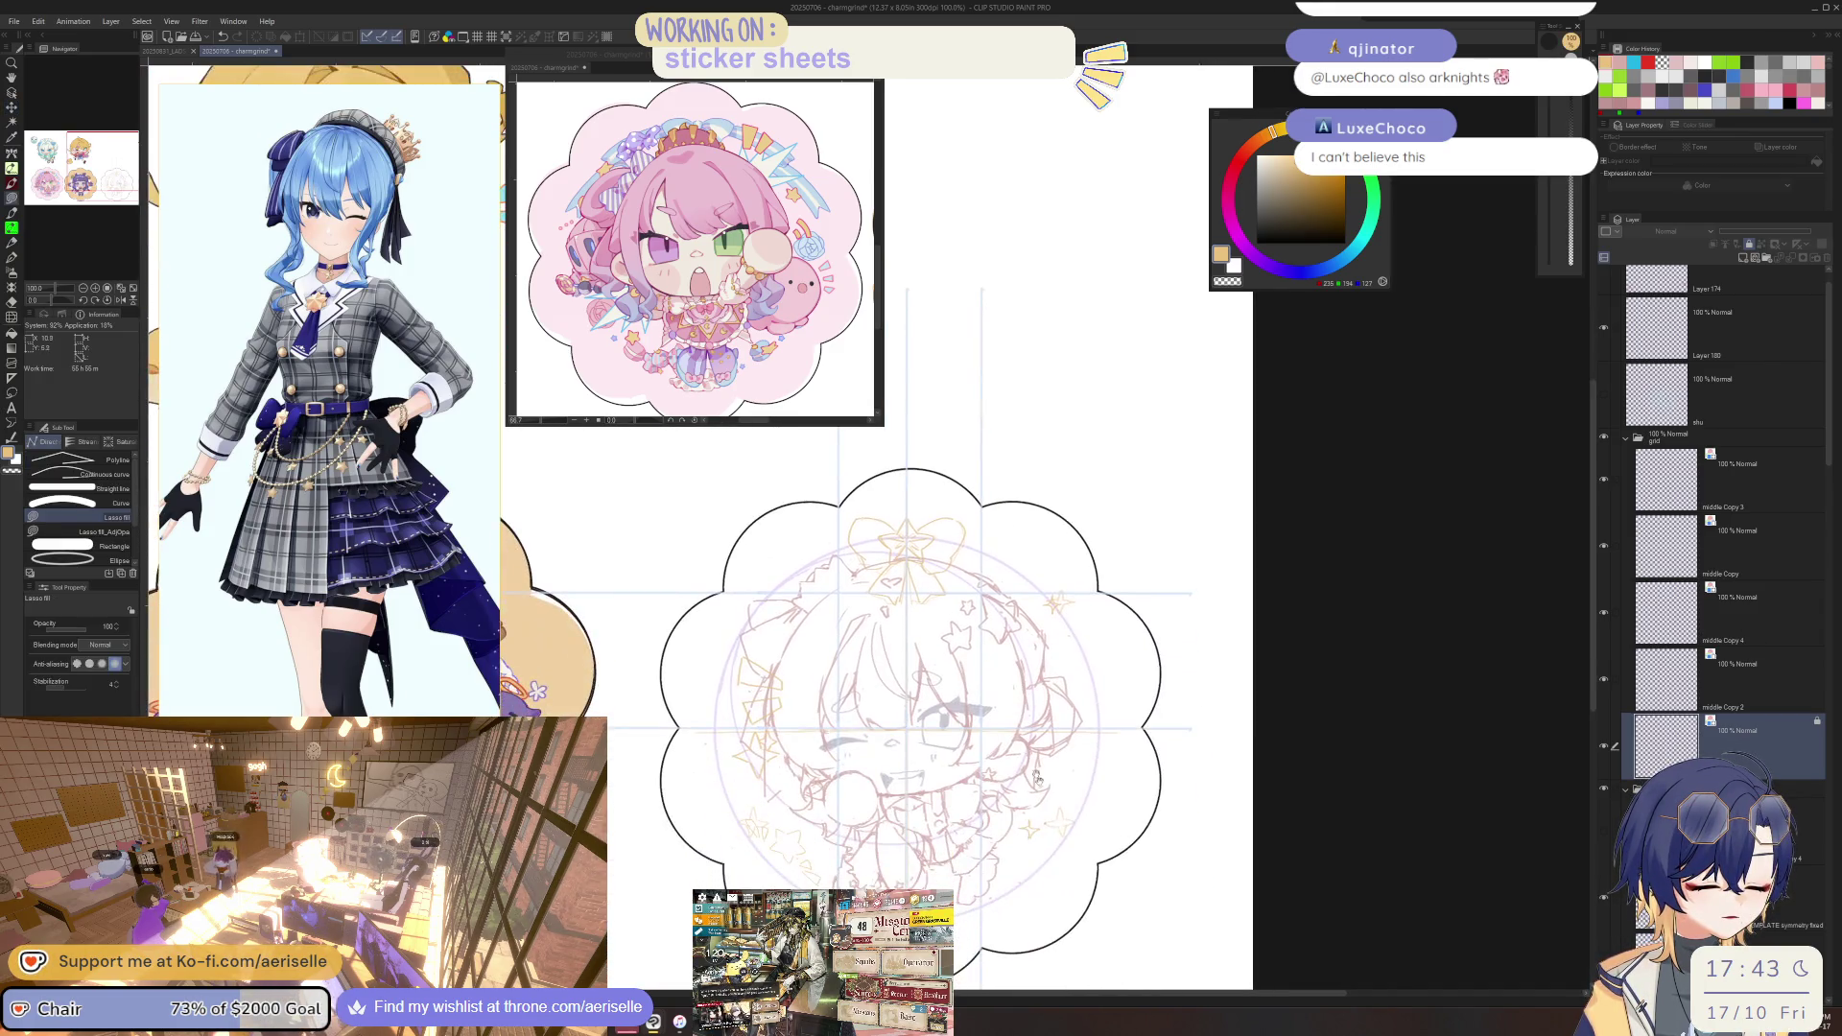
mouse_move(1072, 834)
mouse_down()
mouse_move(1059, 797)
mouse_move(1032, 794)
mouse_up()
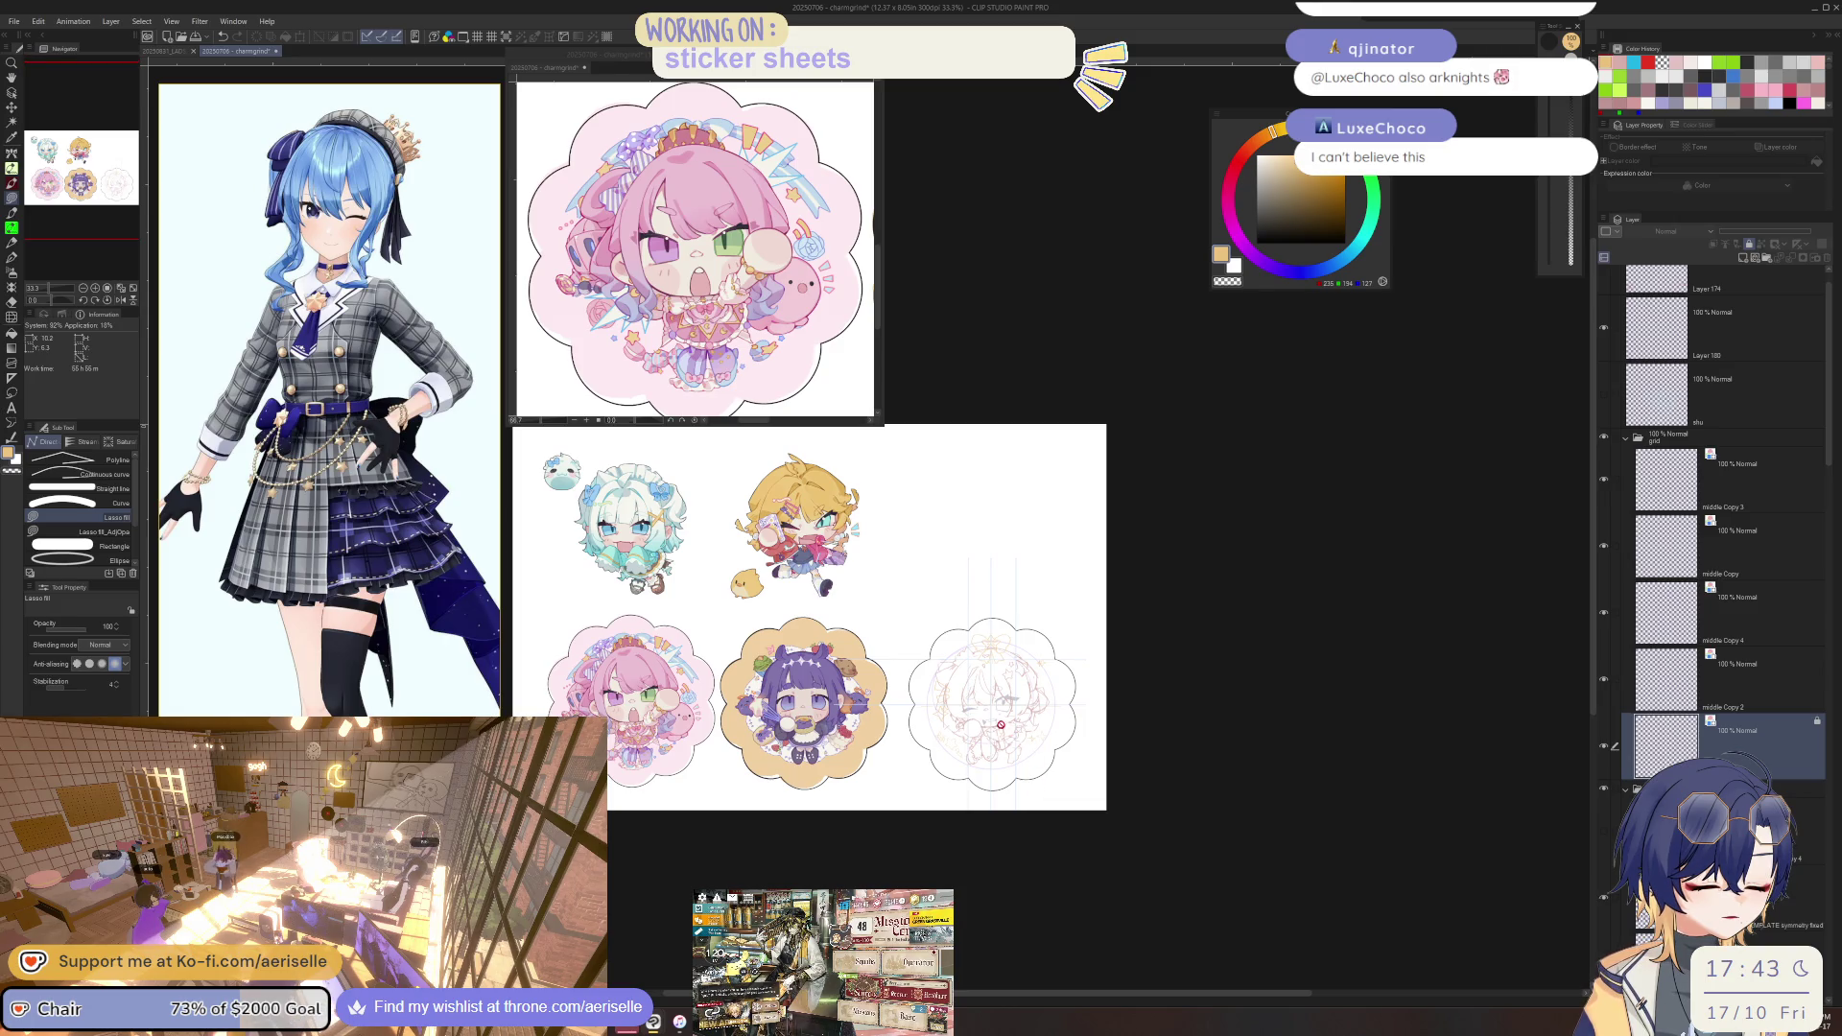
scroll(995, 726, up, 2)
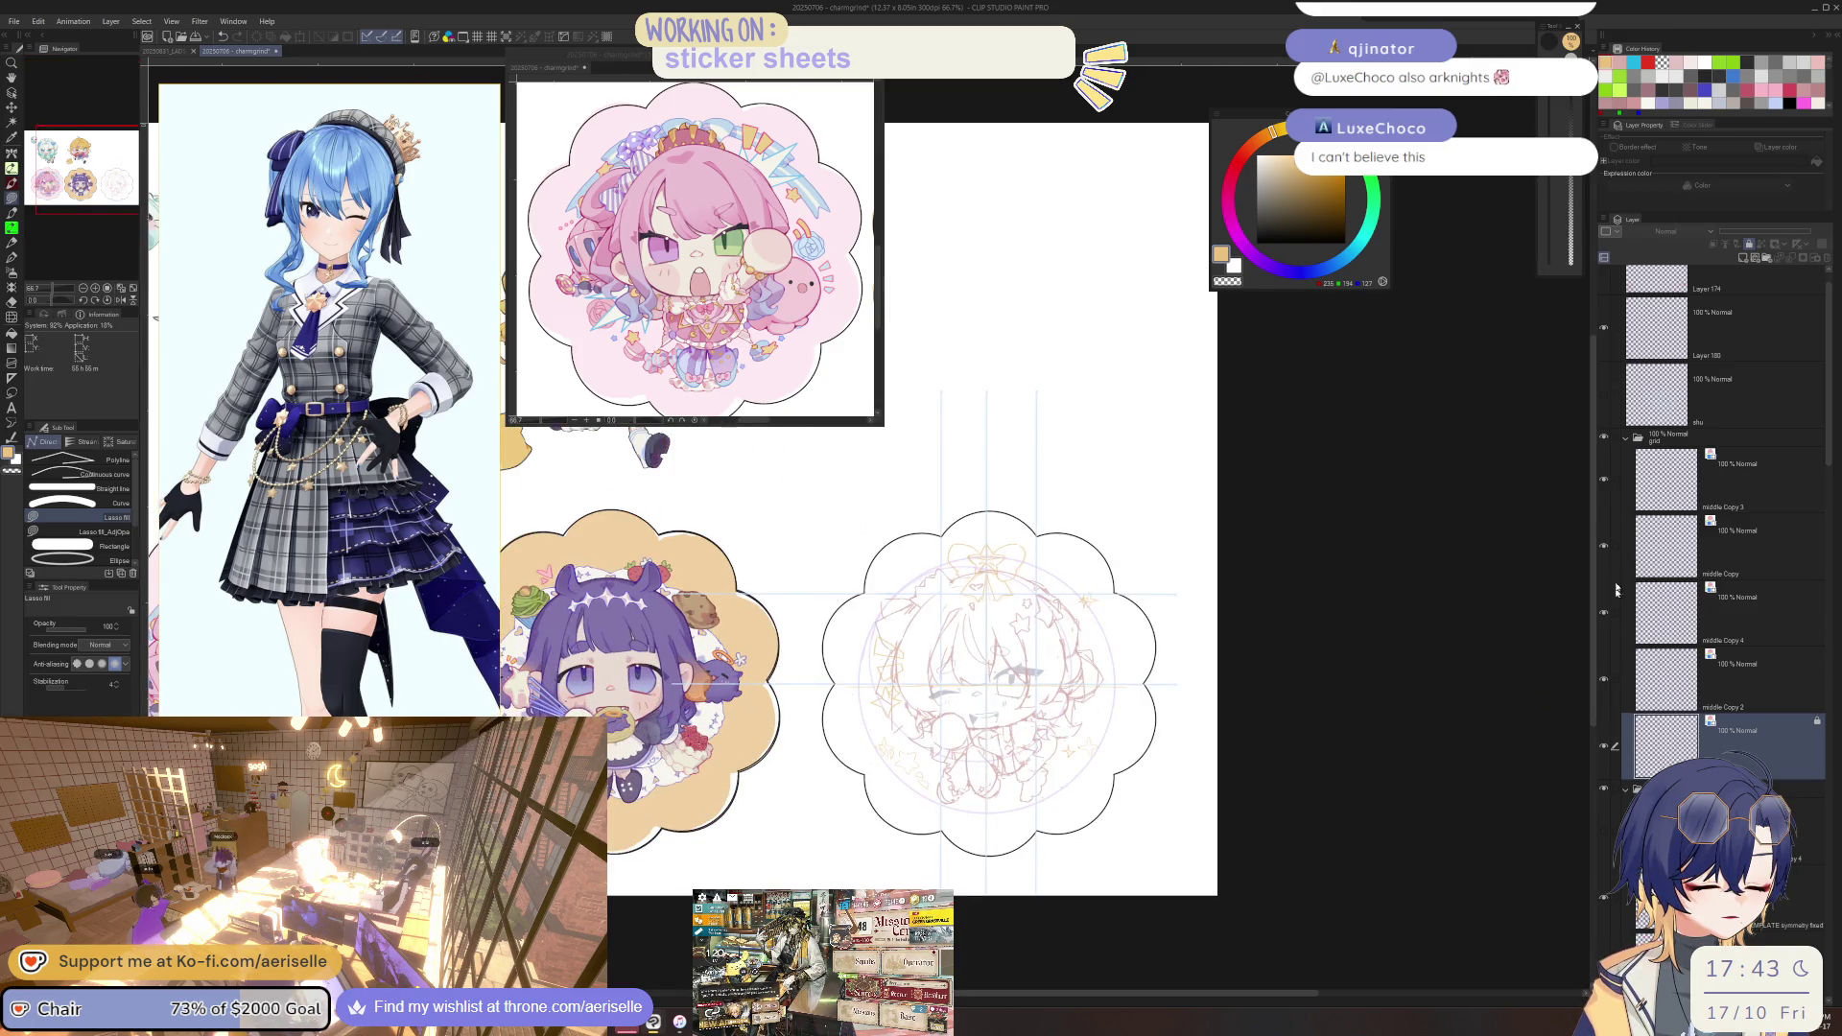
click(1631, 440)
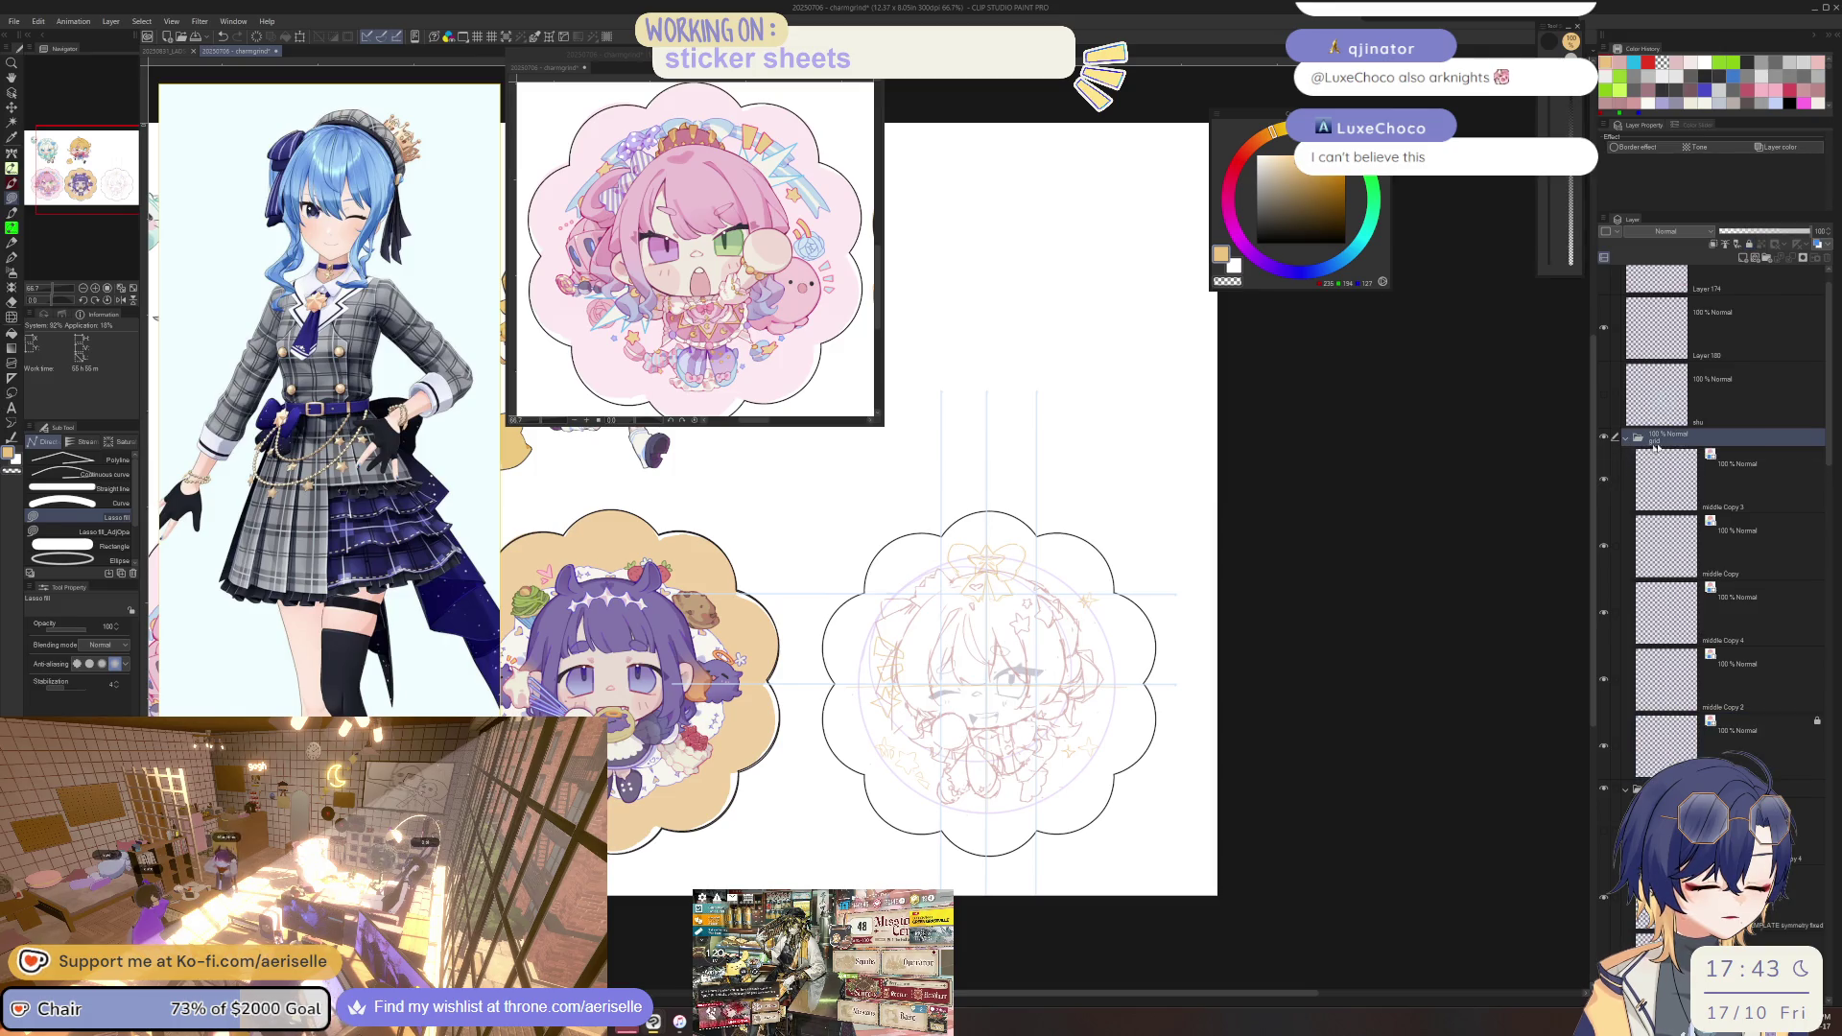
click(1717, 830)
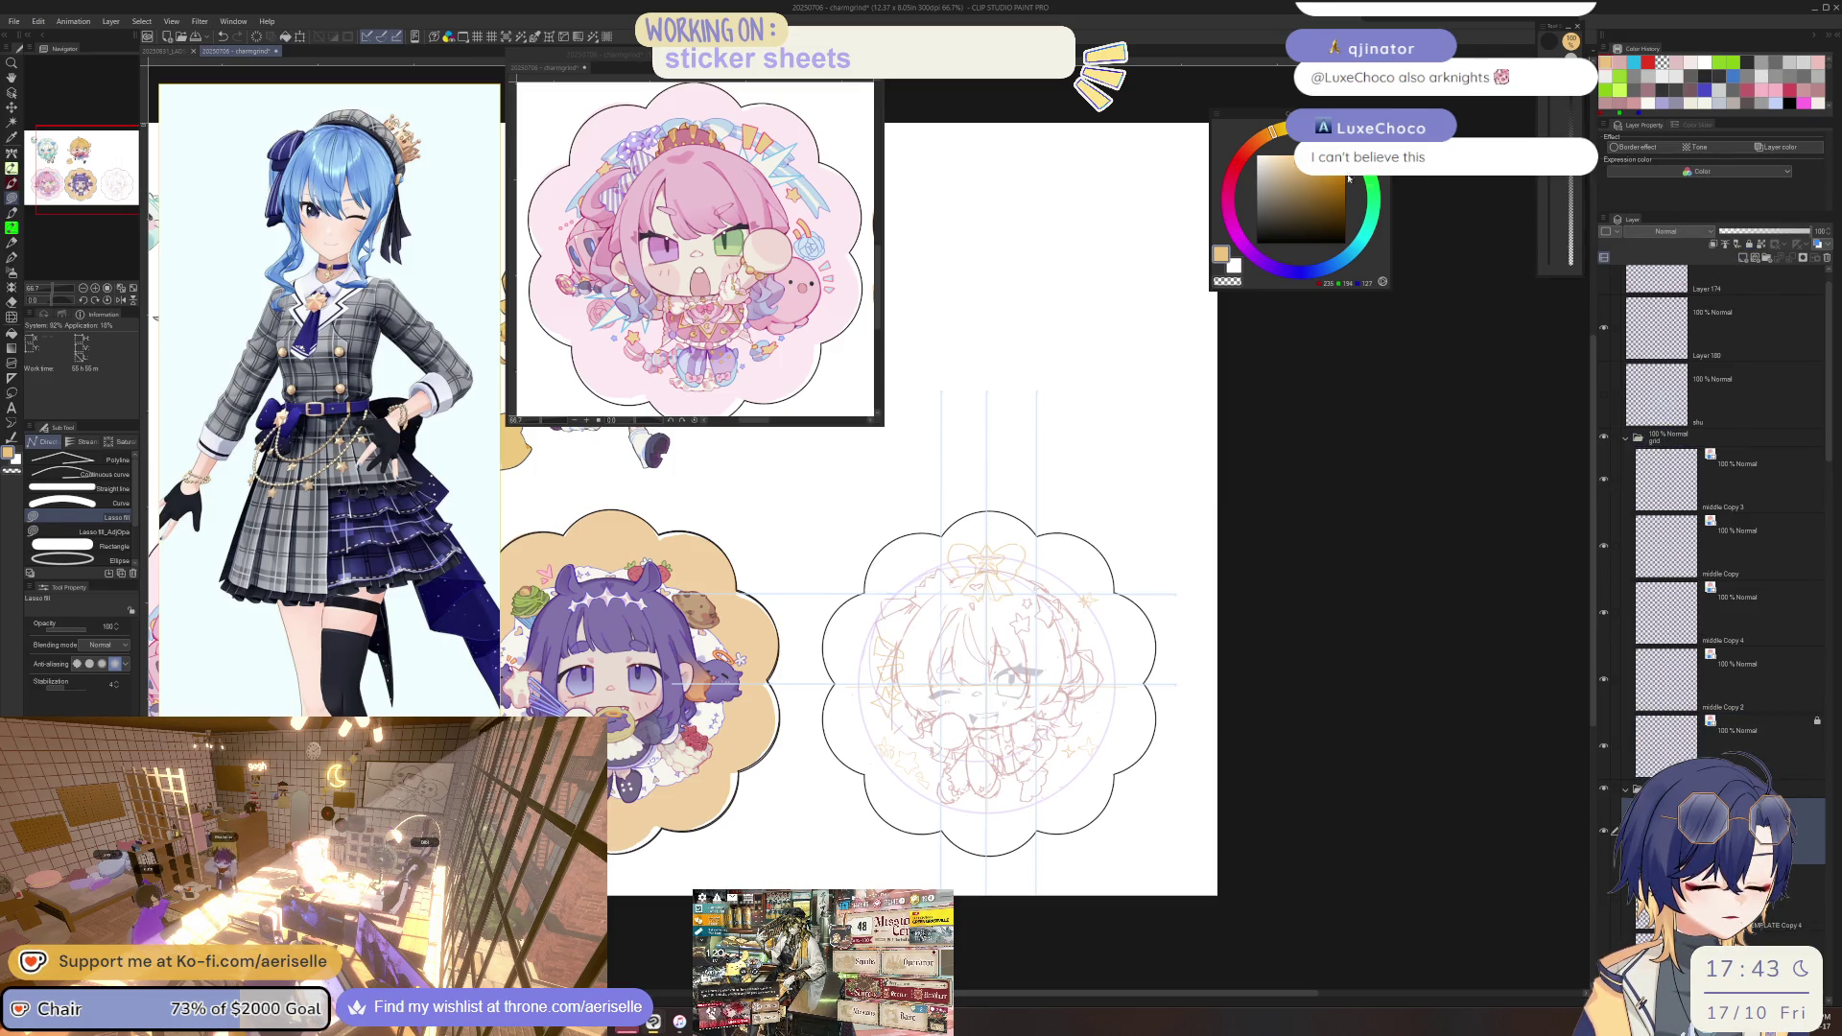
scroll(1078, 465, up, 5)
Draw a rounded tan name-tag rectangle below the bow.
key(o)
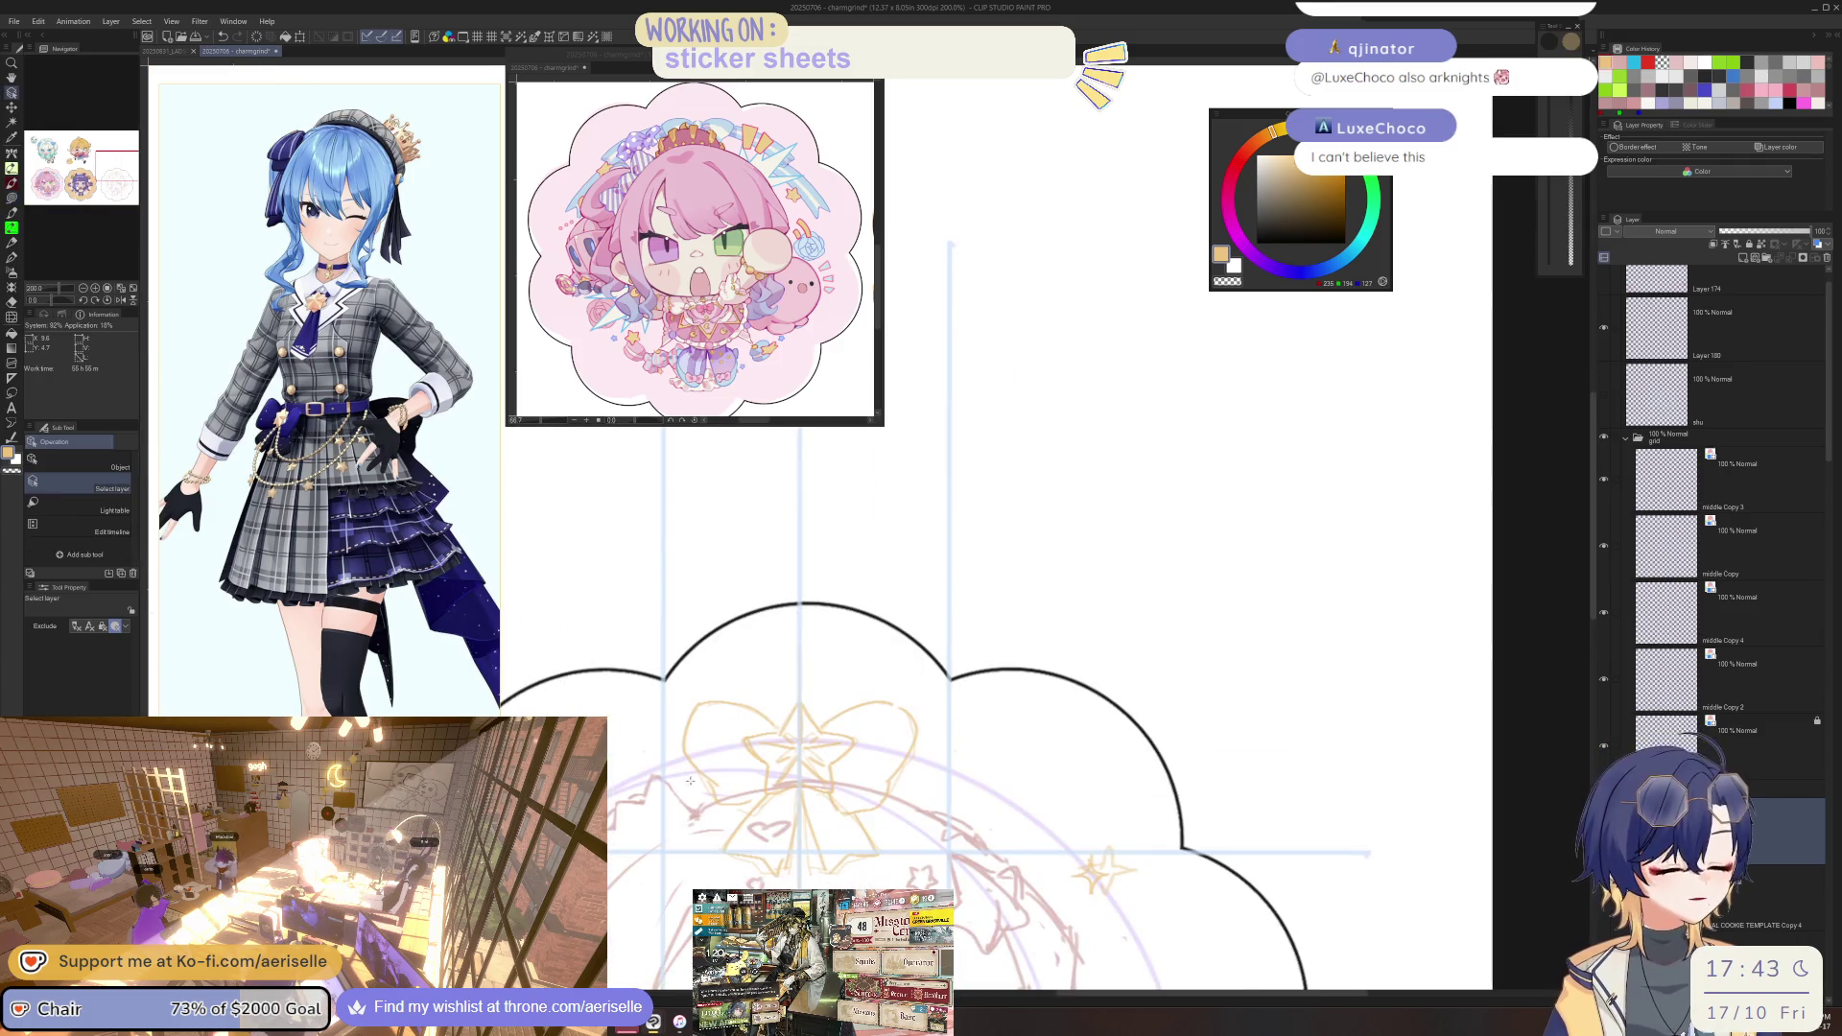
key(u)
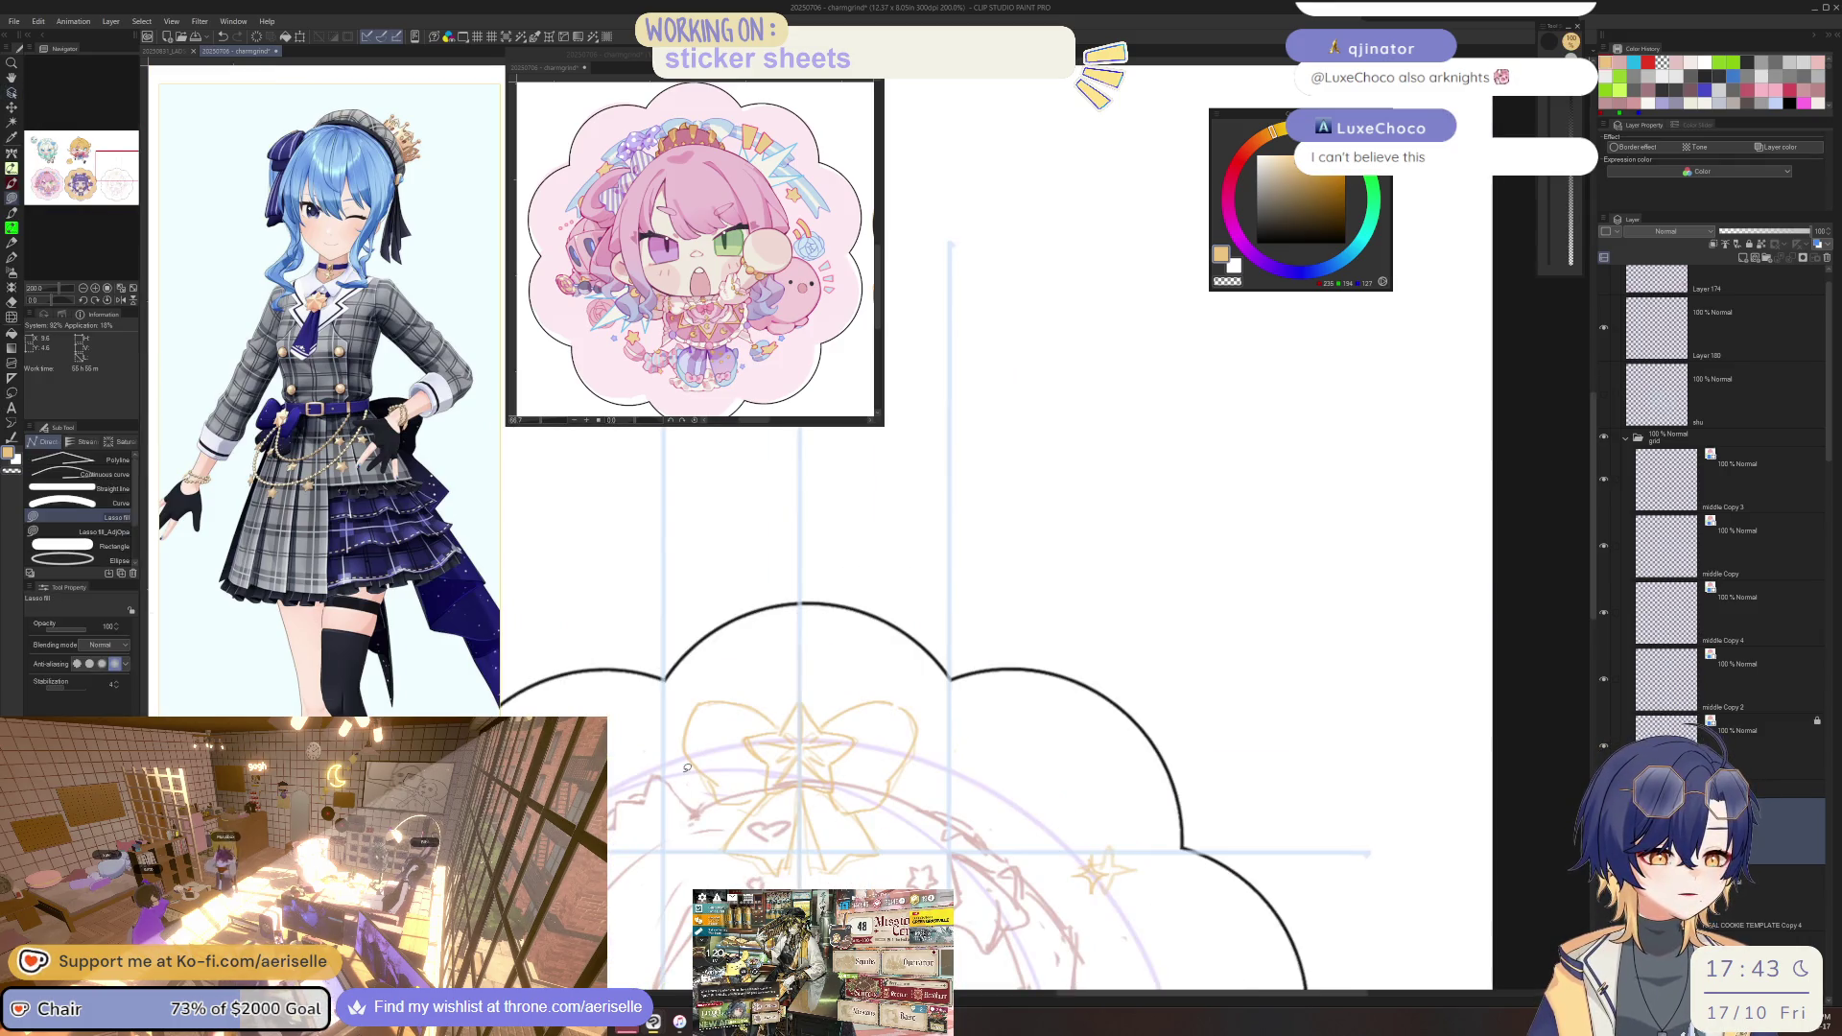
key(u)
mouse_move(666, 770)
mouse_down()
mouse_move(797, 807)
mouse_move(903, 797)
mouse_up()
Nudge the bow sketch layer slightly to the right.
key(k)
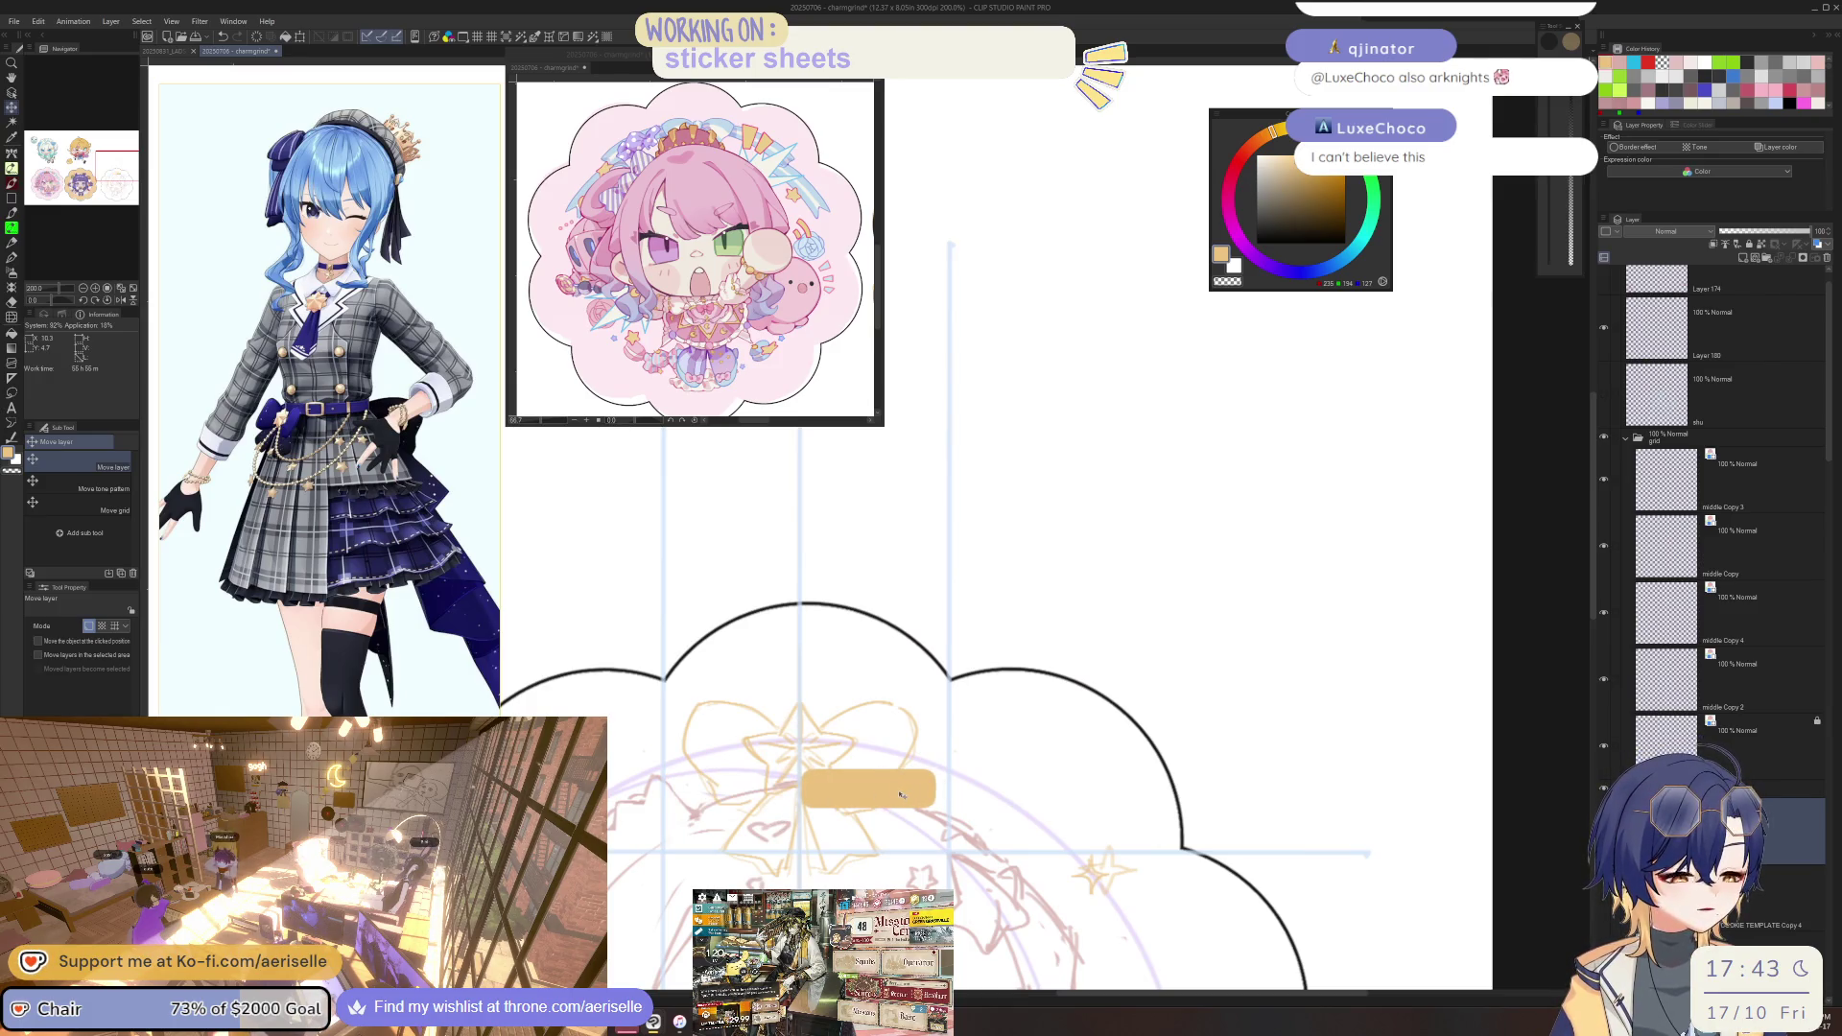
scroll(901, 795, down, 2)
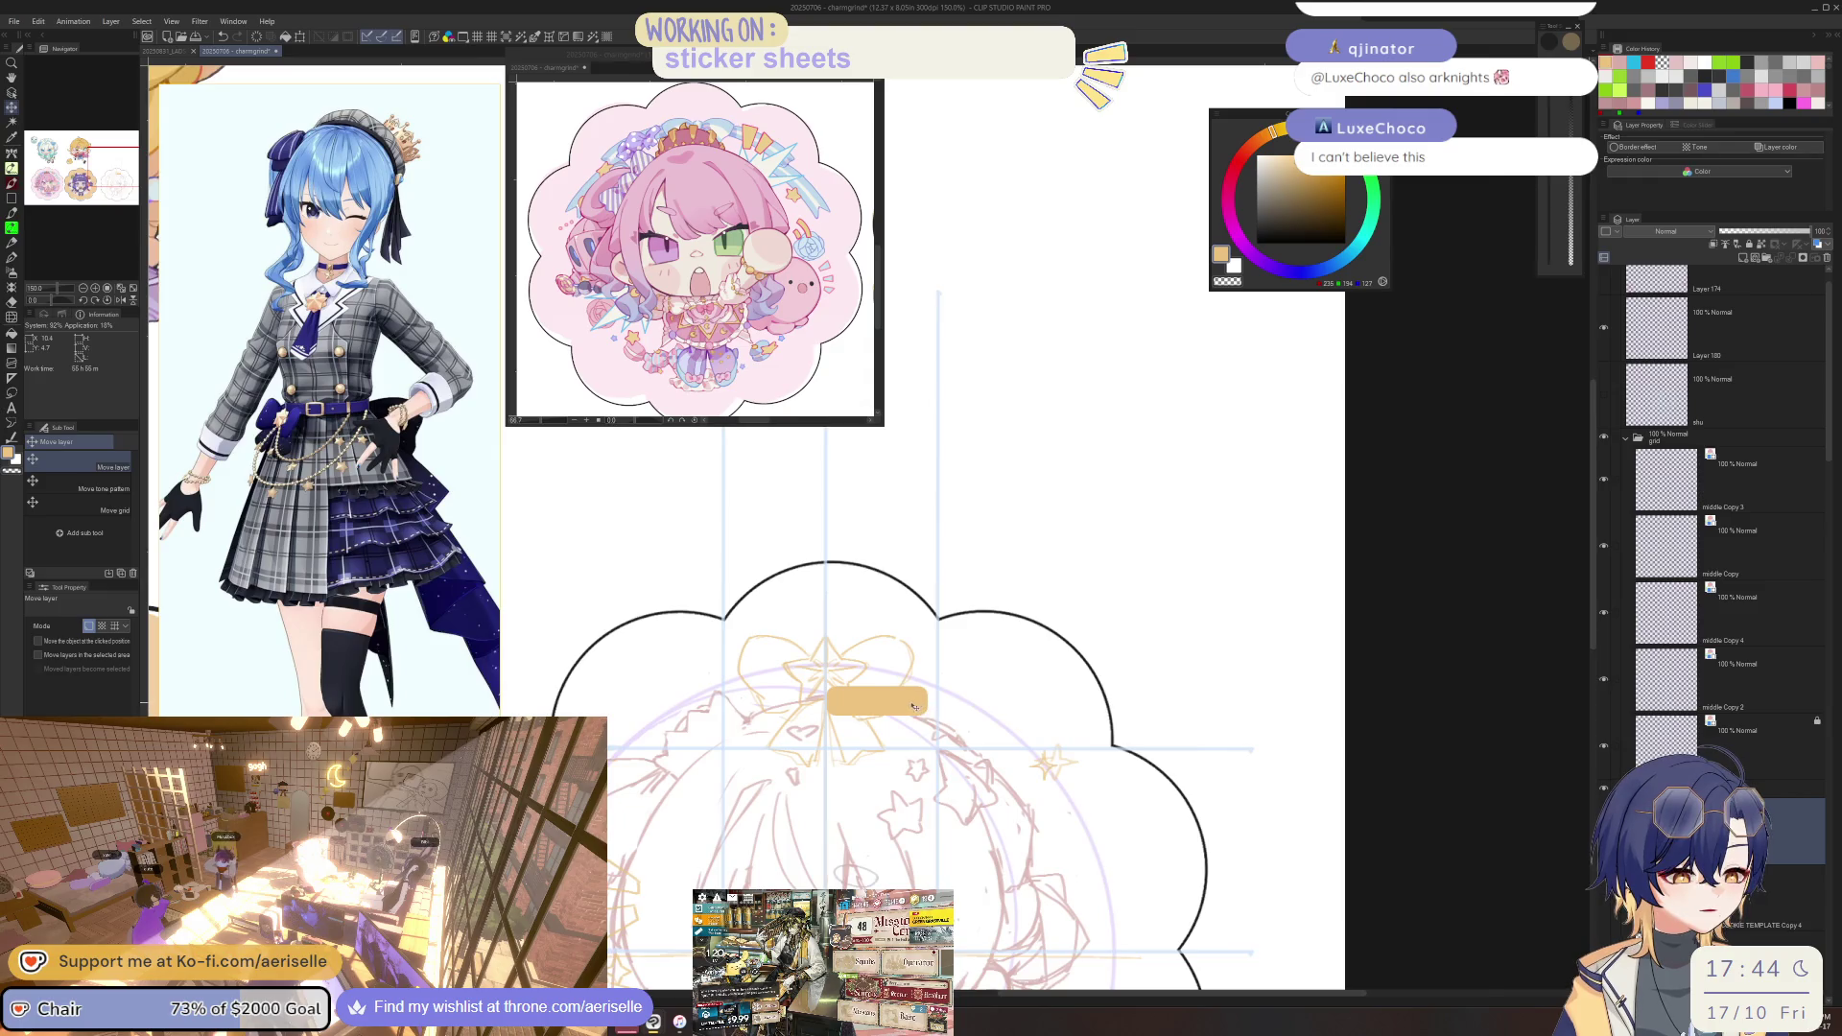
scroll(914, 707, up, 1)
ctrl+shift+click(916, 666)
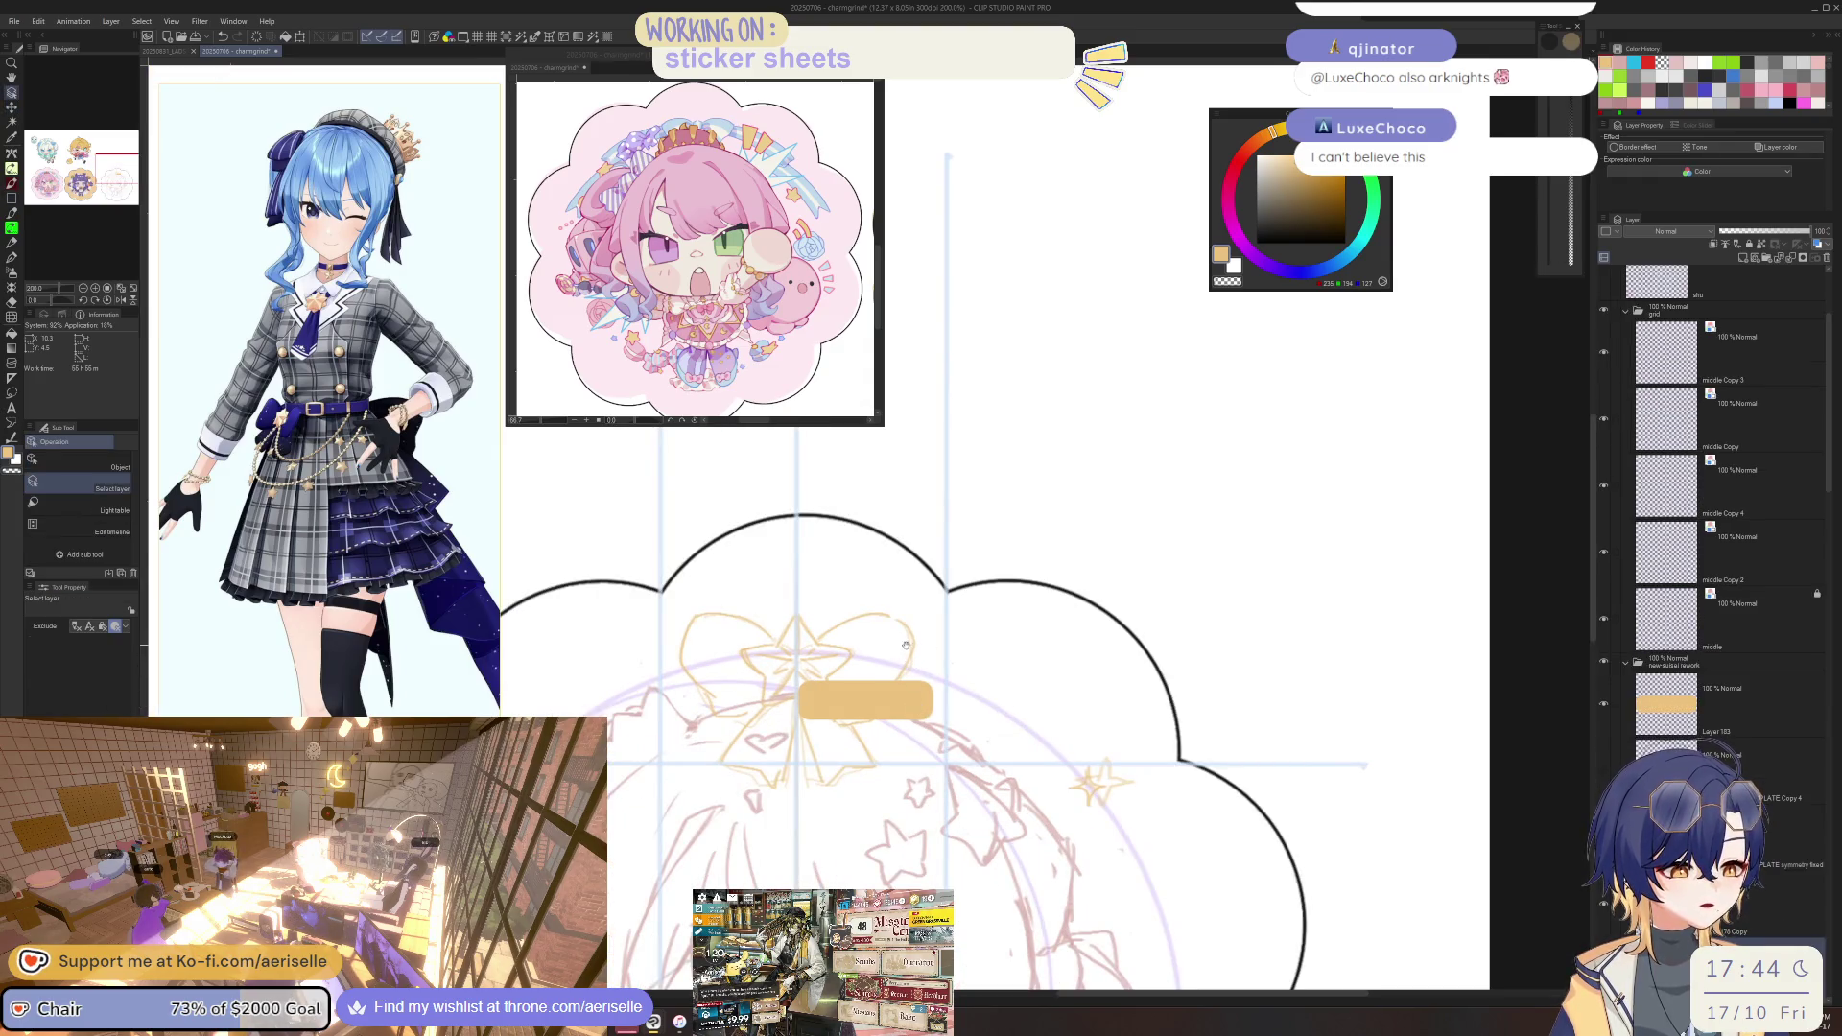
drag(916, 666, 923, 666)
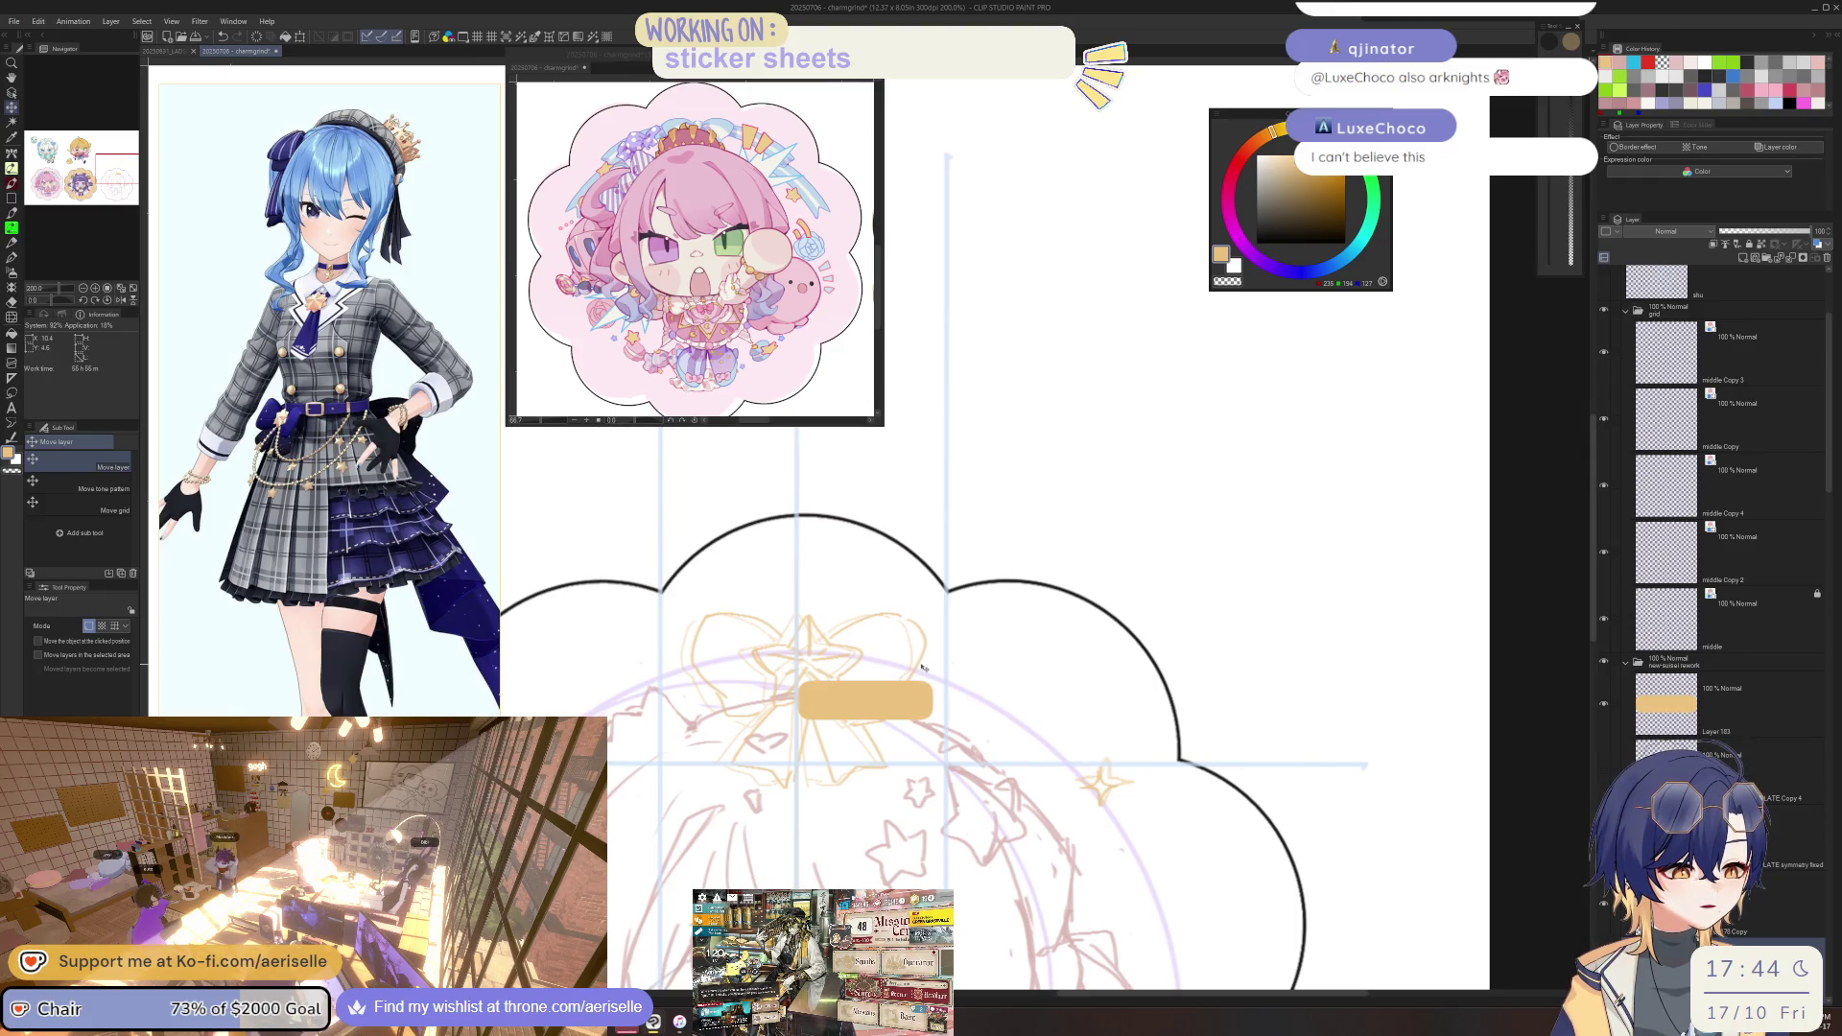
Move the tan rectangle's layer left along the top, then undo it away.
scroll(923, 669, down, 1)
key(o)
click(911, 693)
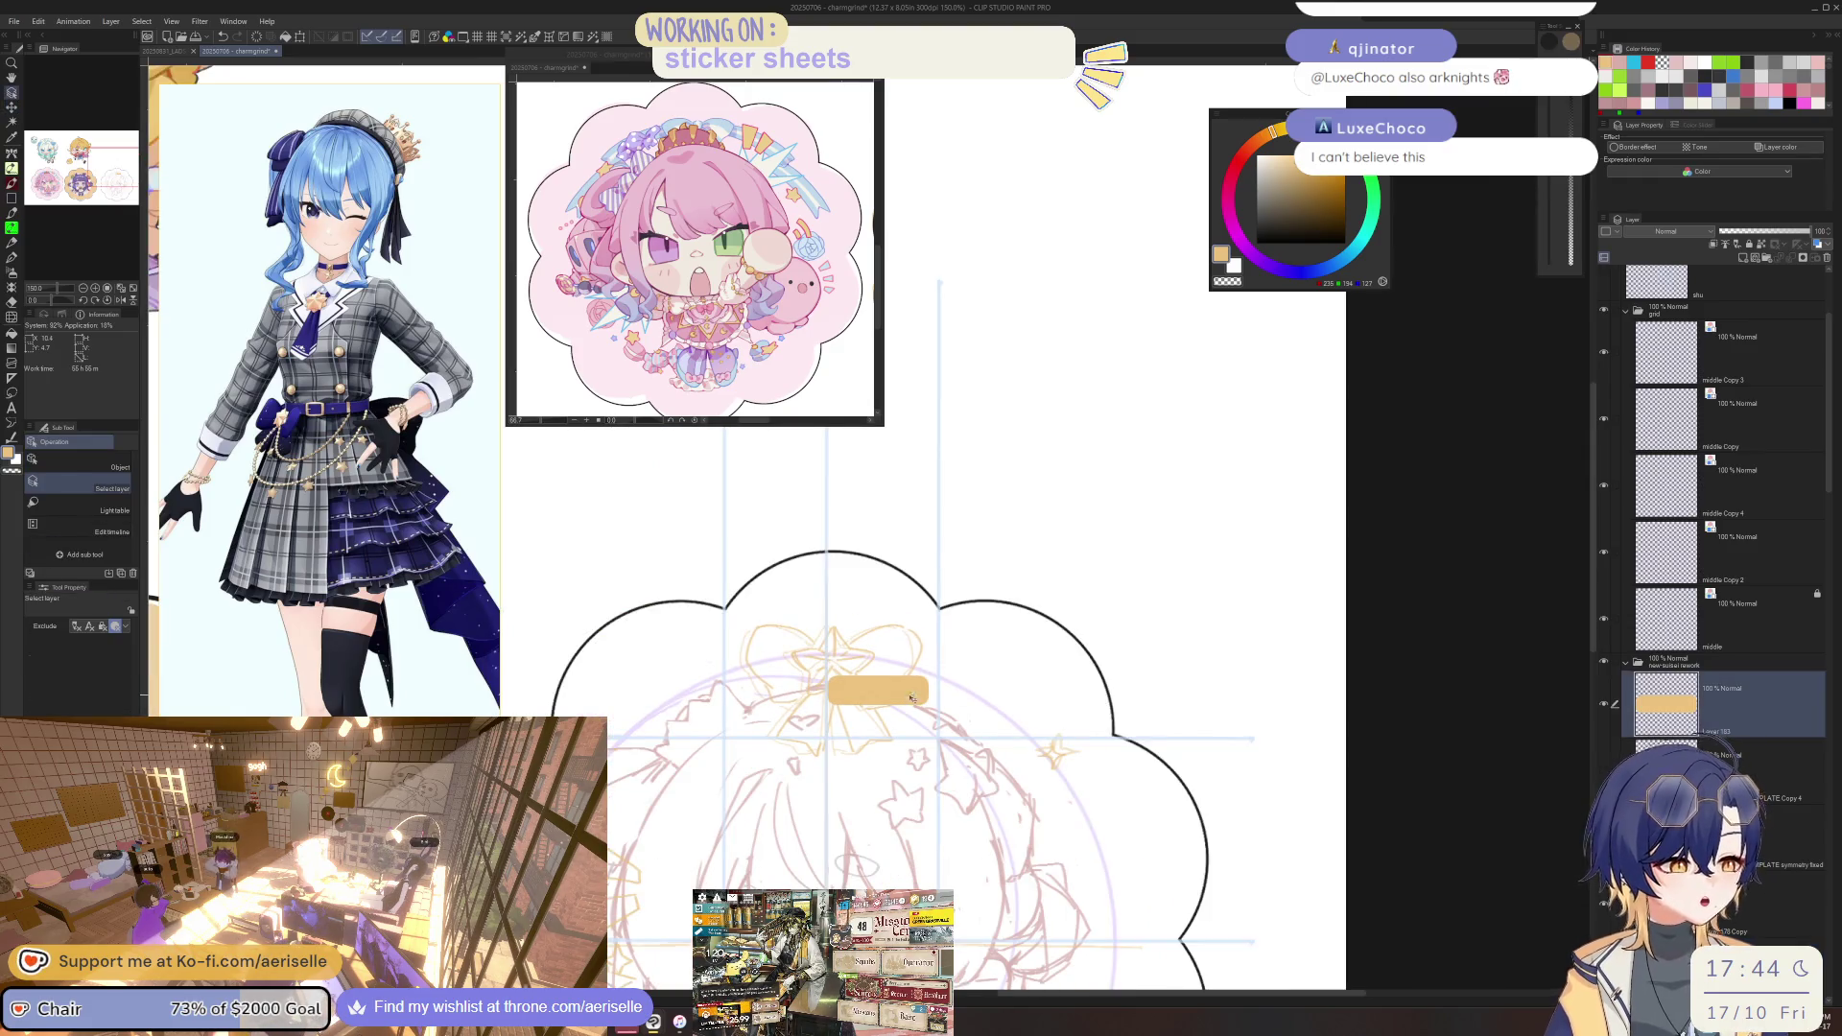
key(k)
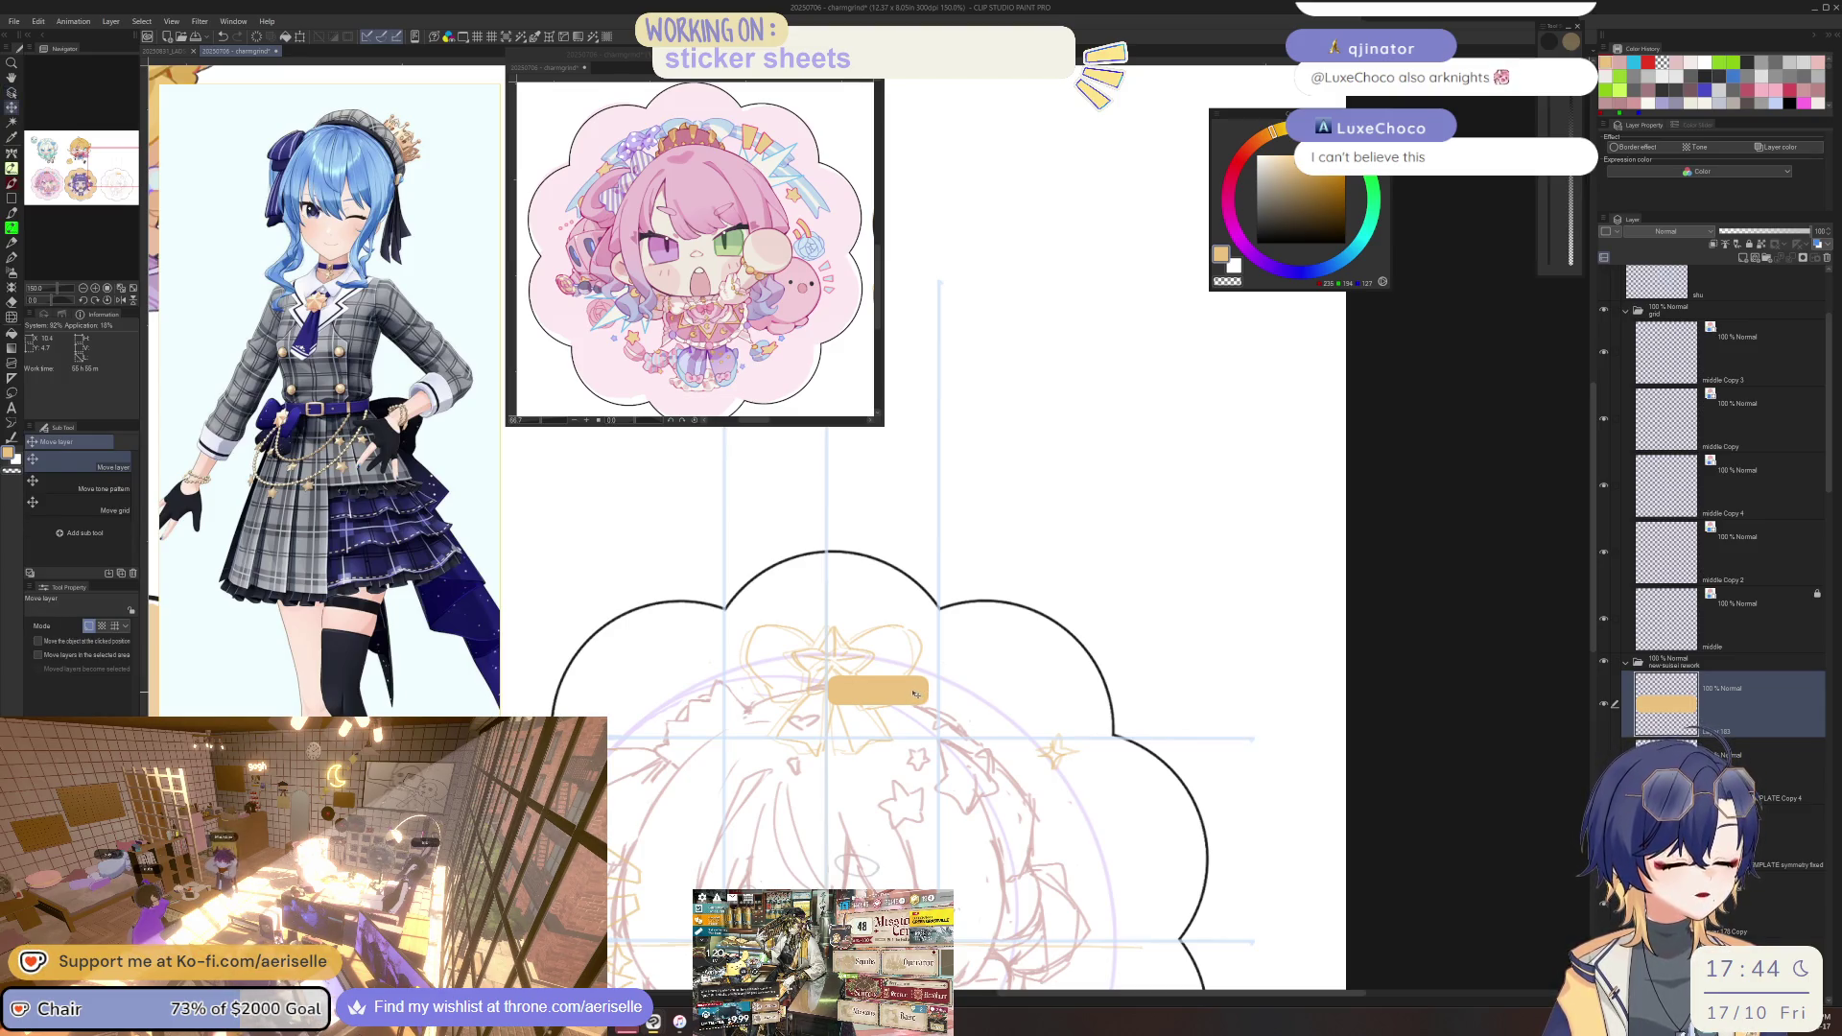
drag(923, 697, 824, 696)
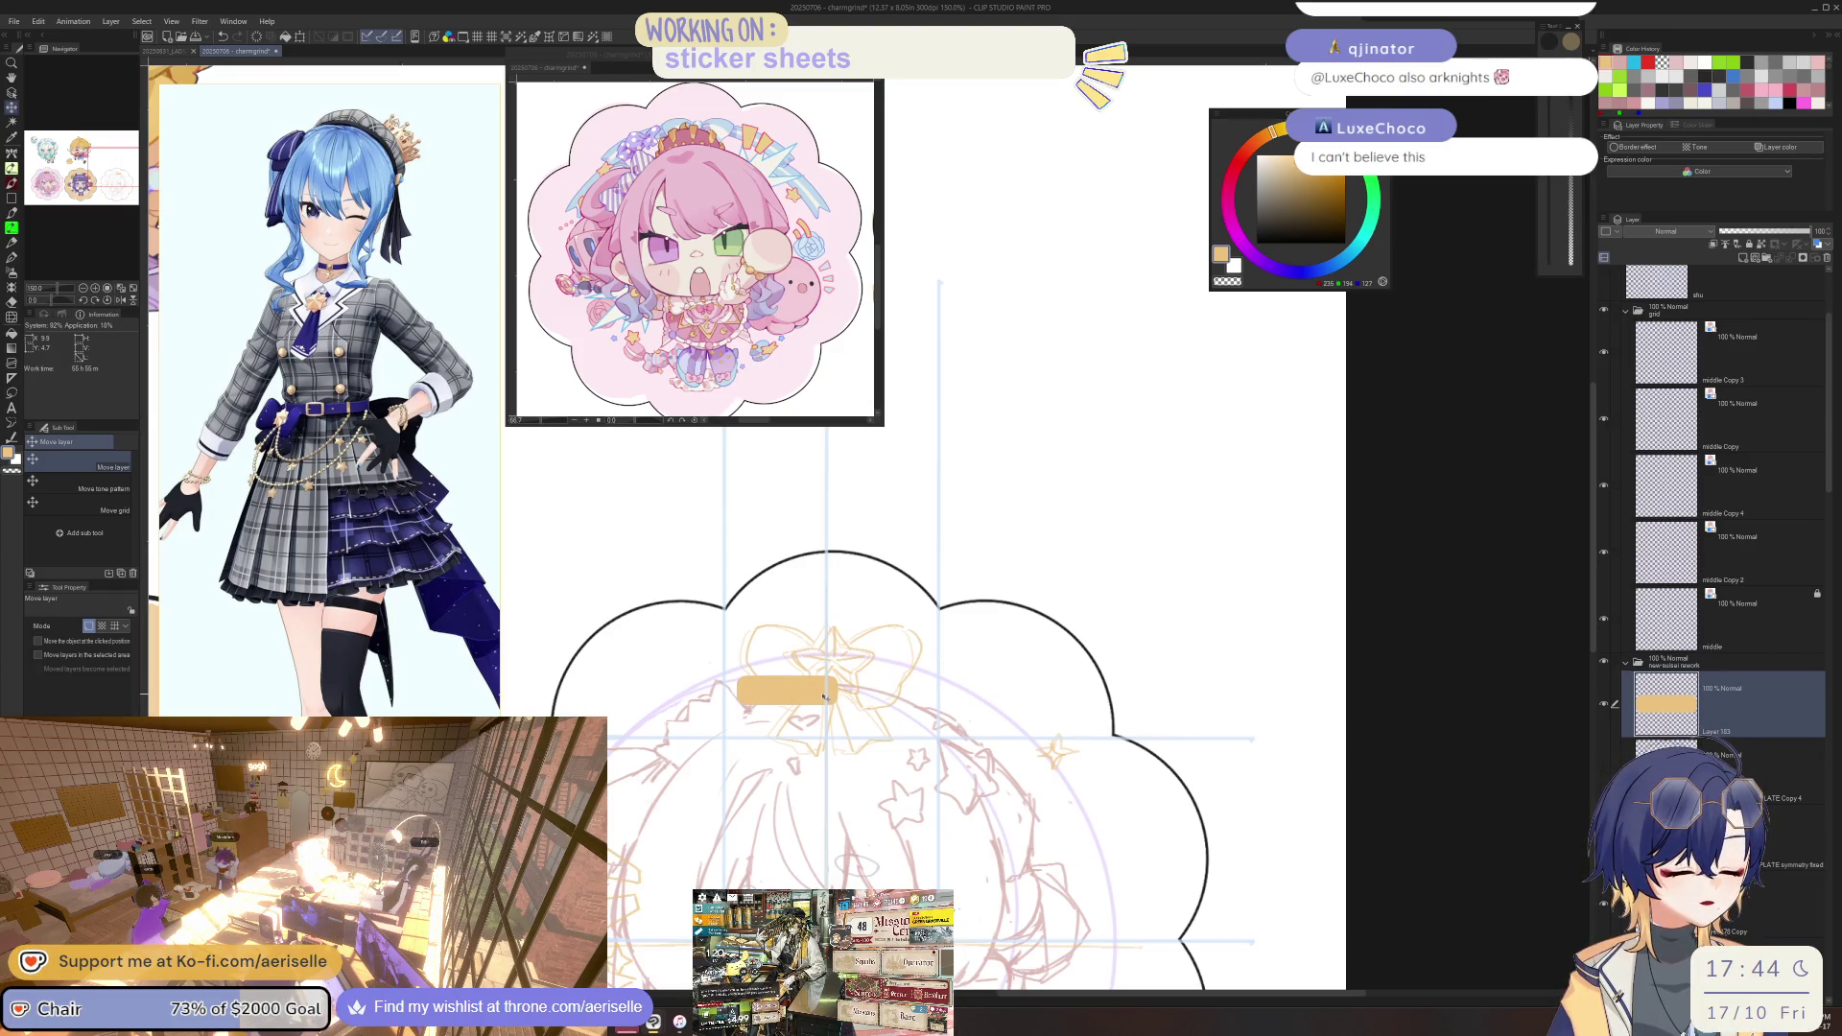
scroll(844, 695, down, 3)
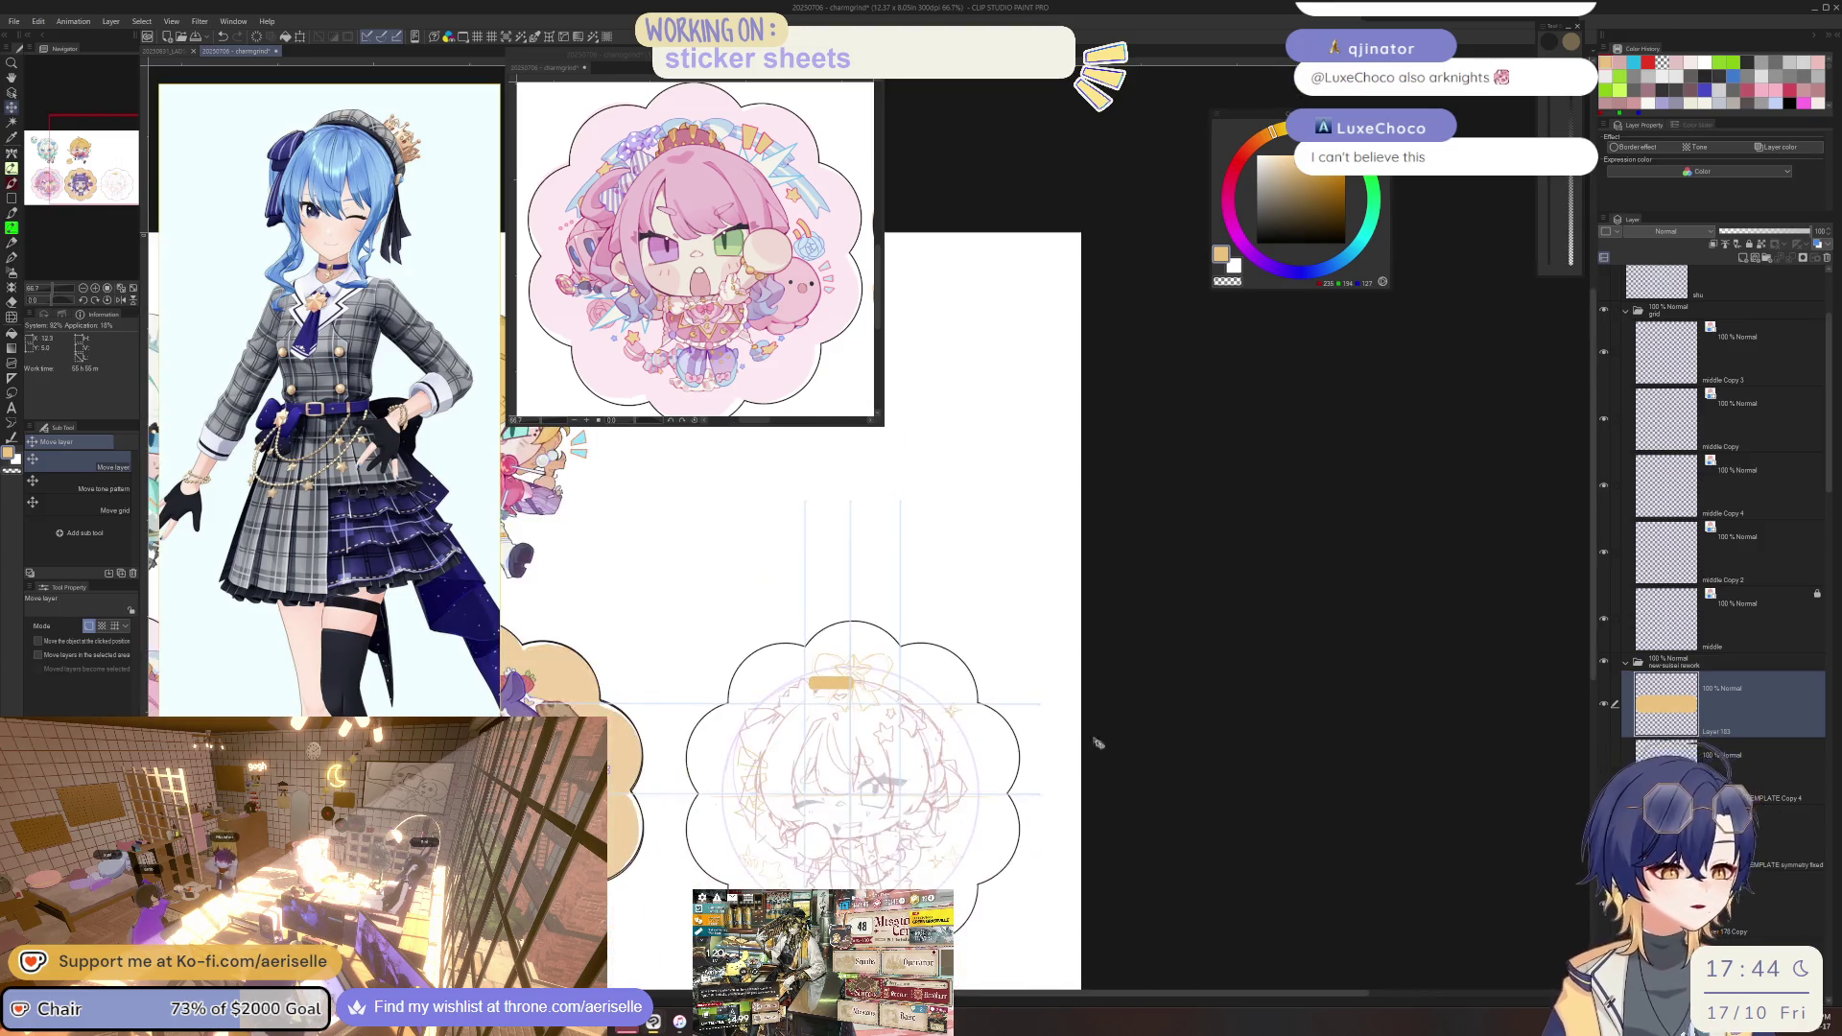
key(ctrl+z)
Hide the grid and guide lines and narrow the reference image window.
drag(1184, 732, 1193, 655)
click(1603, 312)
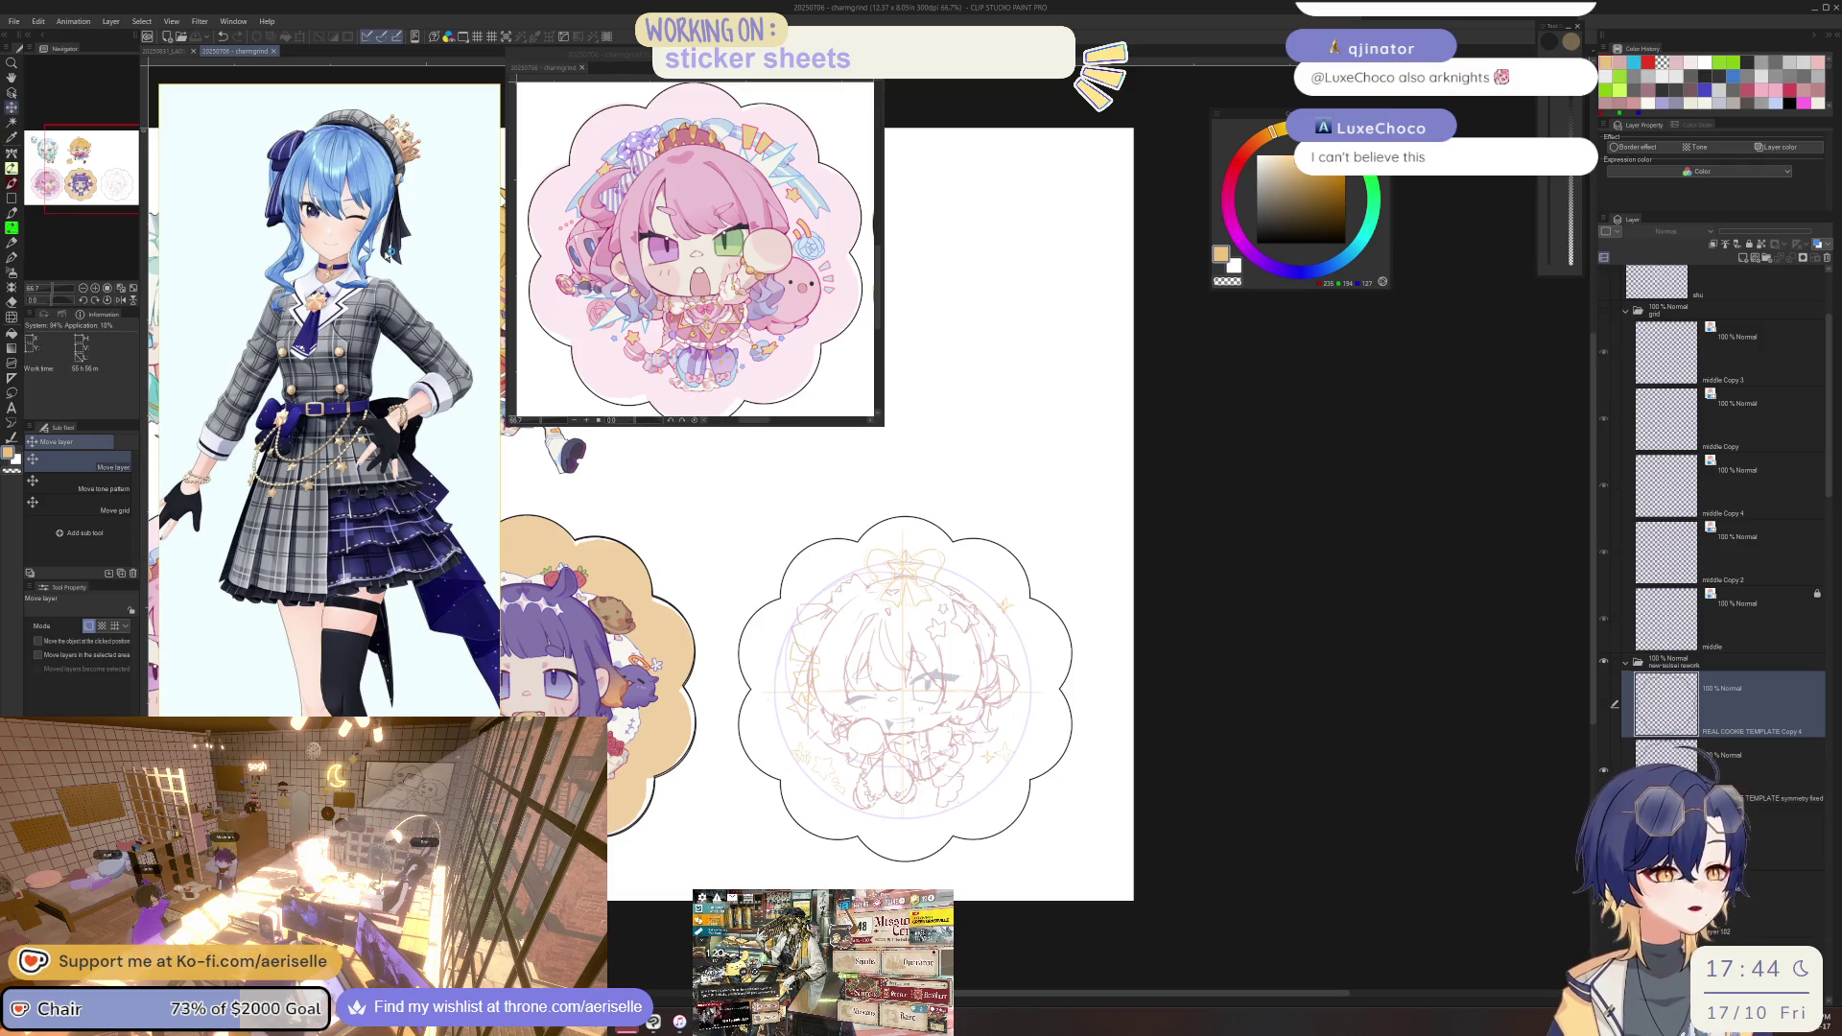
drag(495, 224, 429, 247)
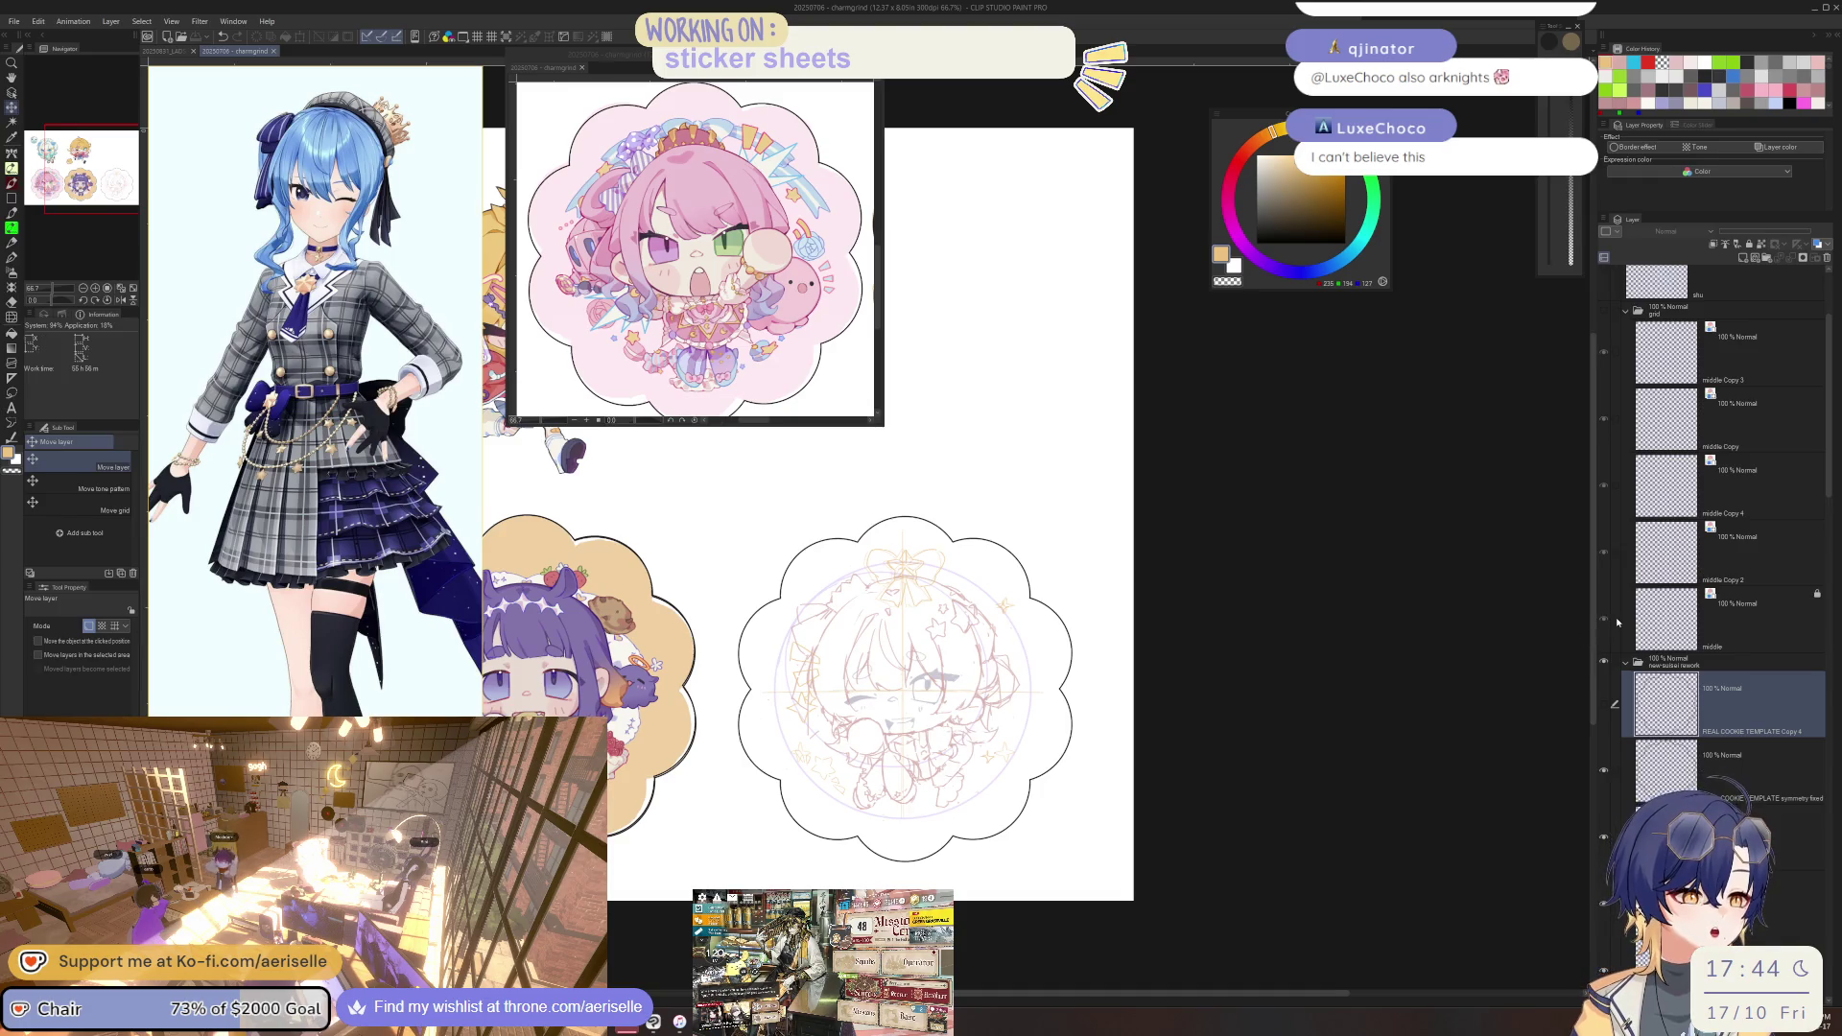
Duplicate the 'REAL COOKIE TEMPLATE symmetry fixed' outline layer and hide the original.
scroll(954, 581, up, 2)
scroll(954, 581, up, 2)
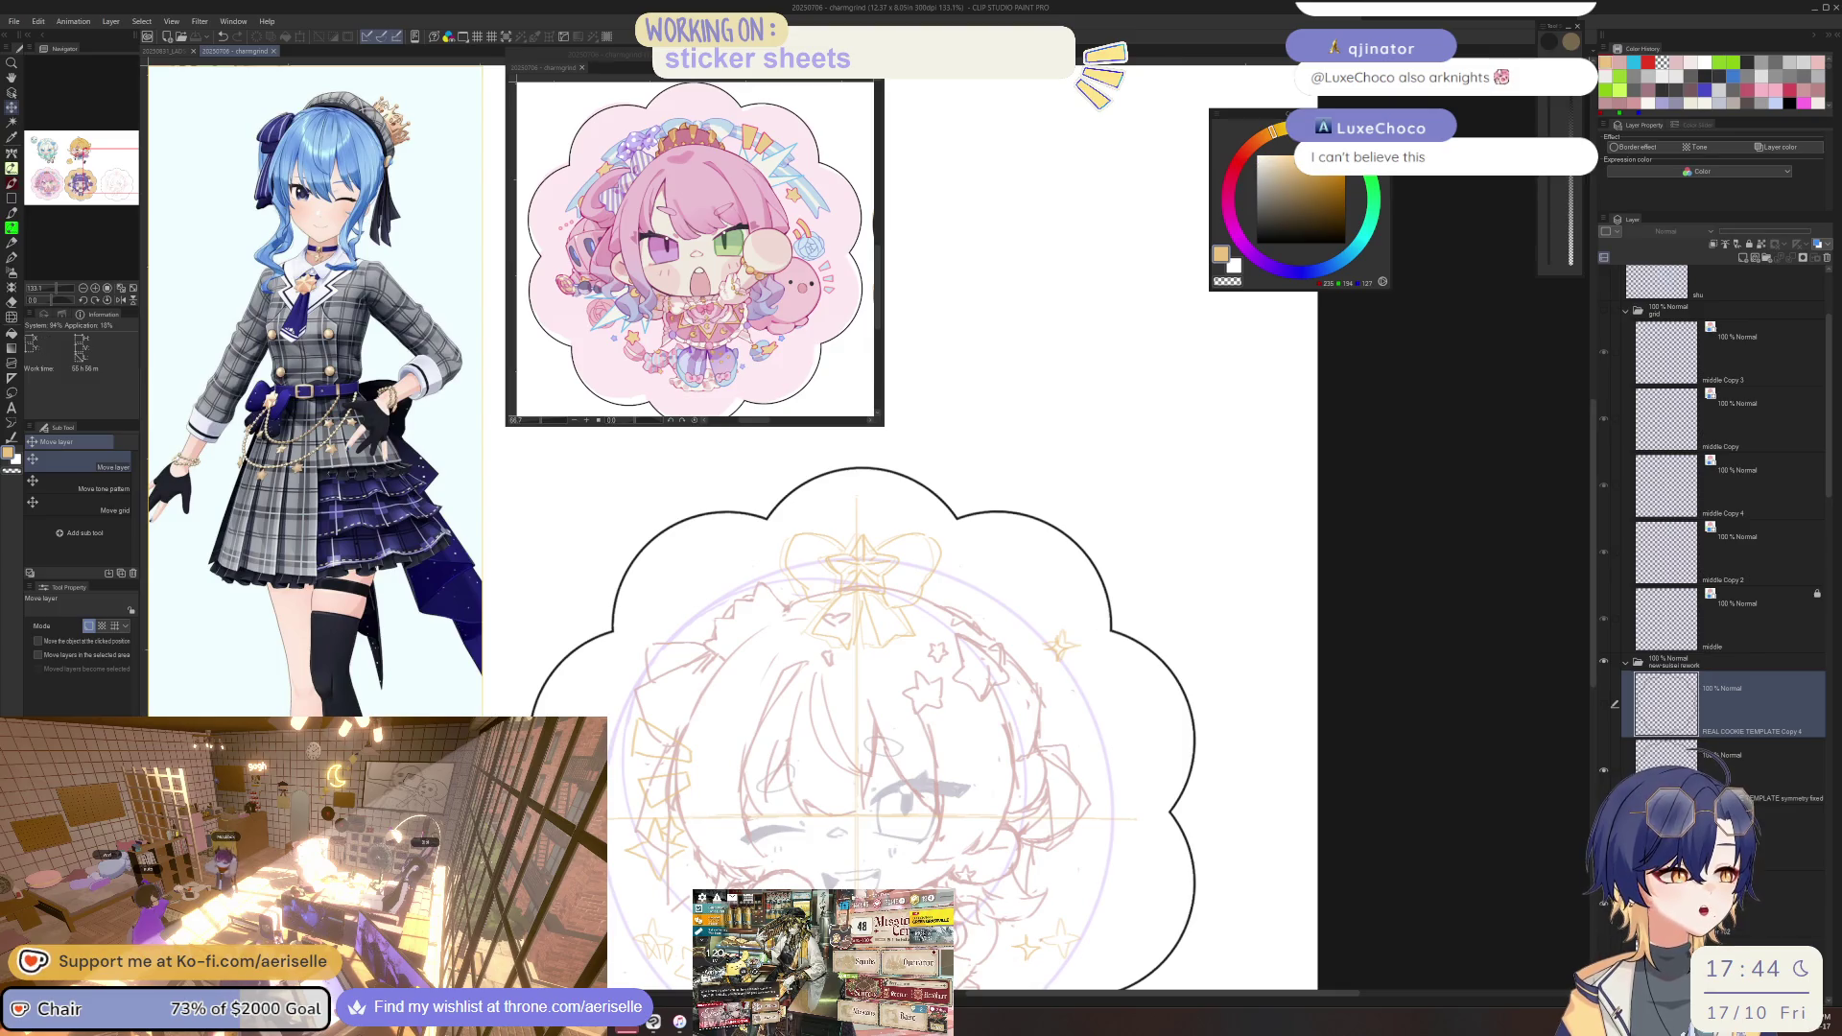
key(o)
click(958, 519)
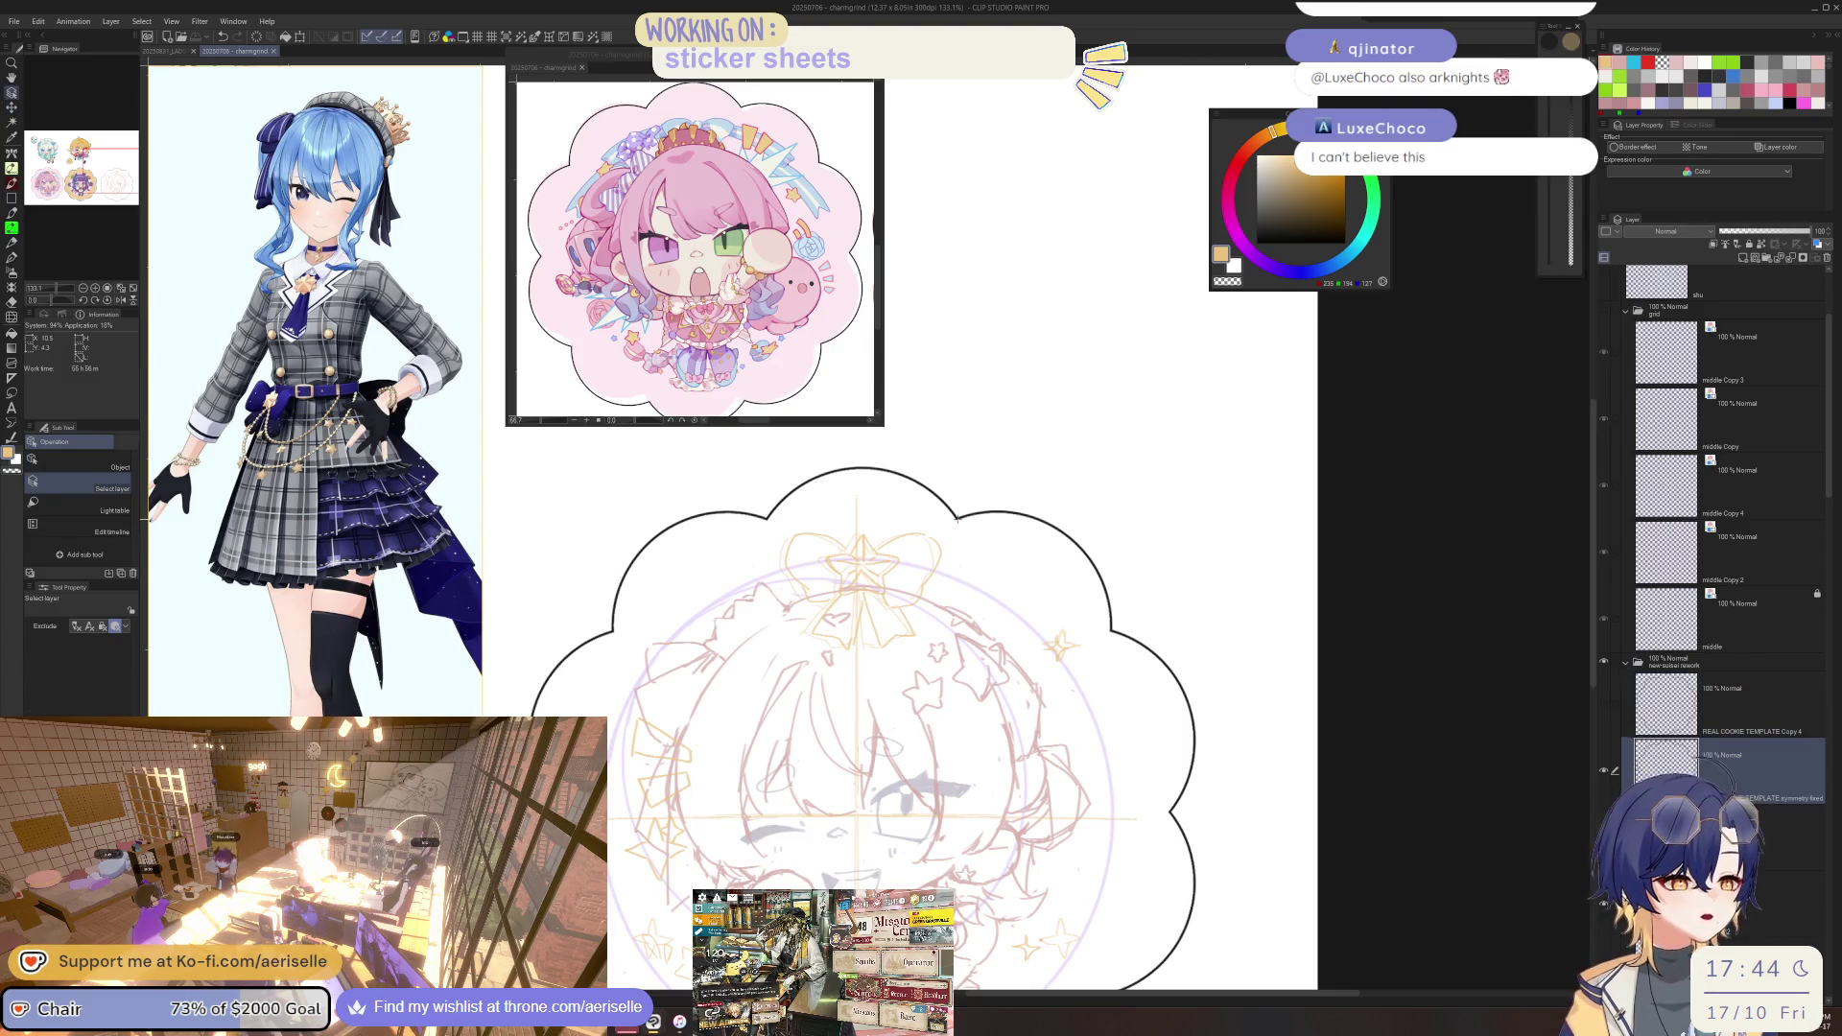
key(ctrl+j)
click(1603, 836)
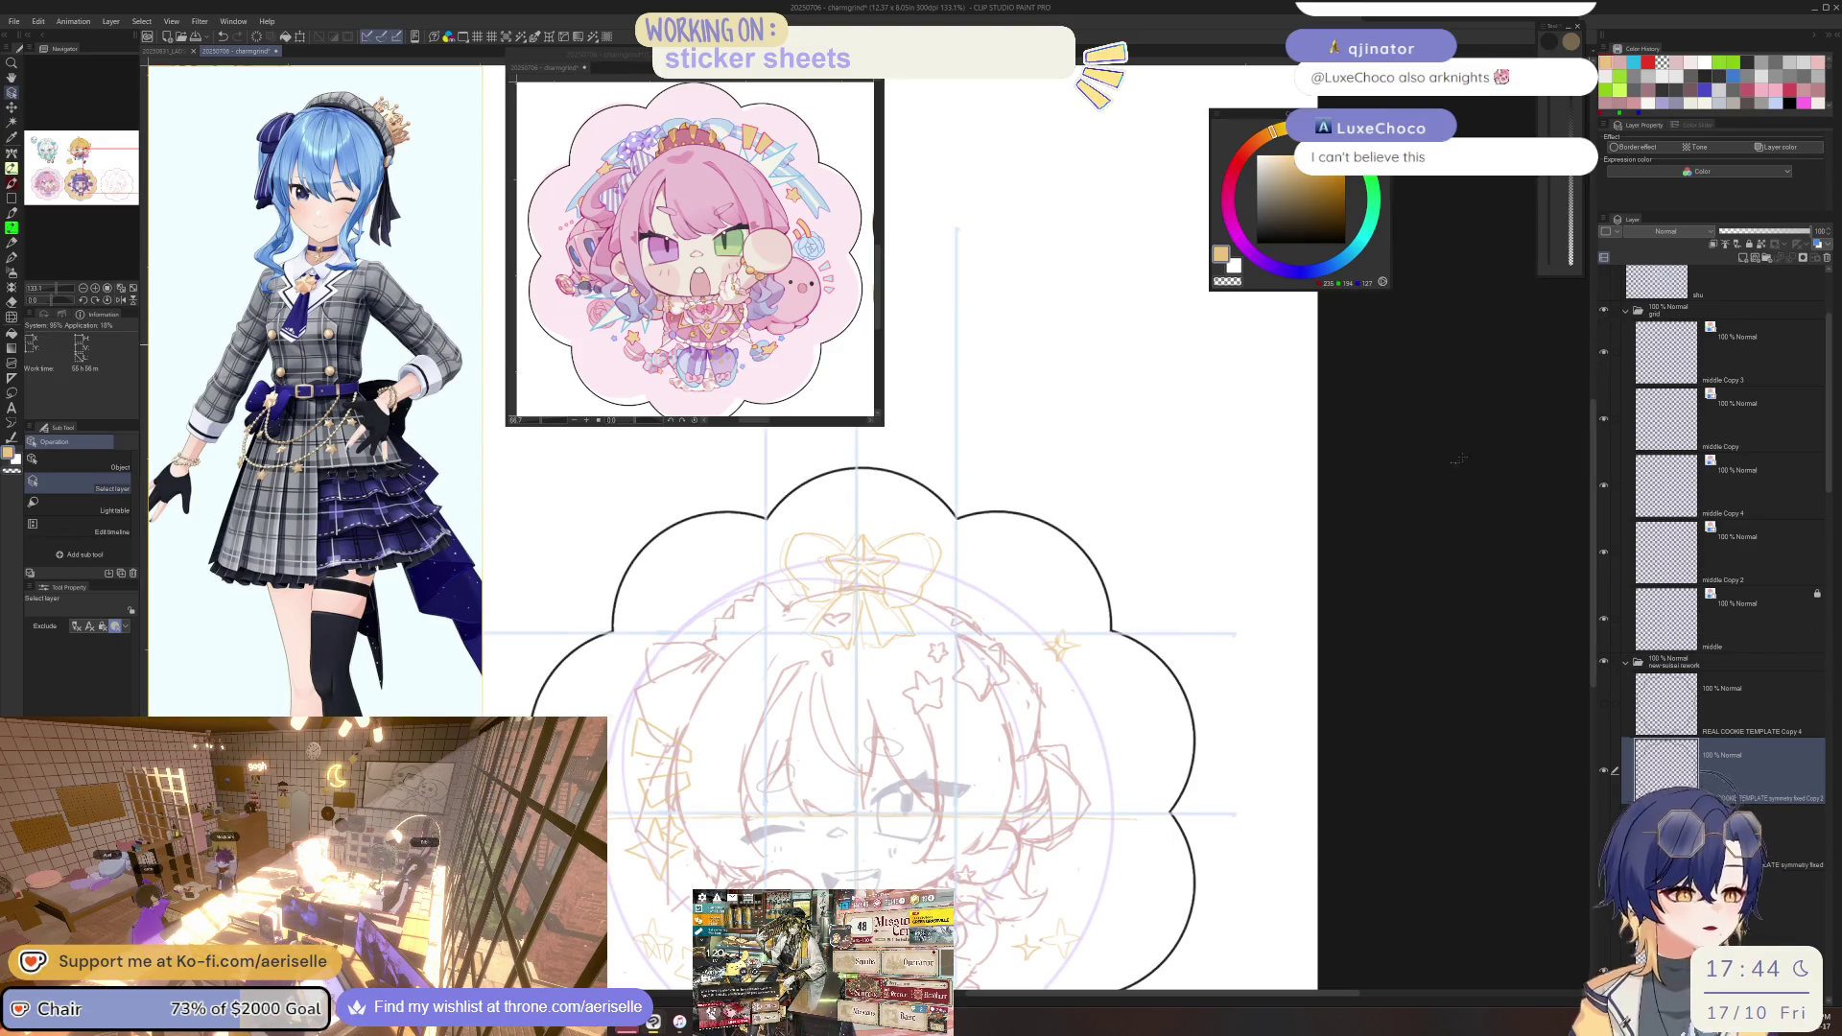
scroll(1234, 812, down, 3)
scroll(1234, 811, down, 1)
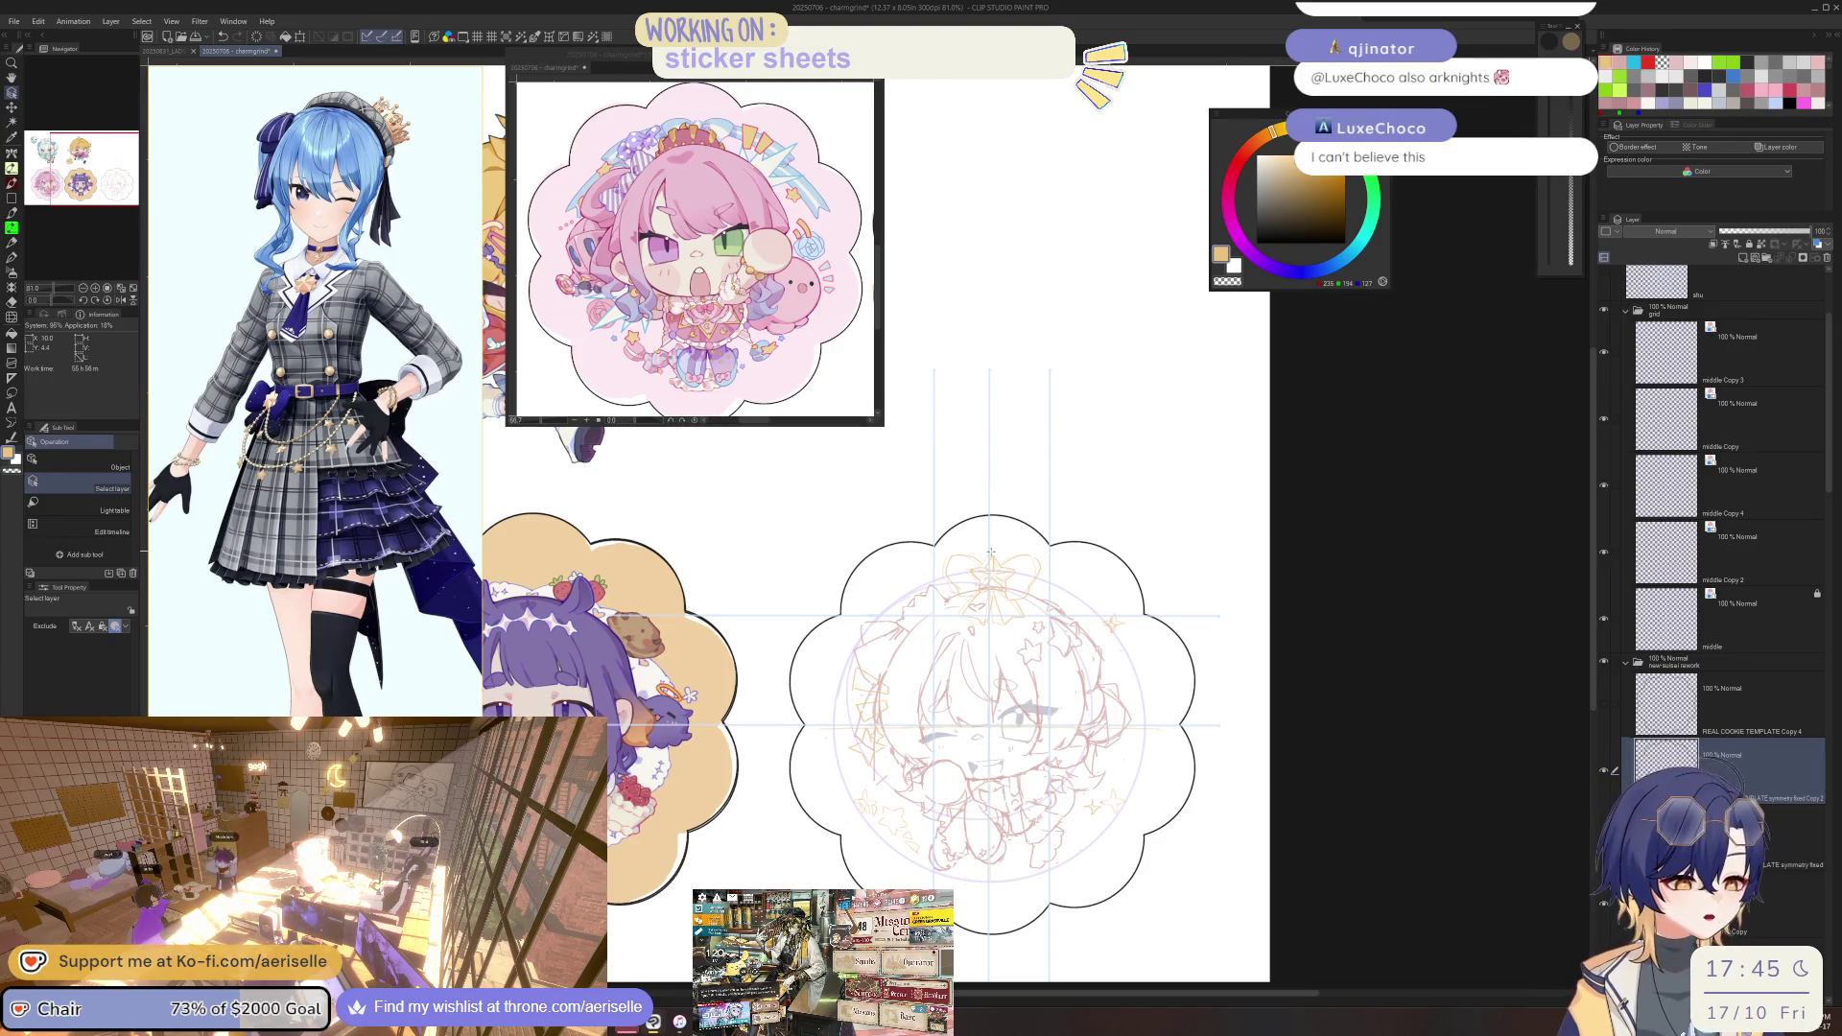
key(m)
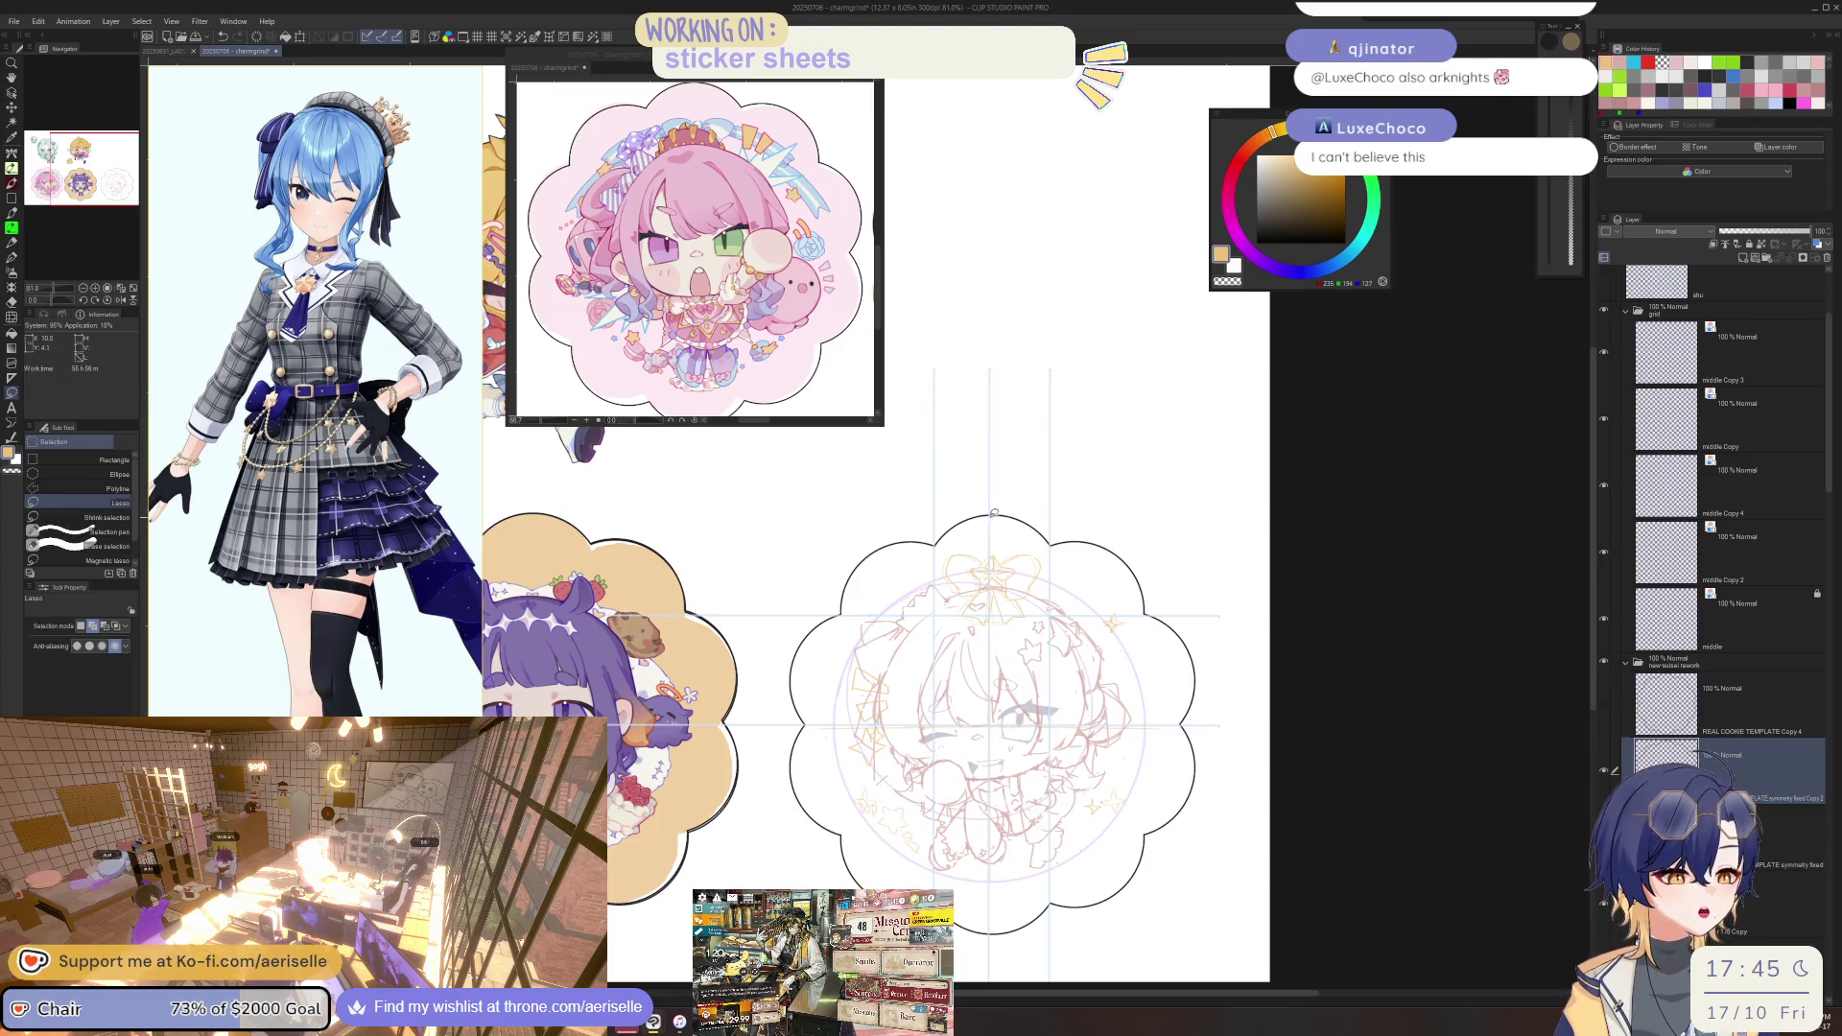
Lasso the right part of the frame outline and clear it.
mouse_move(993, 724)
mouse_down()
mouse_move(811, 727)
mouse_move(796, 743)
mouse_move(1180, 947)
mouse_move(1067, 473)
mouse_move(1009, 477)
mouse_up()
click(989, 967)
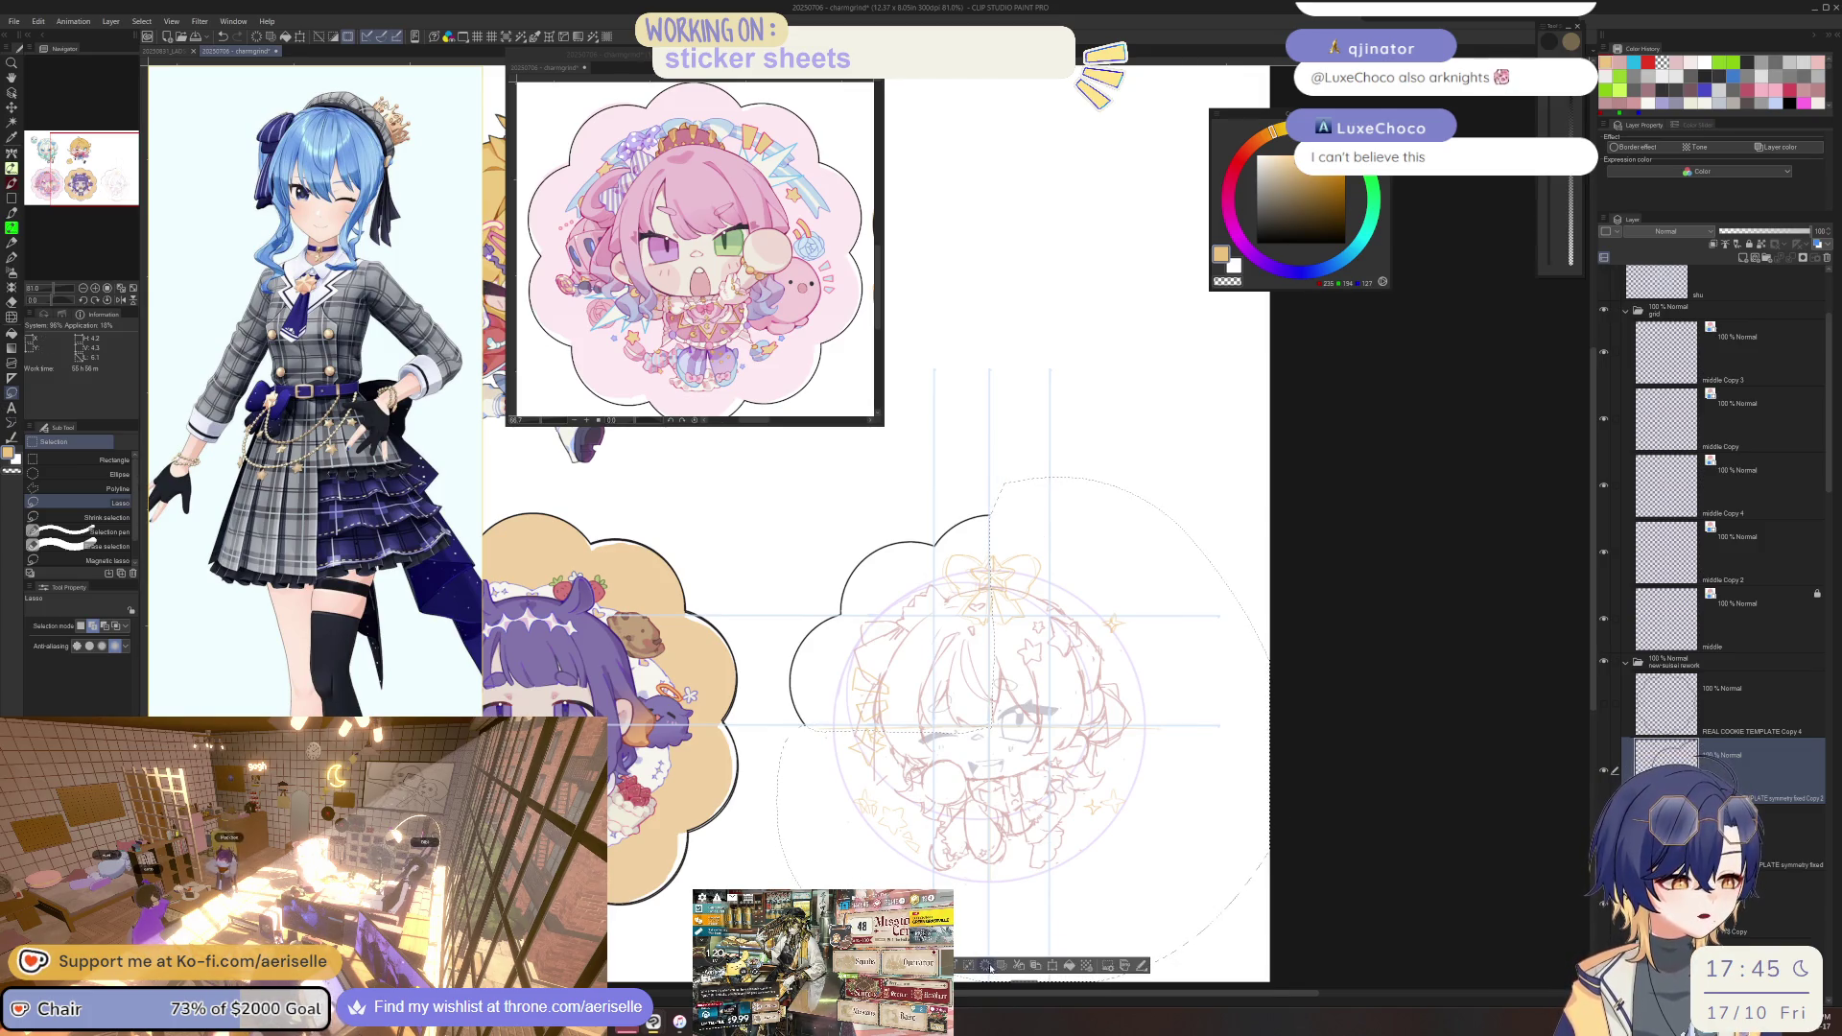
key(ctrl+d)
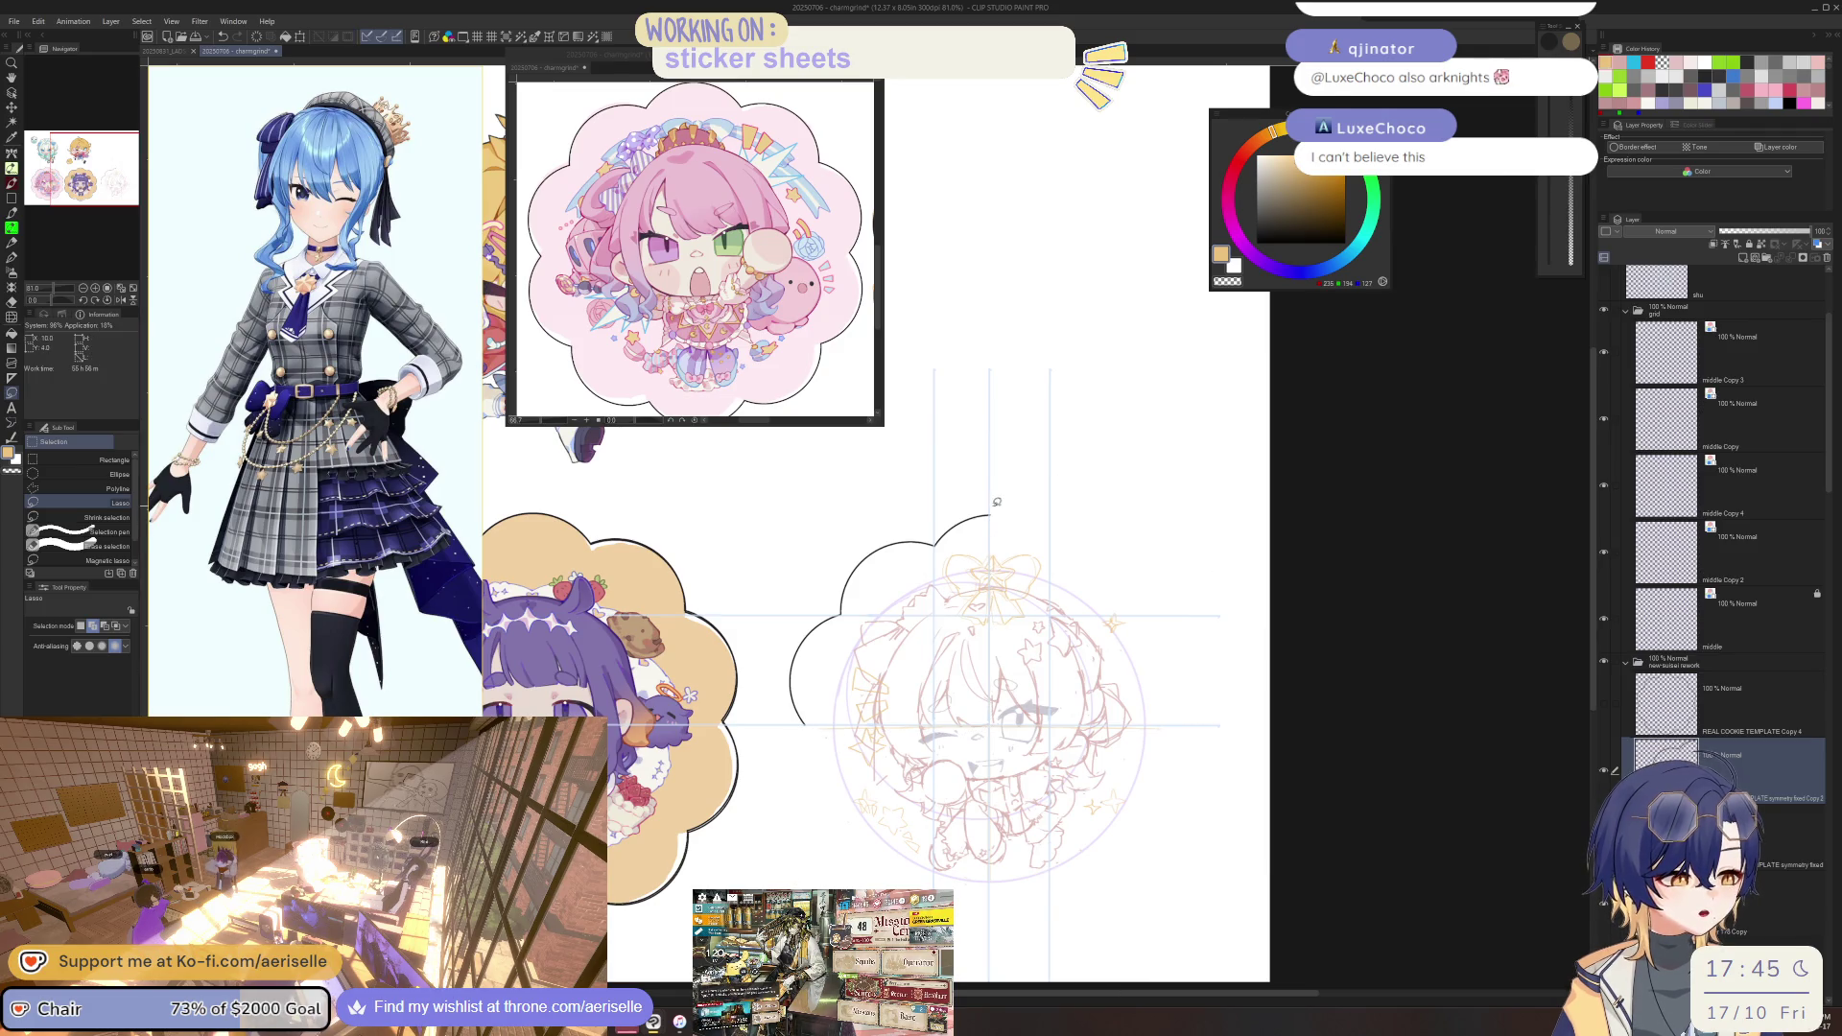
scroll(990, 515, up, 4)
key(e)
scroll(989, 521, down, 3)
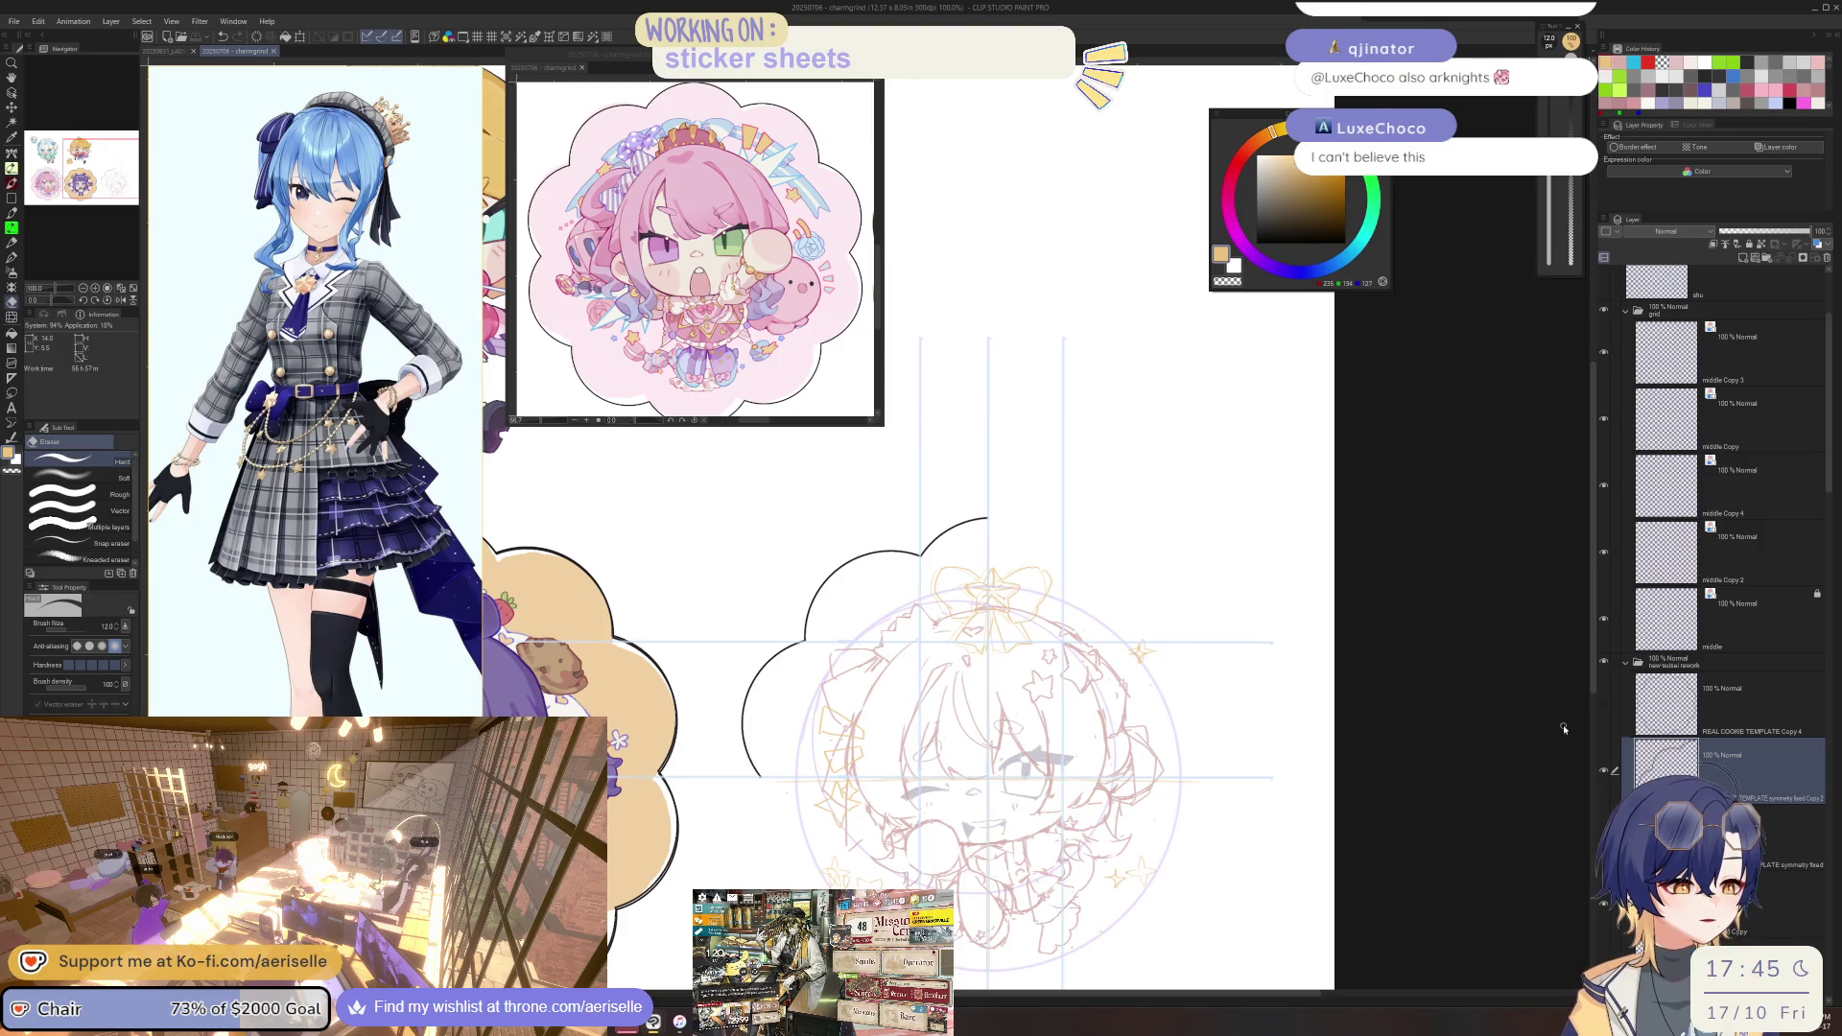
Flip the remaining half horizontally and slide it right to complete the cloud.
key(ctrl+t)
mouse_move(948, 803)
mouse_down()
mouse_move(1074, 816)
mouse_move(1204, 789)
mouse_up()
click(897, 847)
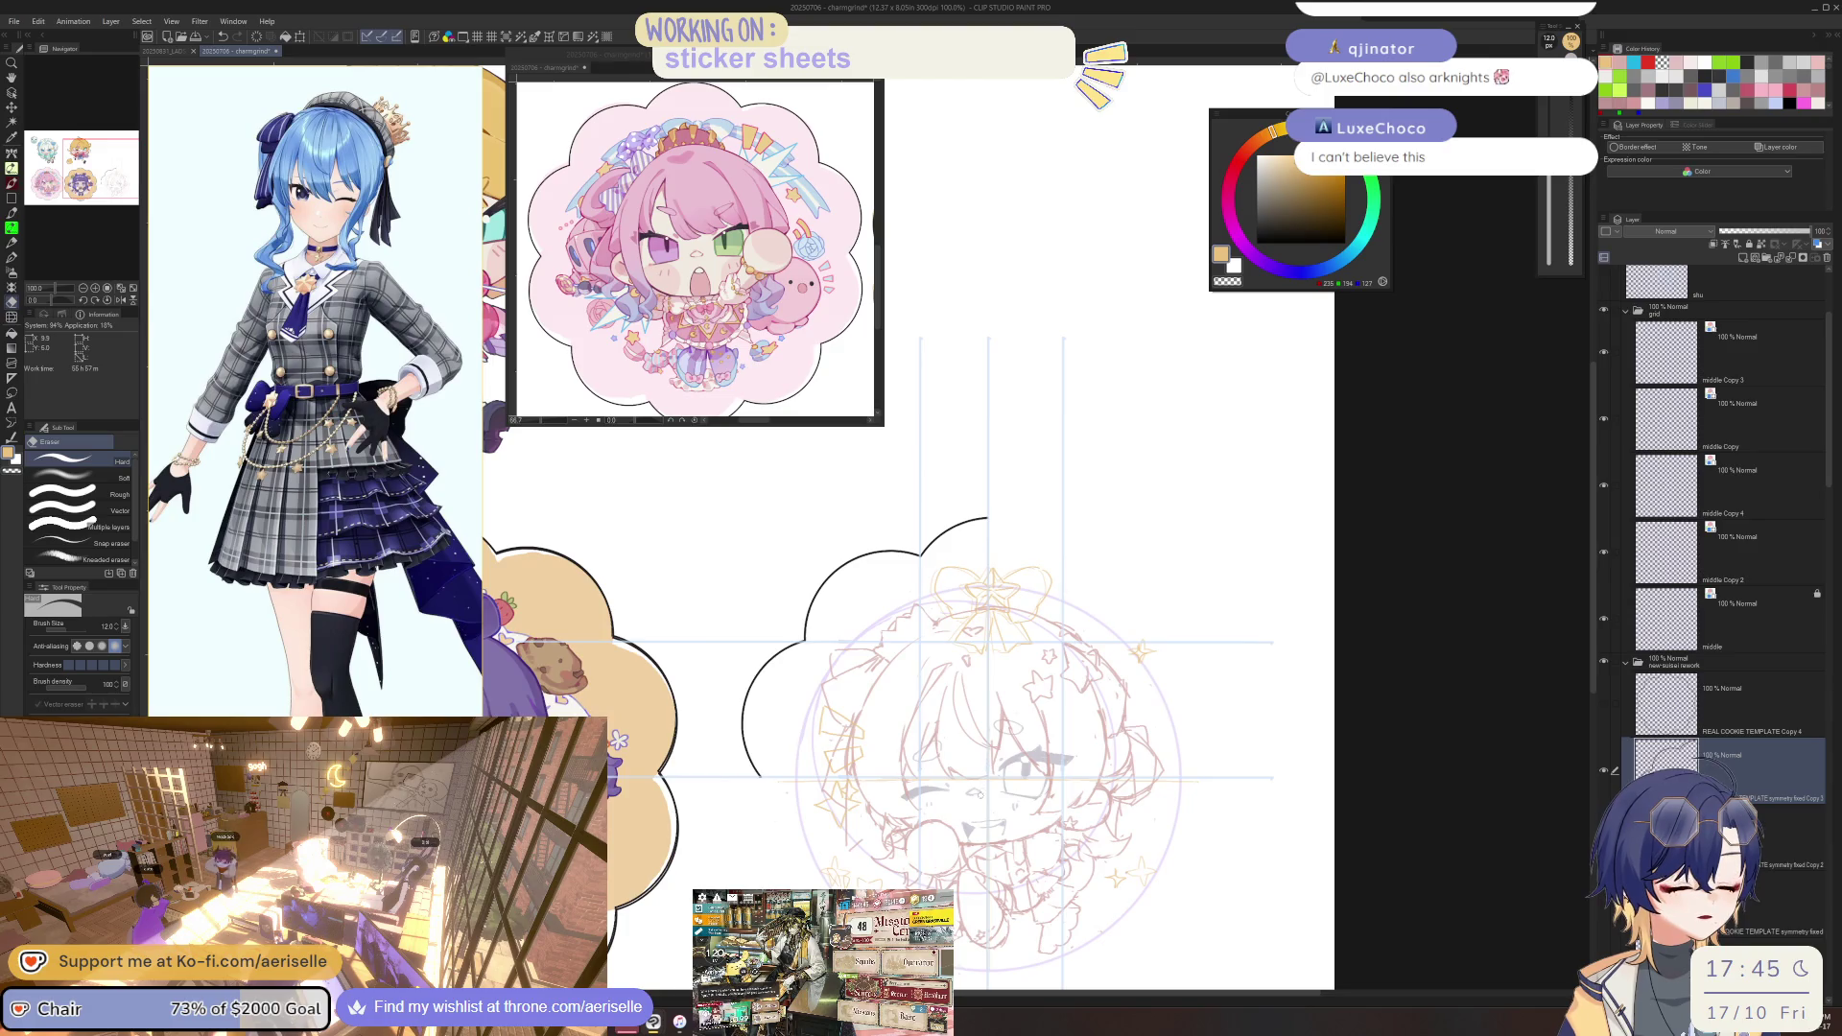
key(ctrl+t)
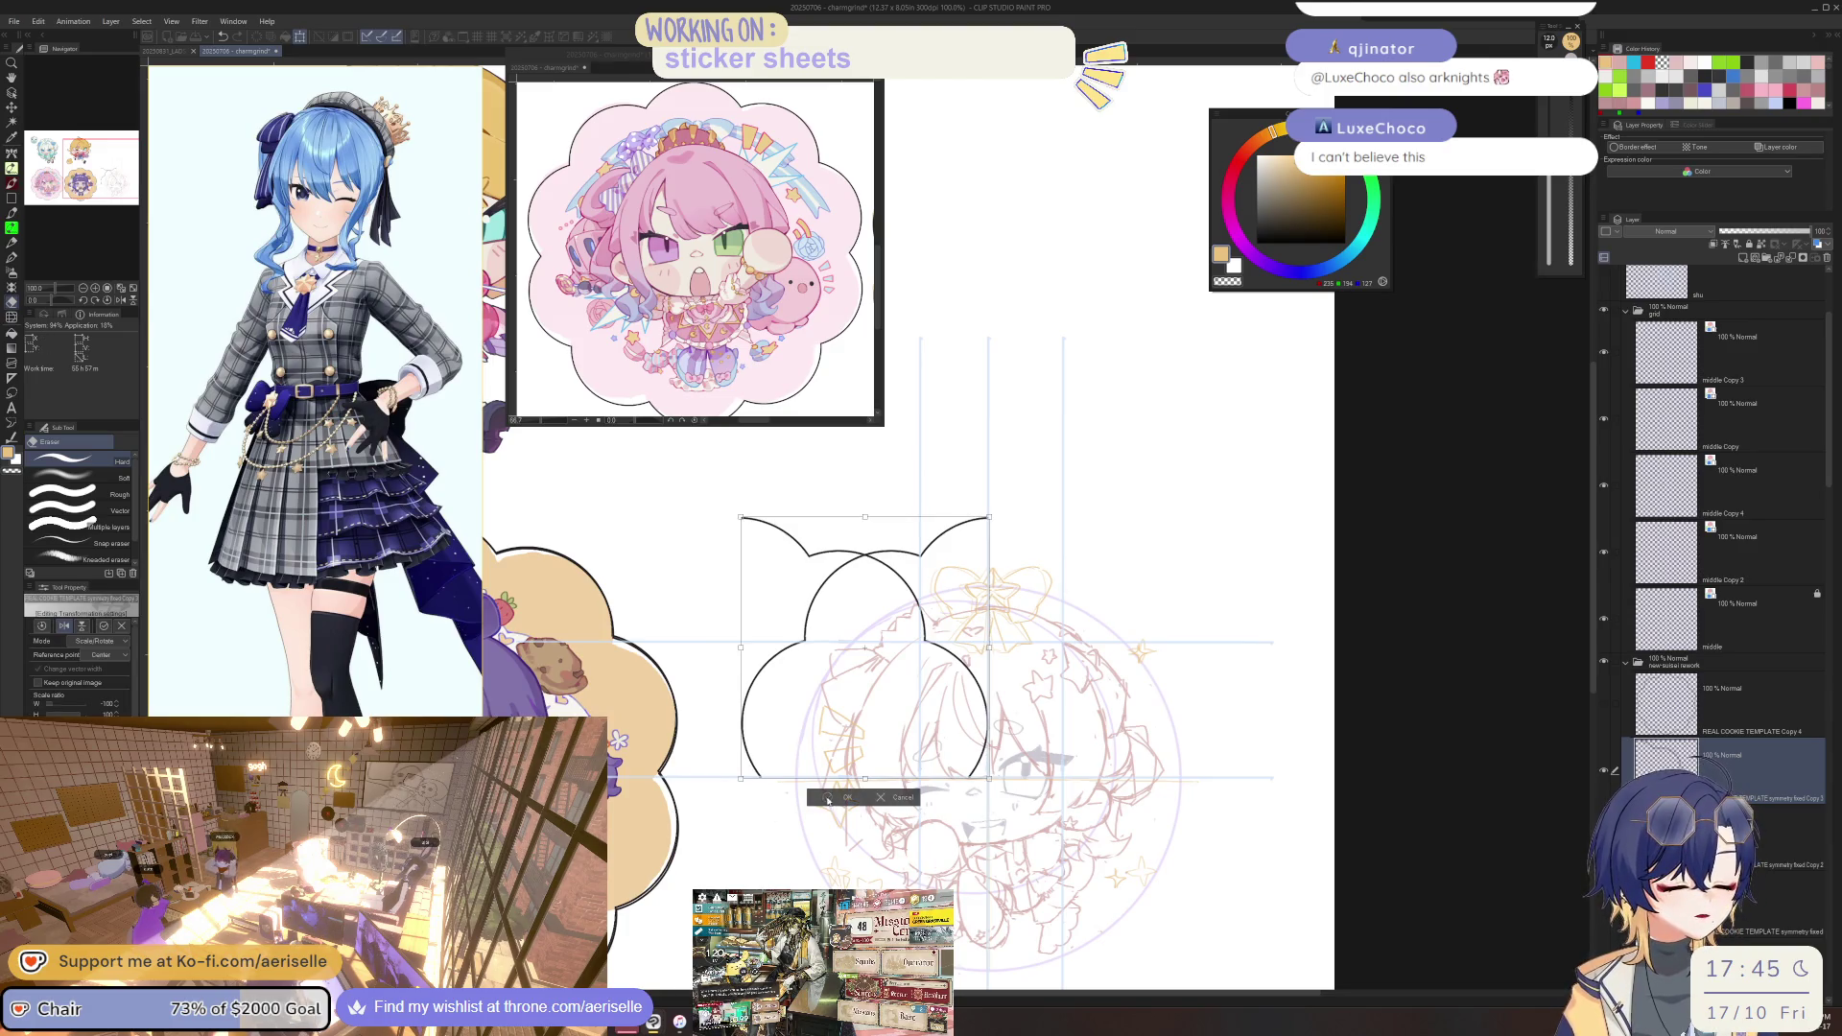
click(827, 798)
key(k)
drag(952, 795, 1200, 796)
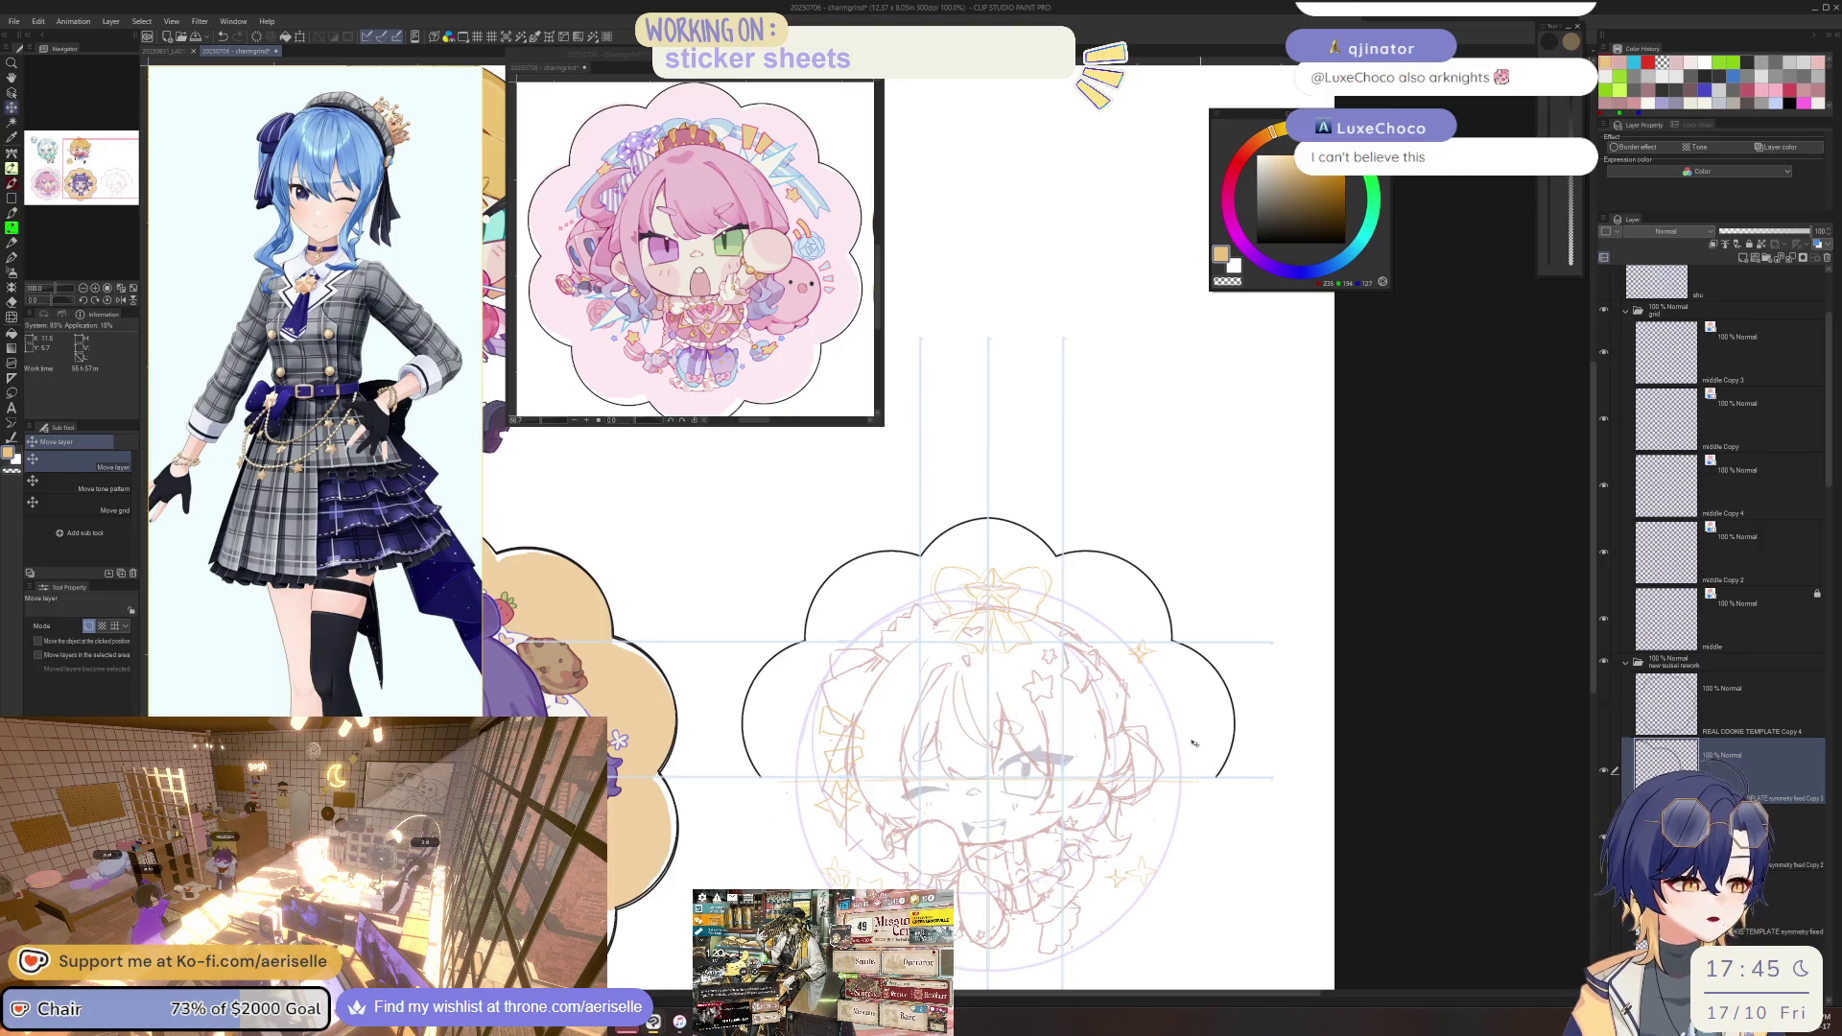
scroll(1005, 518, up, 3)
scroll(1027, 583, down, 1)
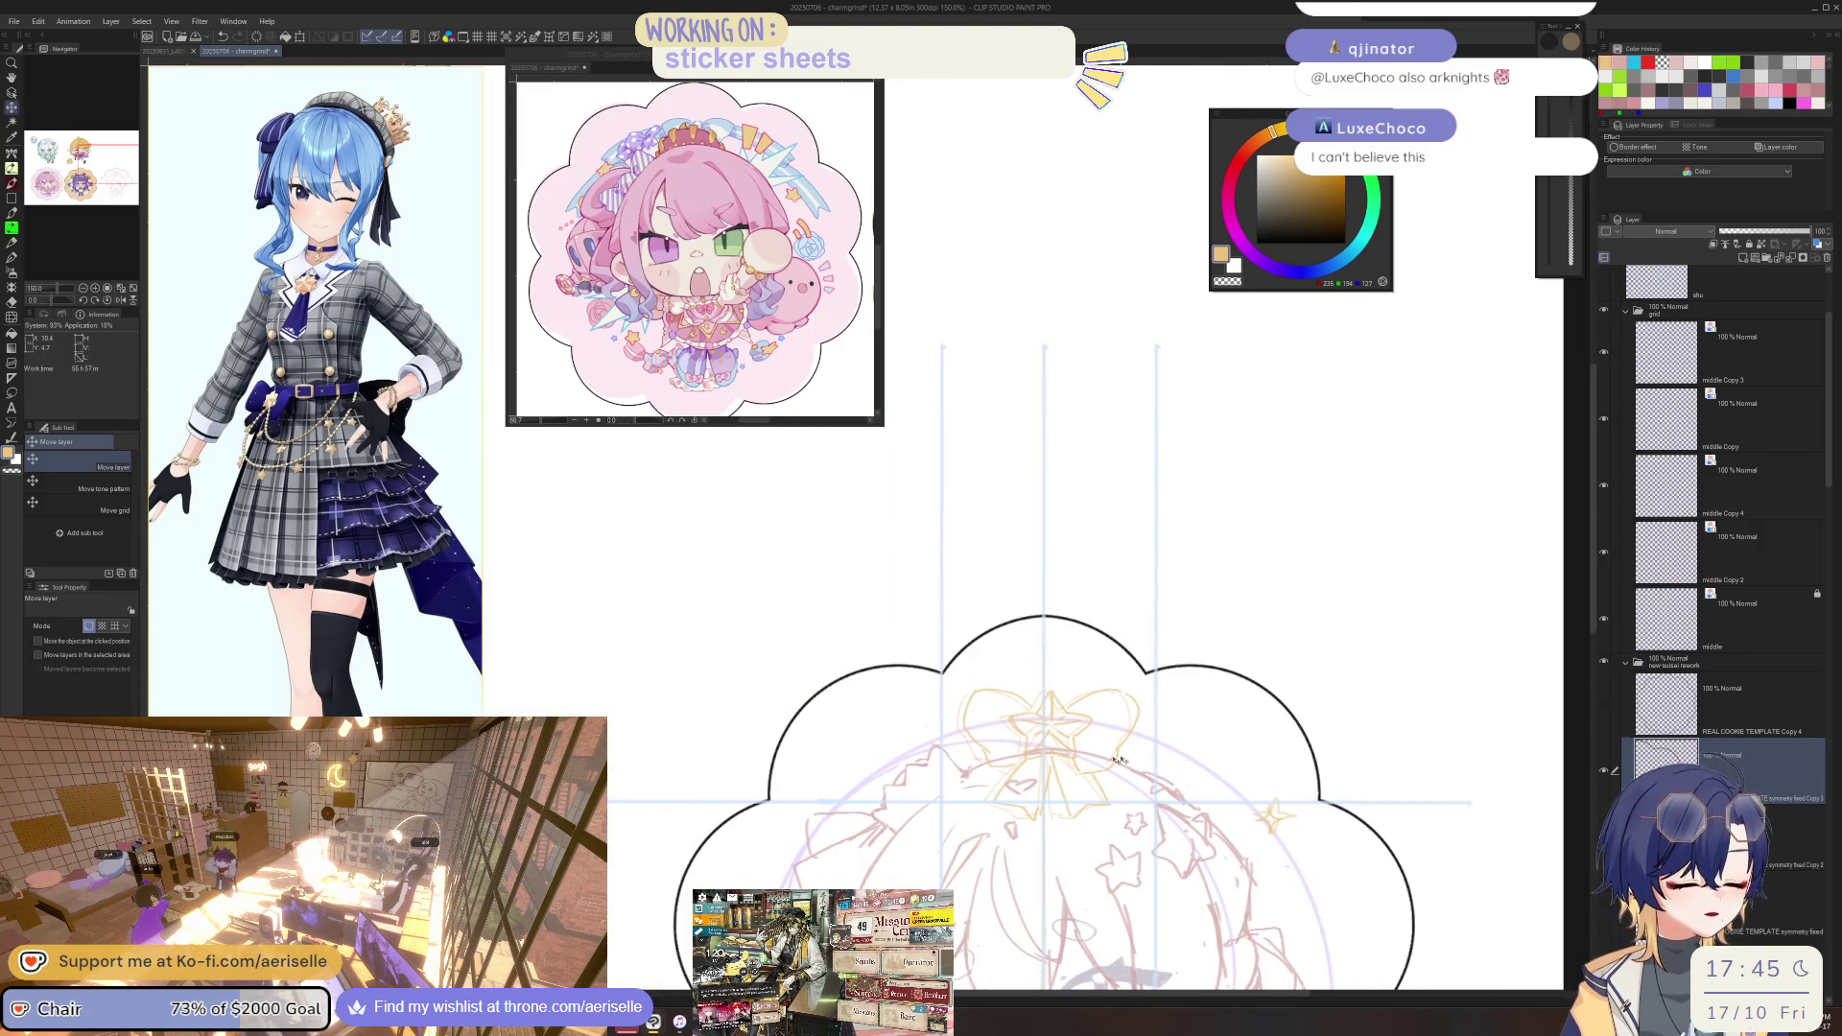
Select REAL COOKIE TEMPLATE Copy 4 and add a new layer for the name-tag box.
key(o)
click(945, 764)
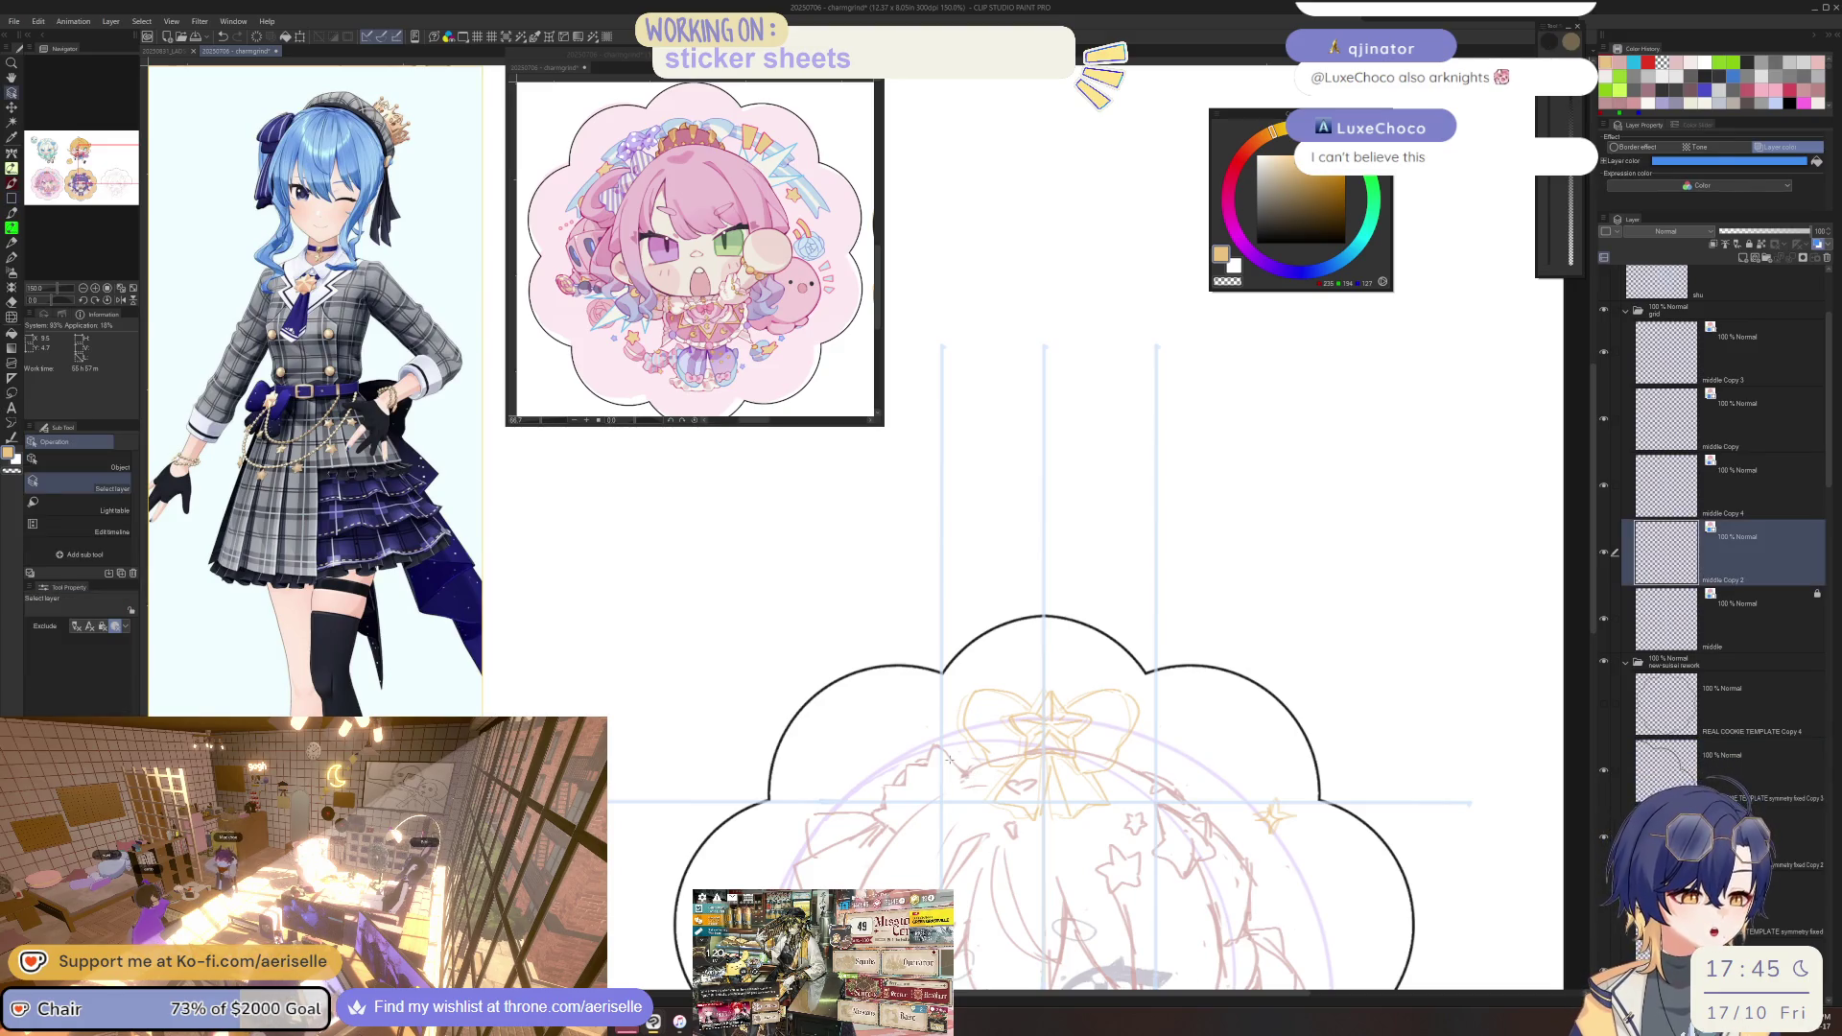
click(1670, 736)
click(1744, 258)
key(u)
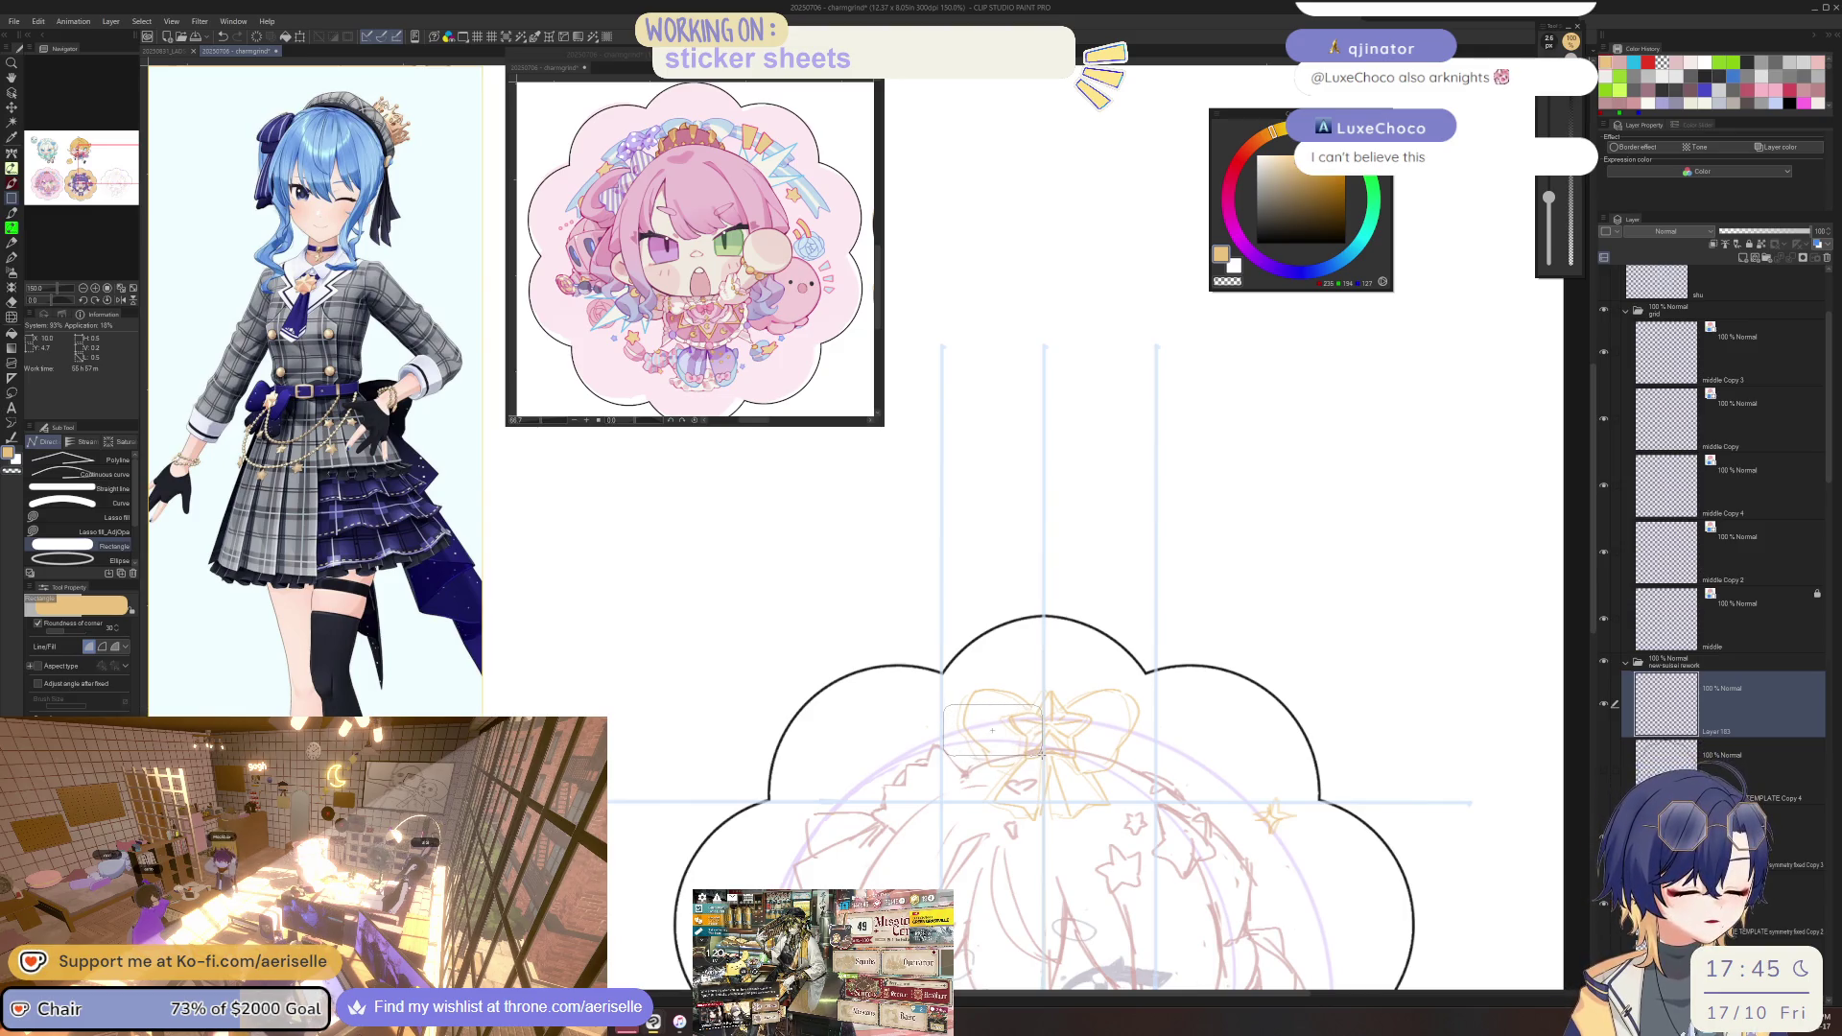
drag(1041, 755, 1041, 755)
scroll(1038, 746, down, 2)
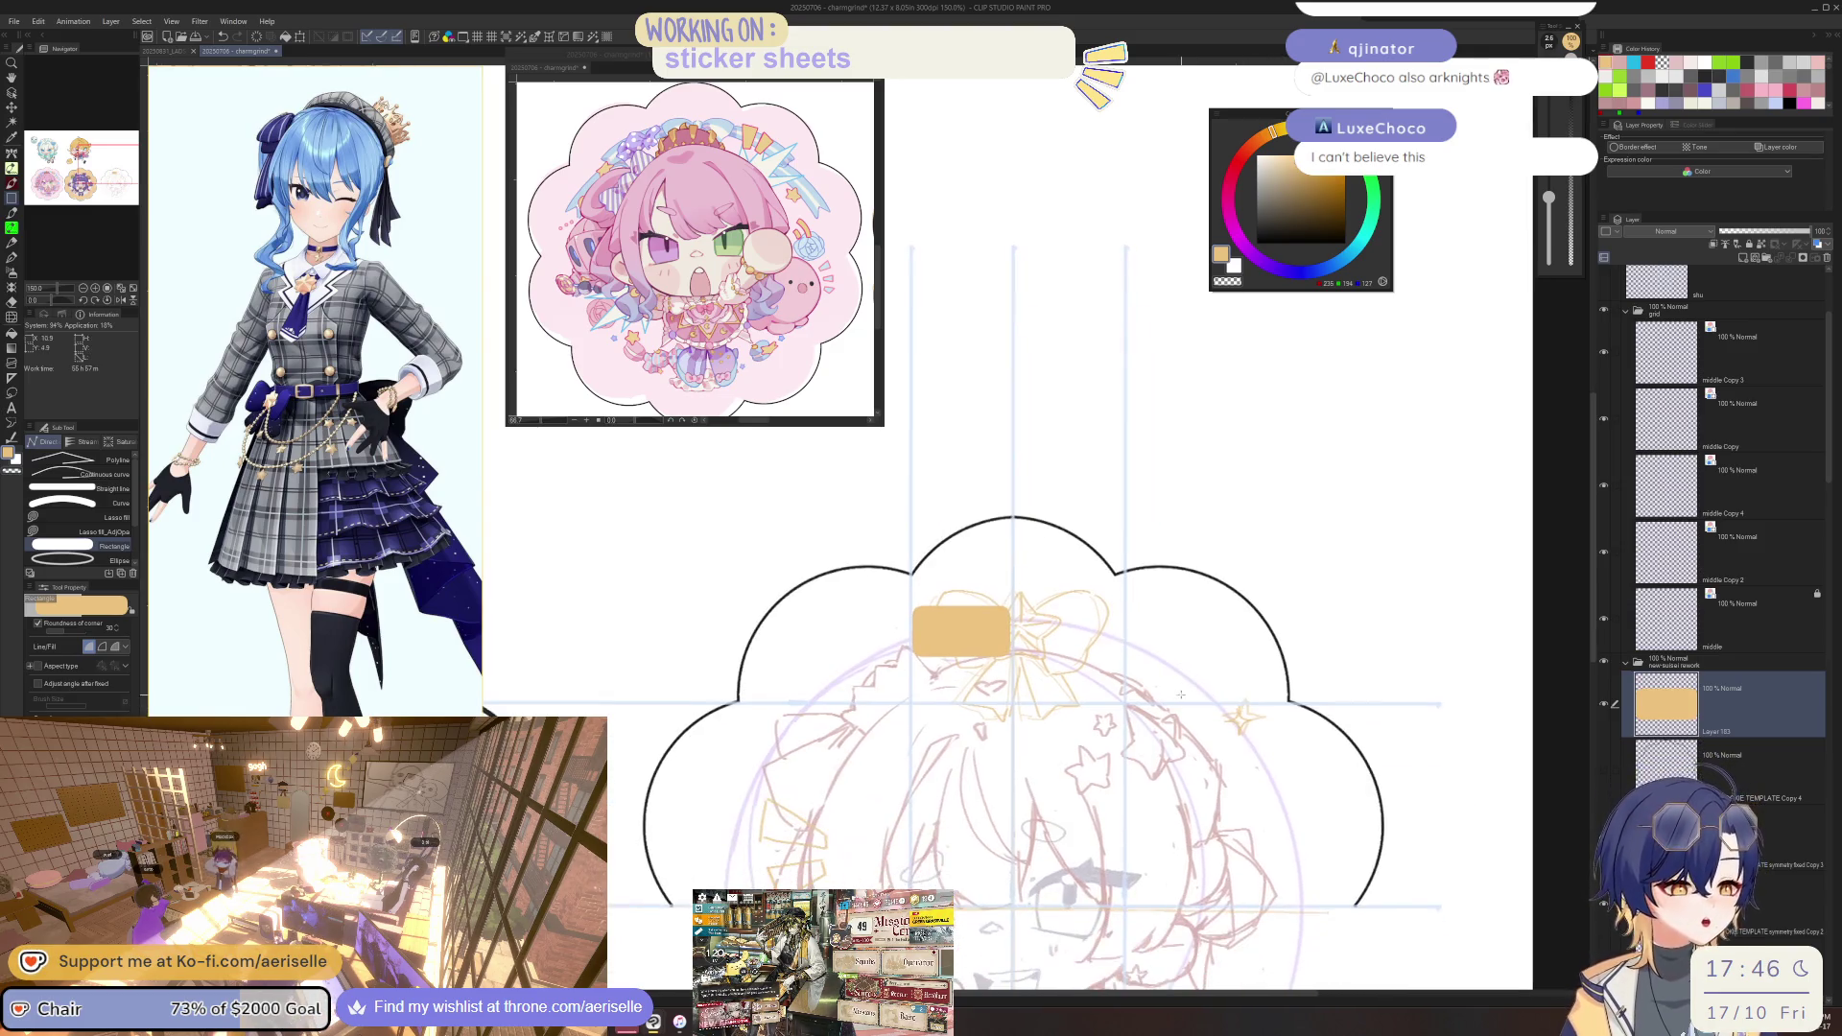
Draw a rounded tan name-tag box over the bow and move it right.
key(k)
scroll(938, 612, up, 4)
key(u)
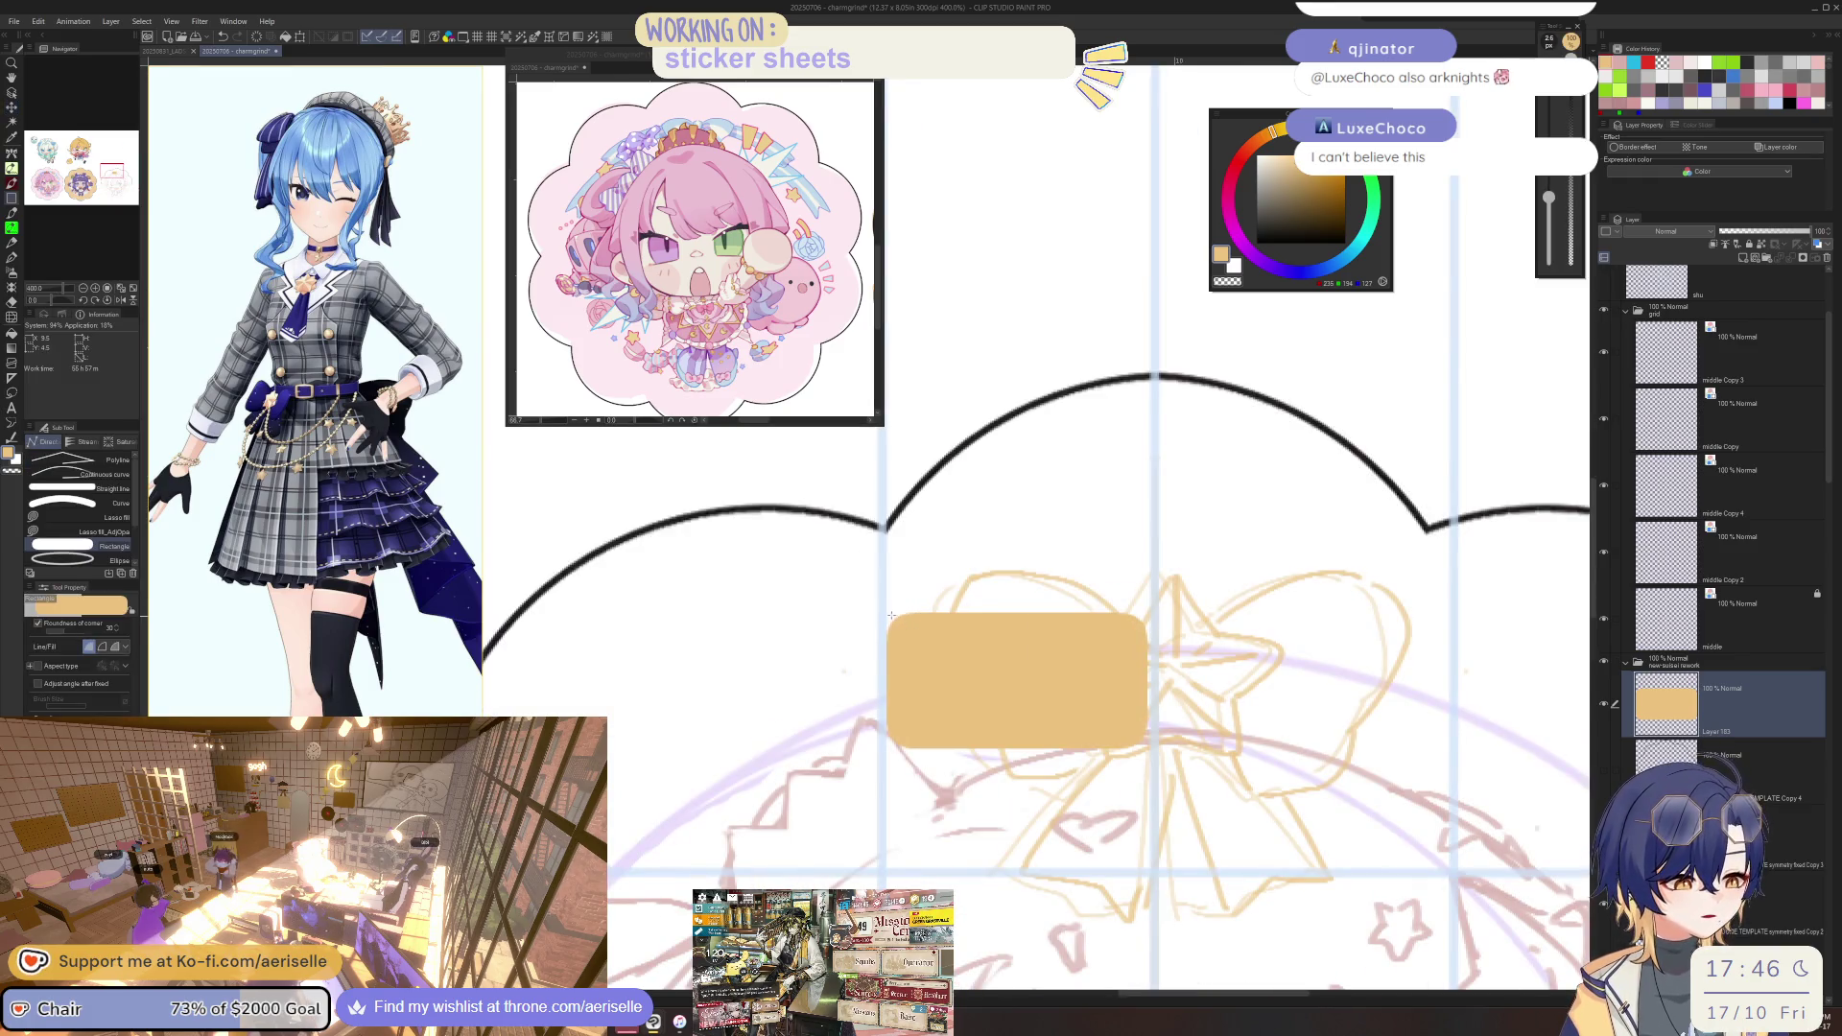
drag(887, 613, 1150, 746)
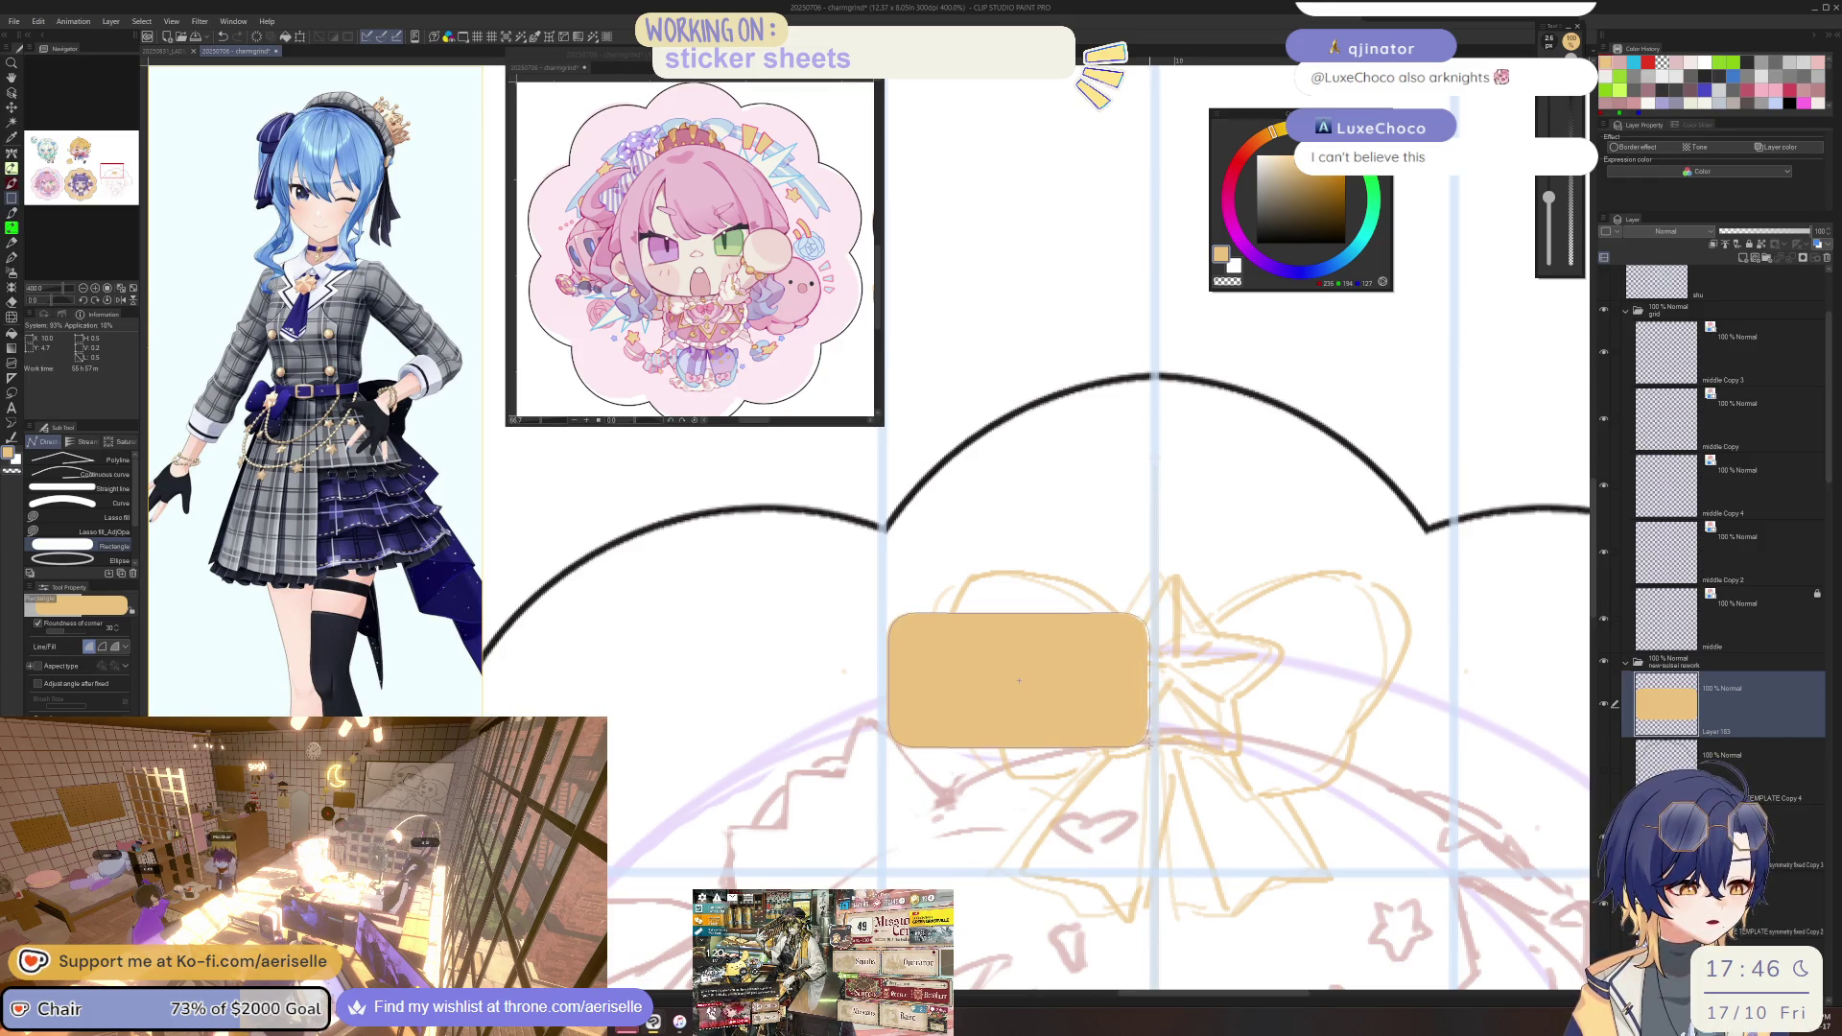
scroll(950, 785, down, 2)
key(k)
drag(950, 785, 1090, 784)
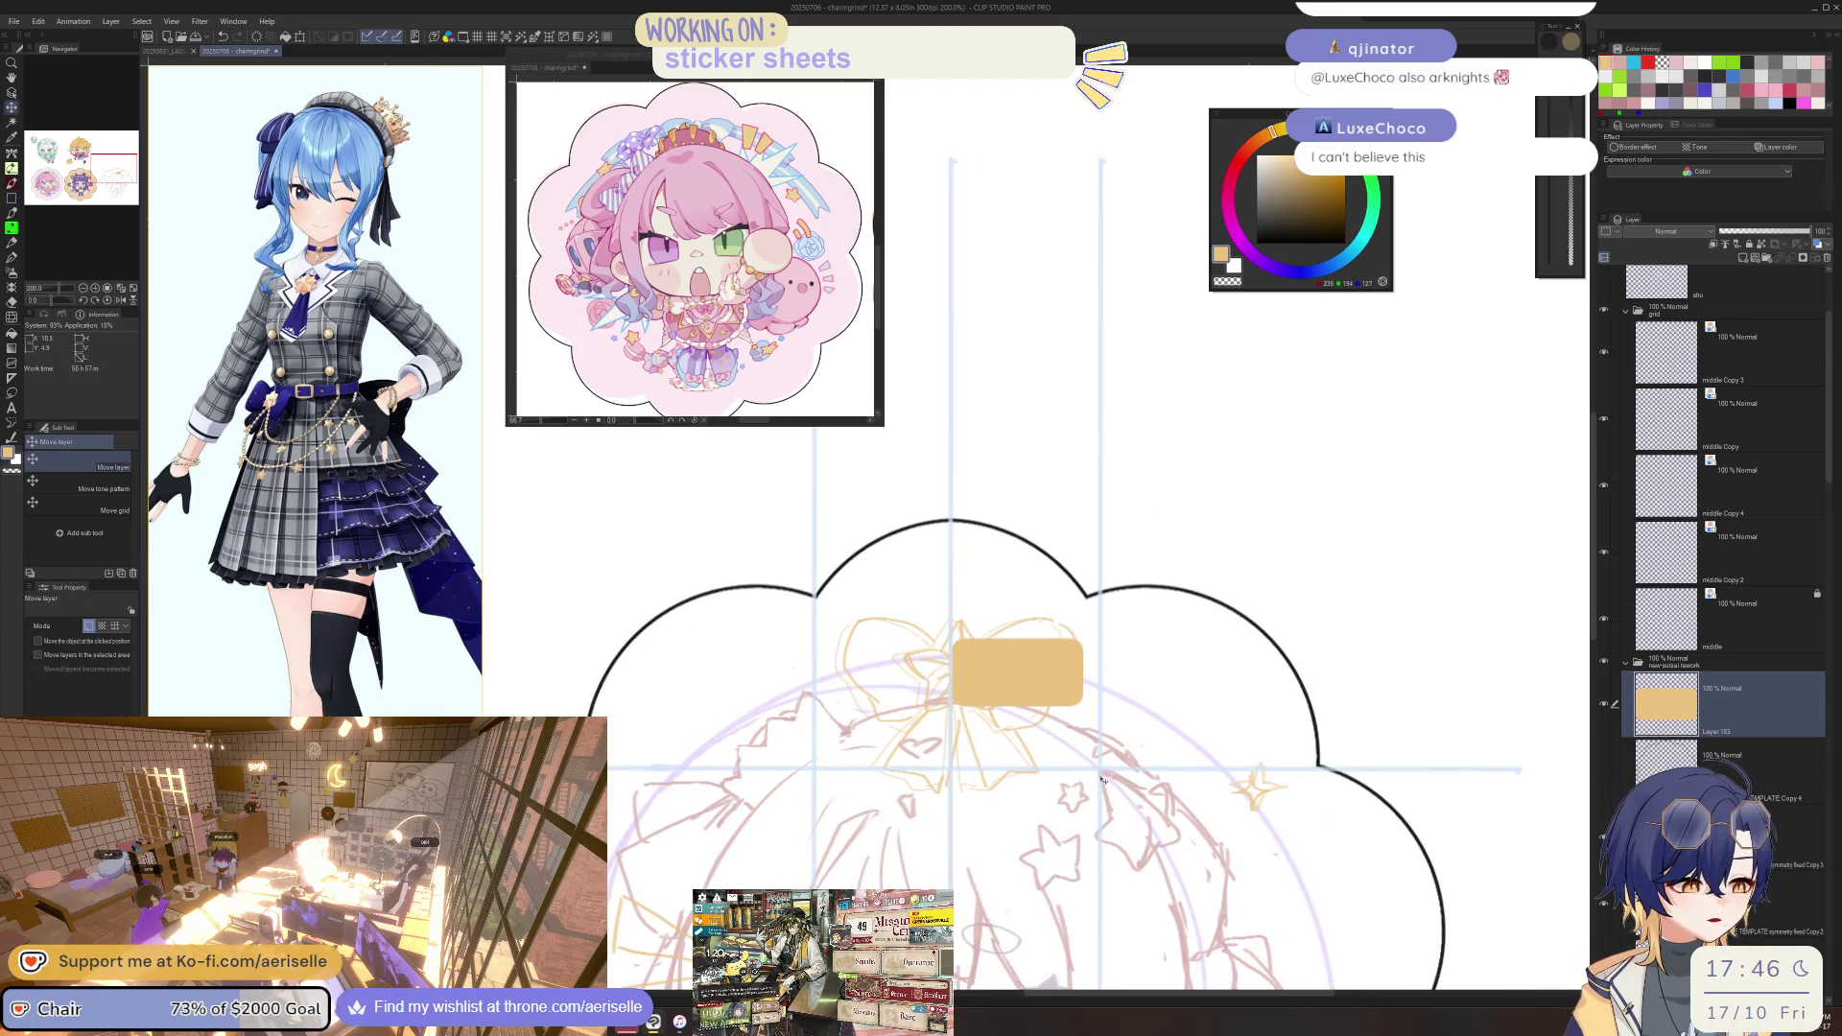
Shift the middle Copy 4 vertical centre guide slightly left.
key(o)
click(1100, 761)
key(k)
drag(1100, 775, 1092, 789)
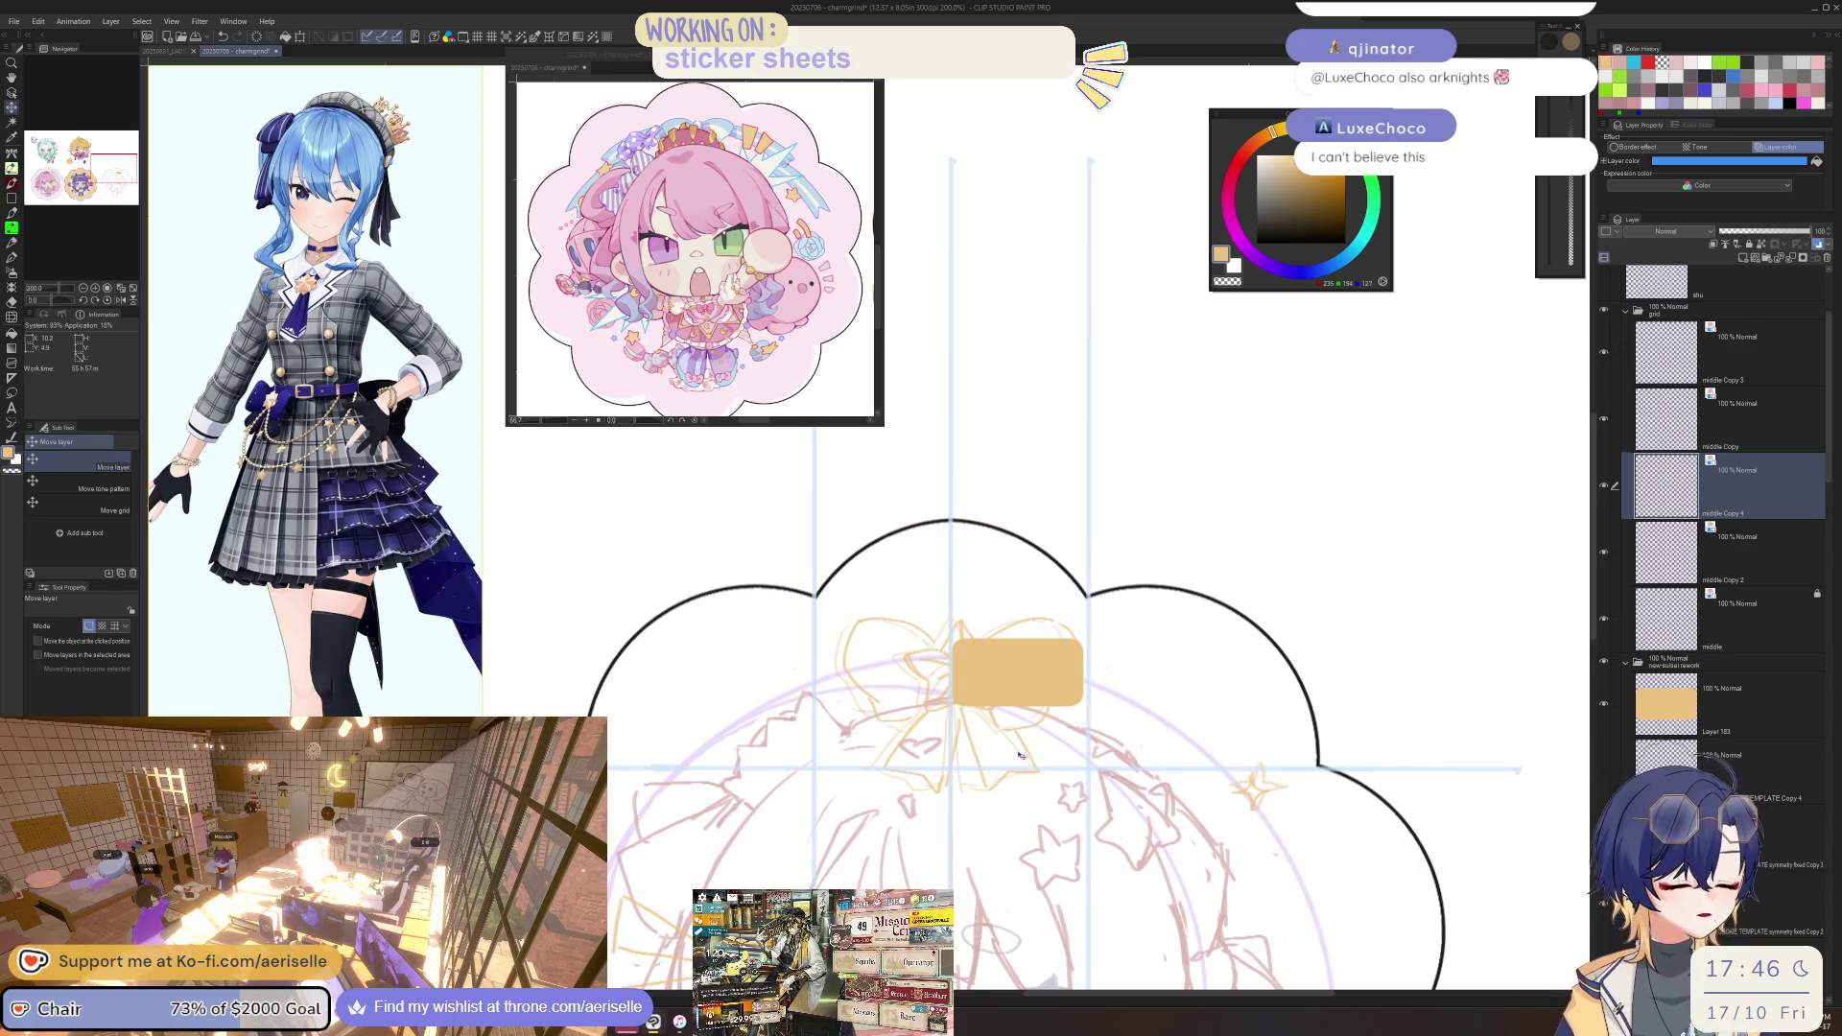
Reposition the orange name-tag box rightward onto the bow's right loop.
key(o)
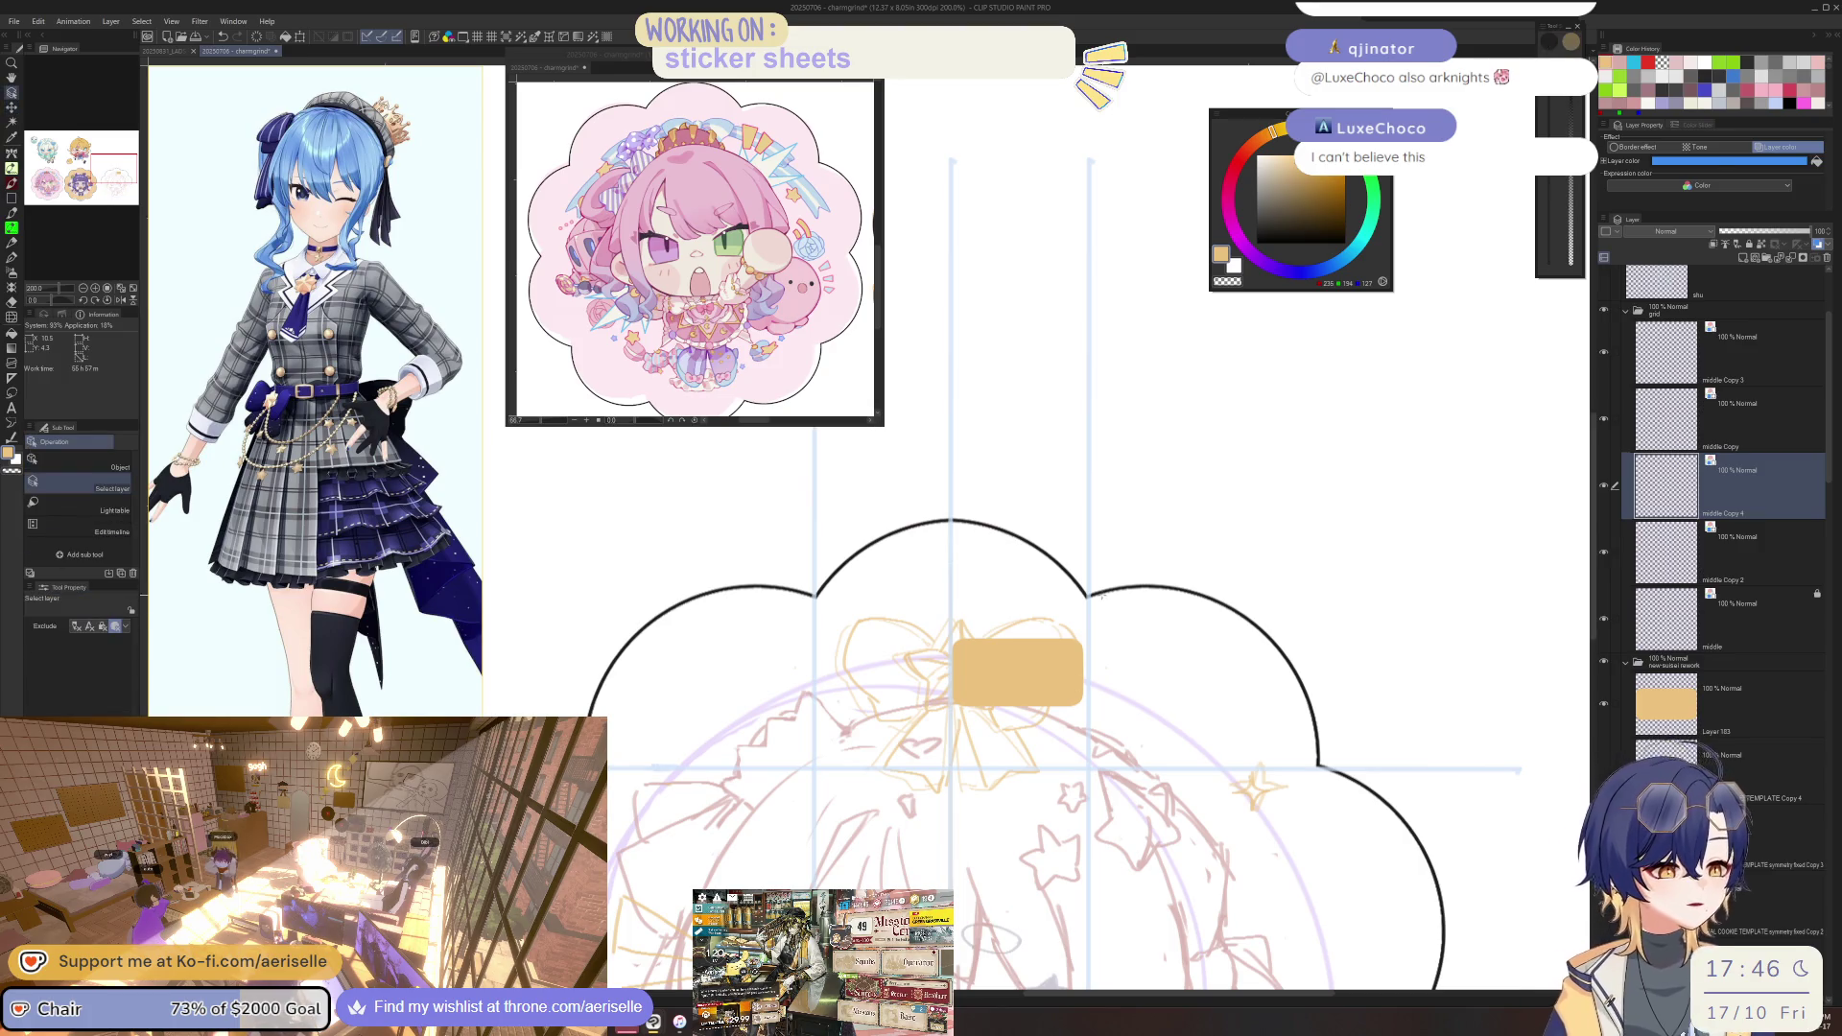
click(1112, 665)
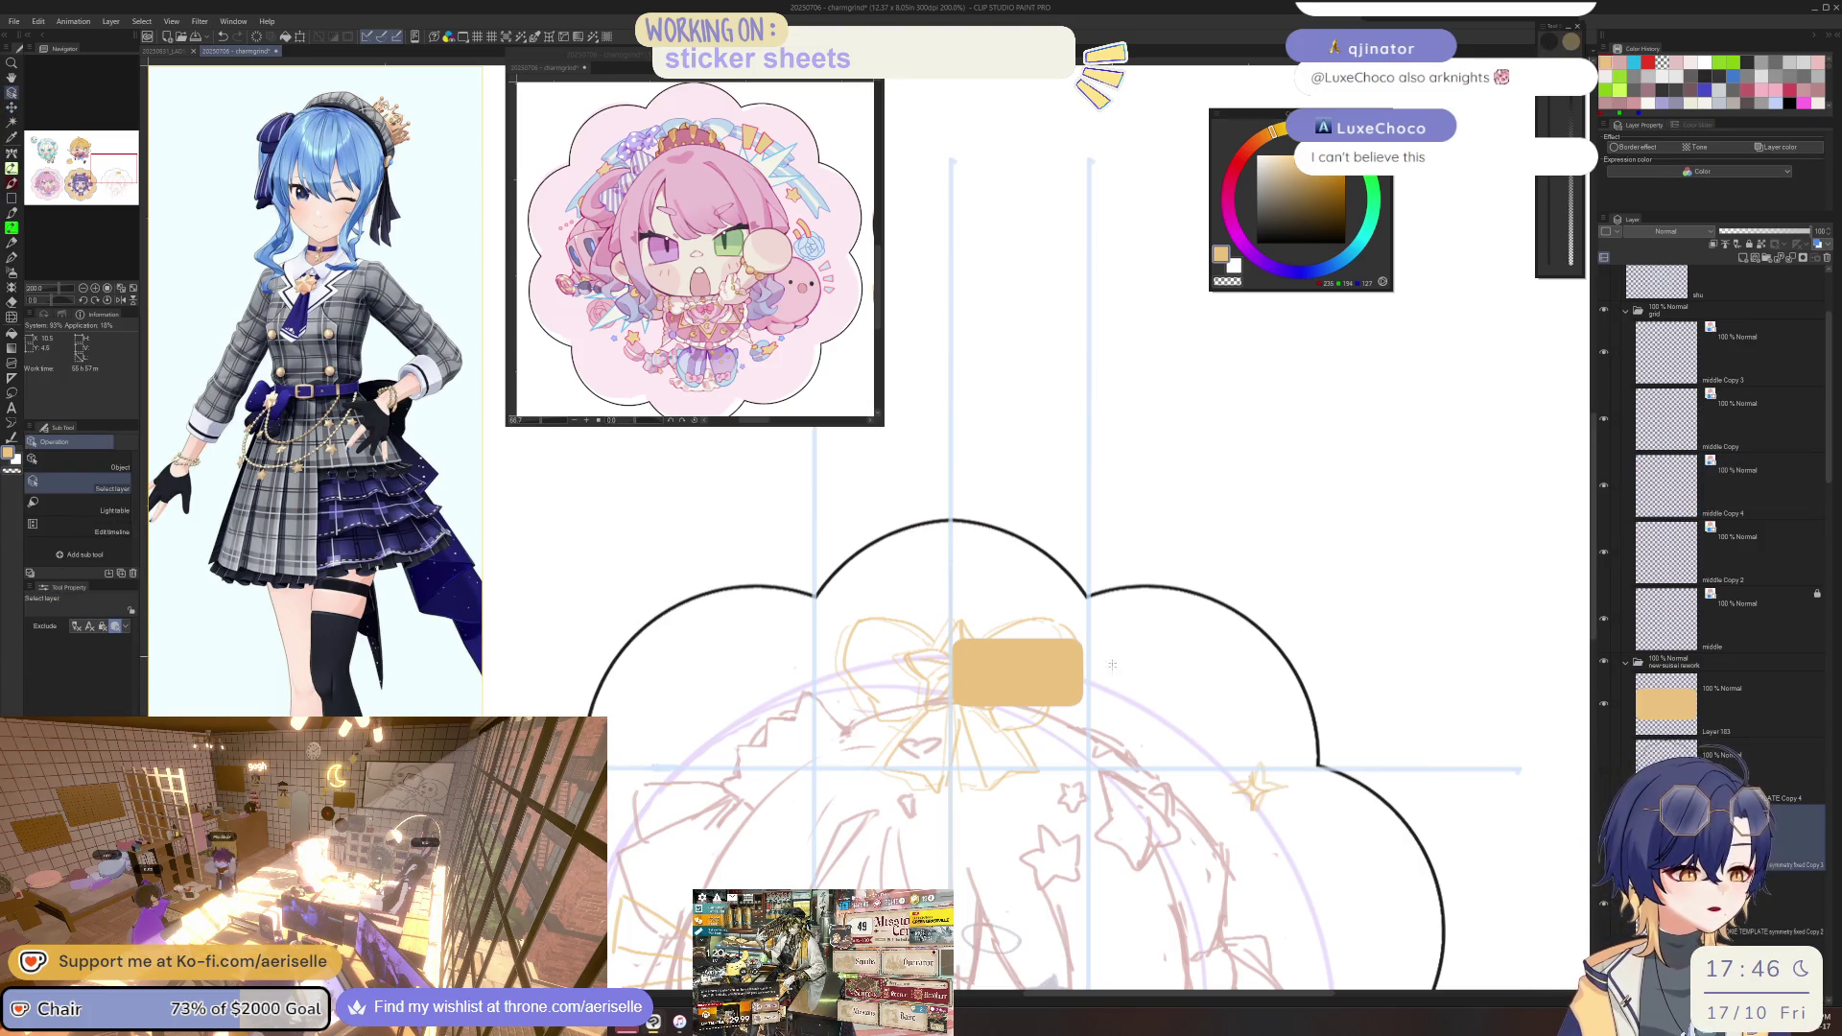
click(1049, 703)
key(k)
drag(1049, 705, 921, 708)
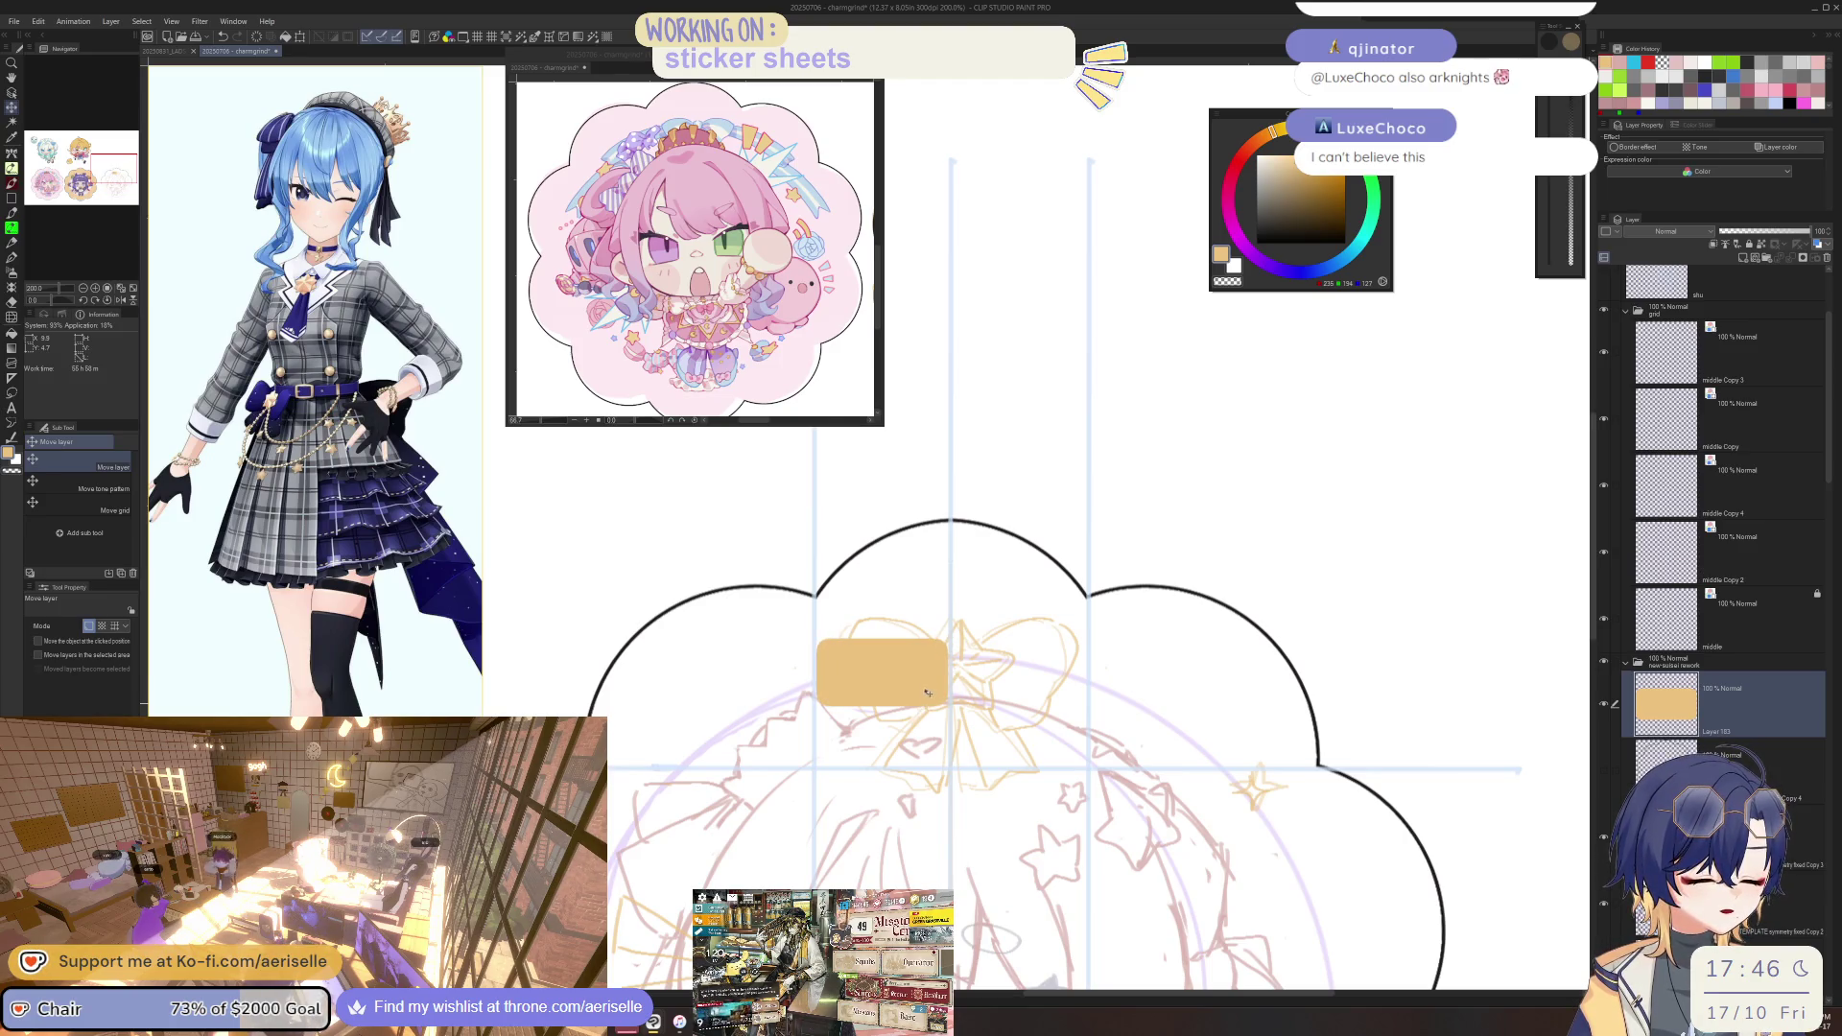
drag(931, 703, 1067, 696)
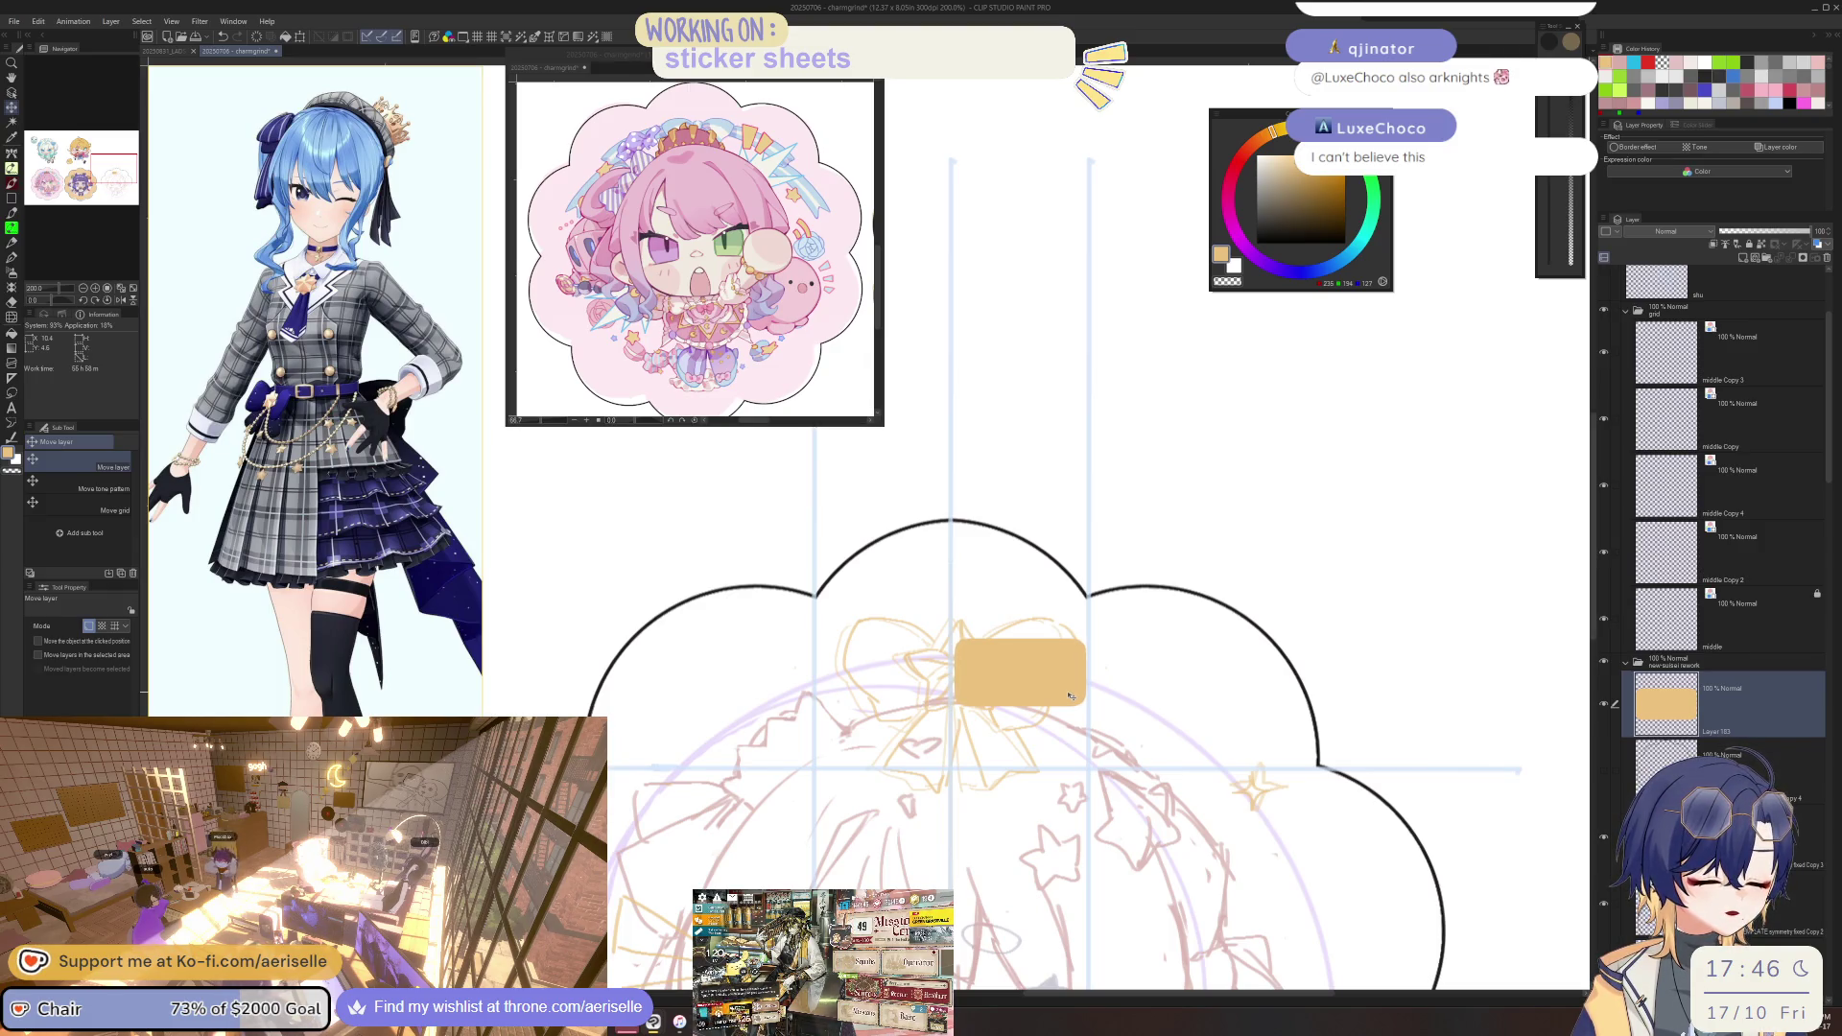
drag(1067, 695, 934, 702)
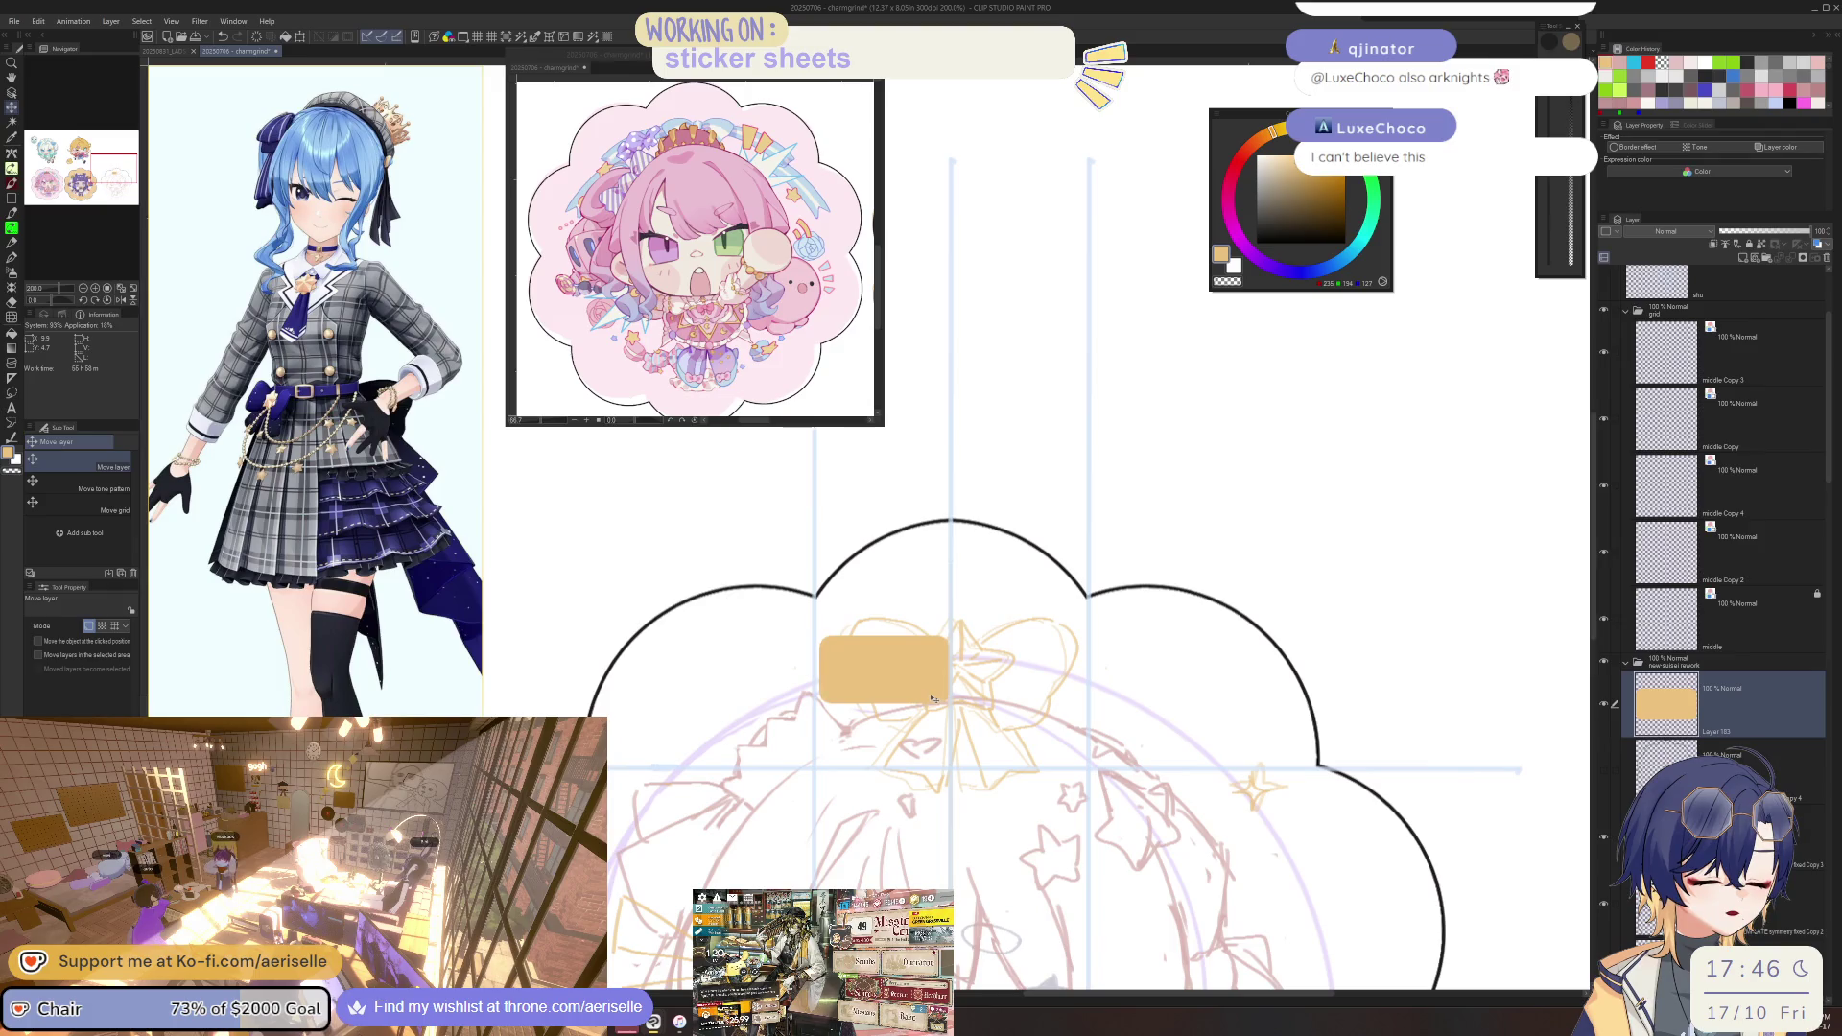
scroll(947, 696, up, 3)
scroll(947, 695, down, 3)
drag(944, 712, 1063, 720)
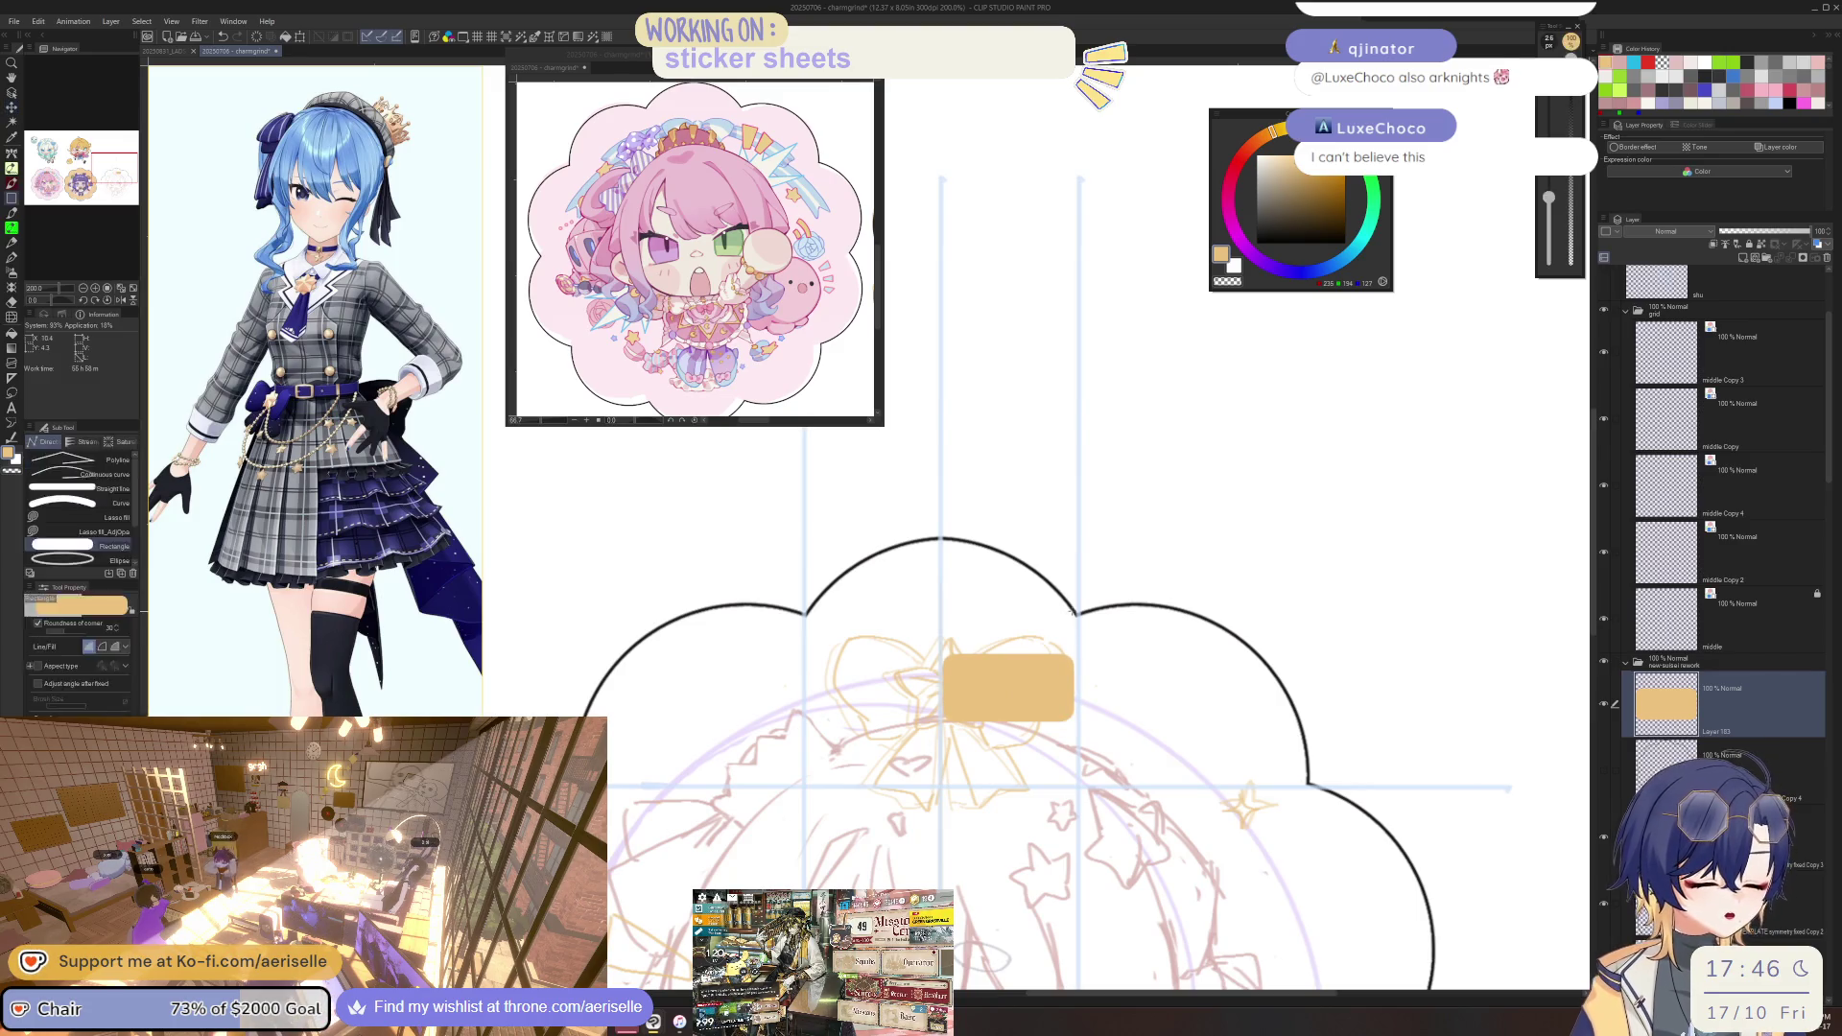
ctrl+click(1105, 719)
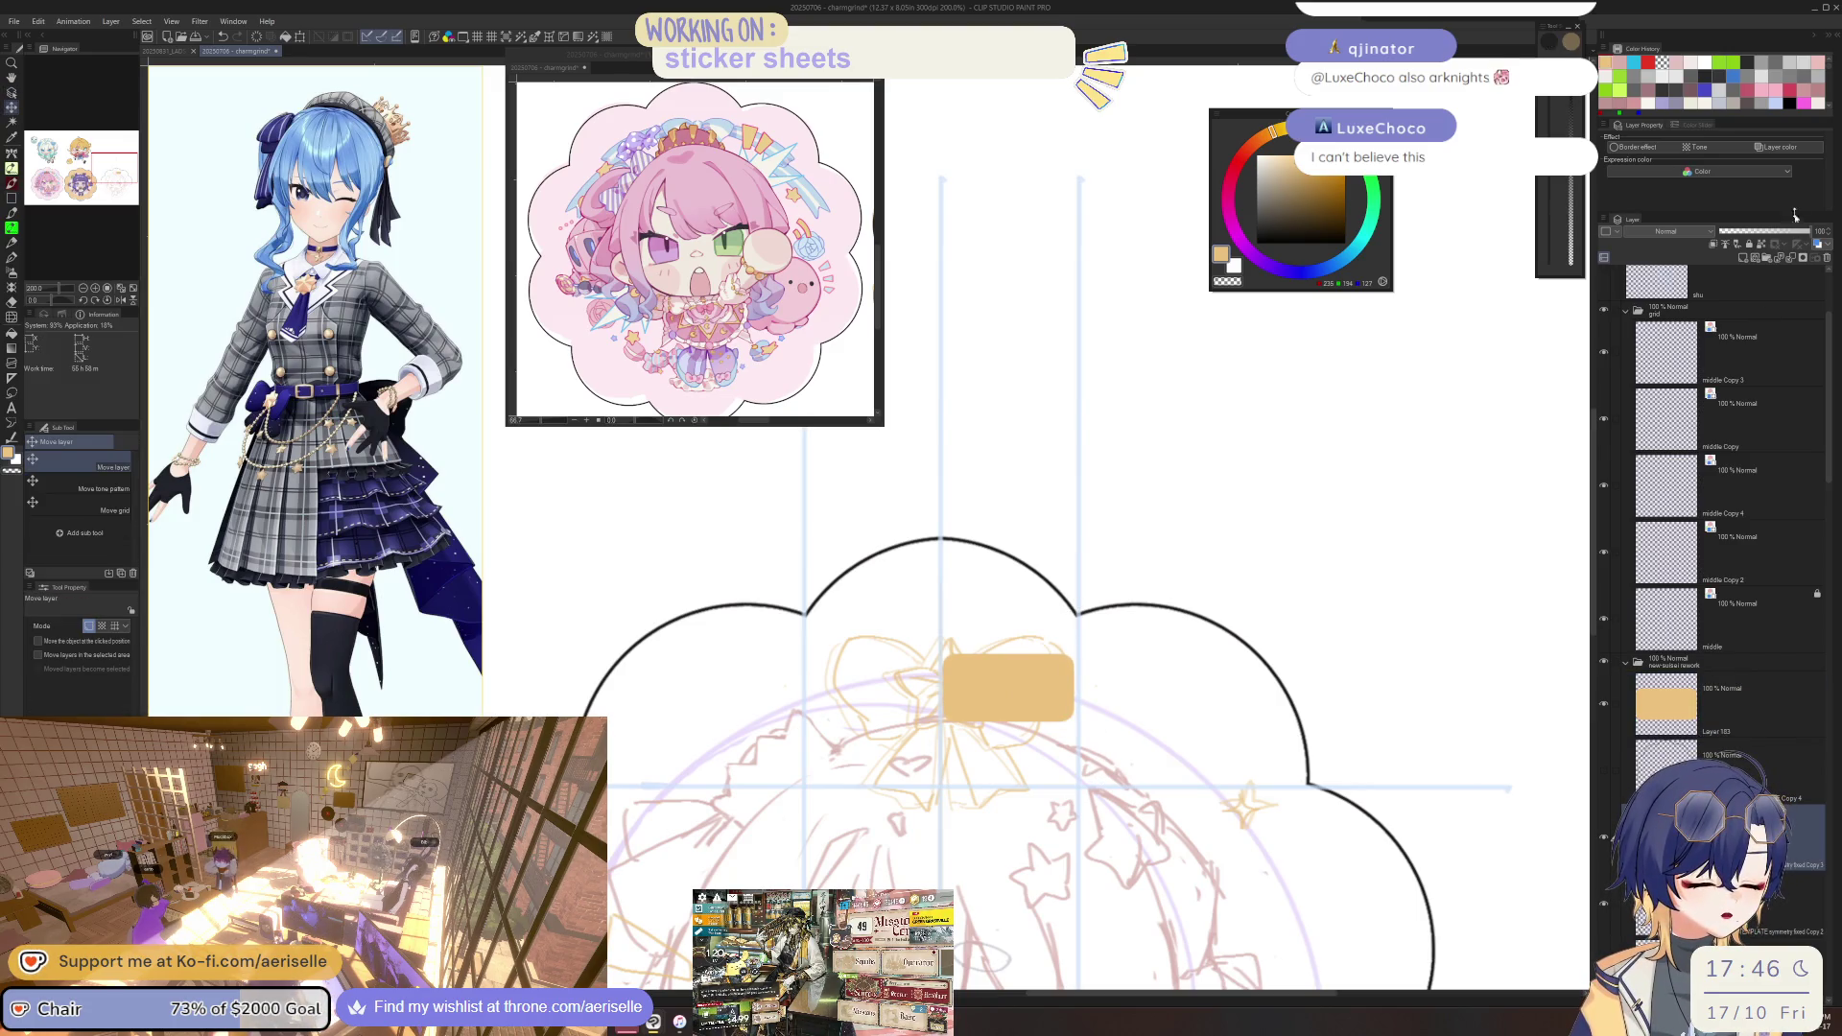
Tint the right frame half blue with Layer color and nudge it left.
click(1771, 149)
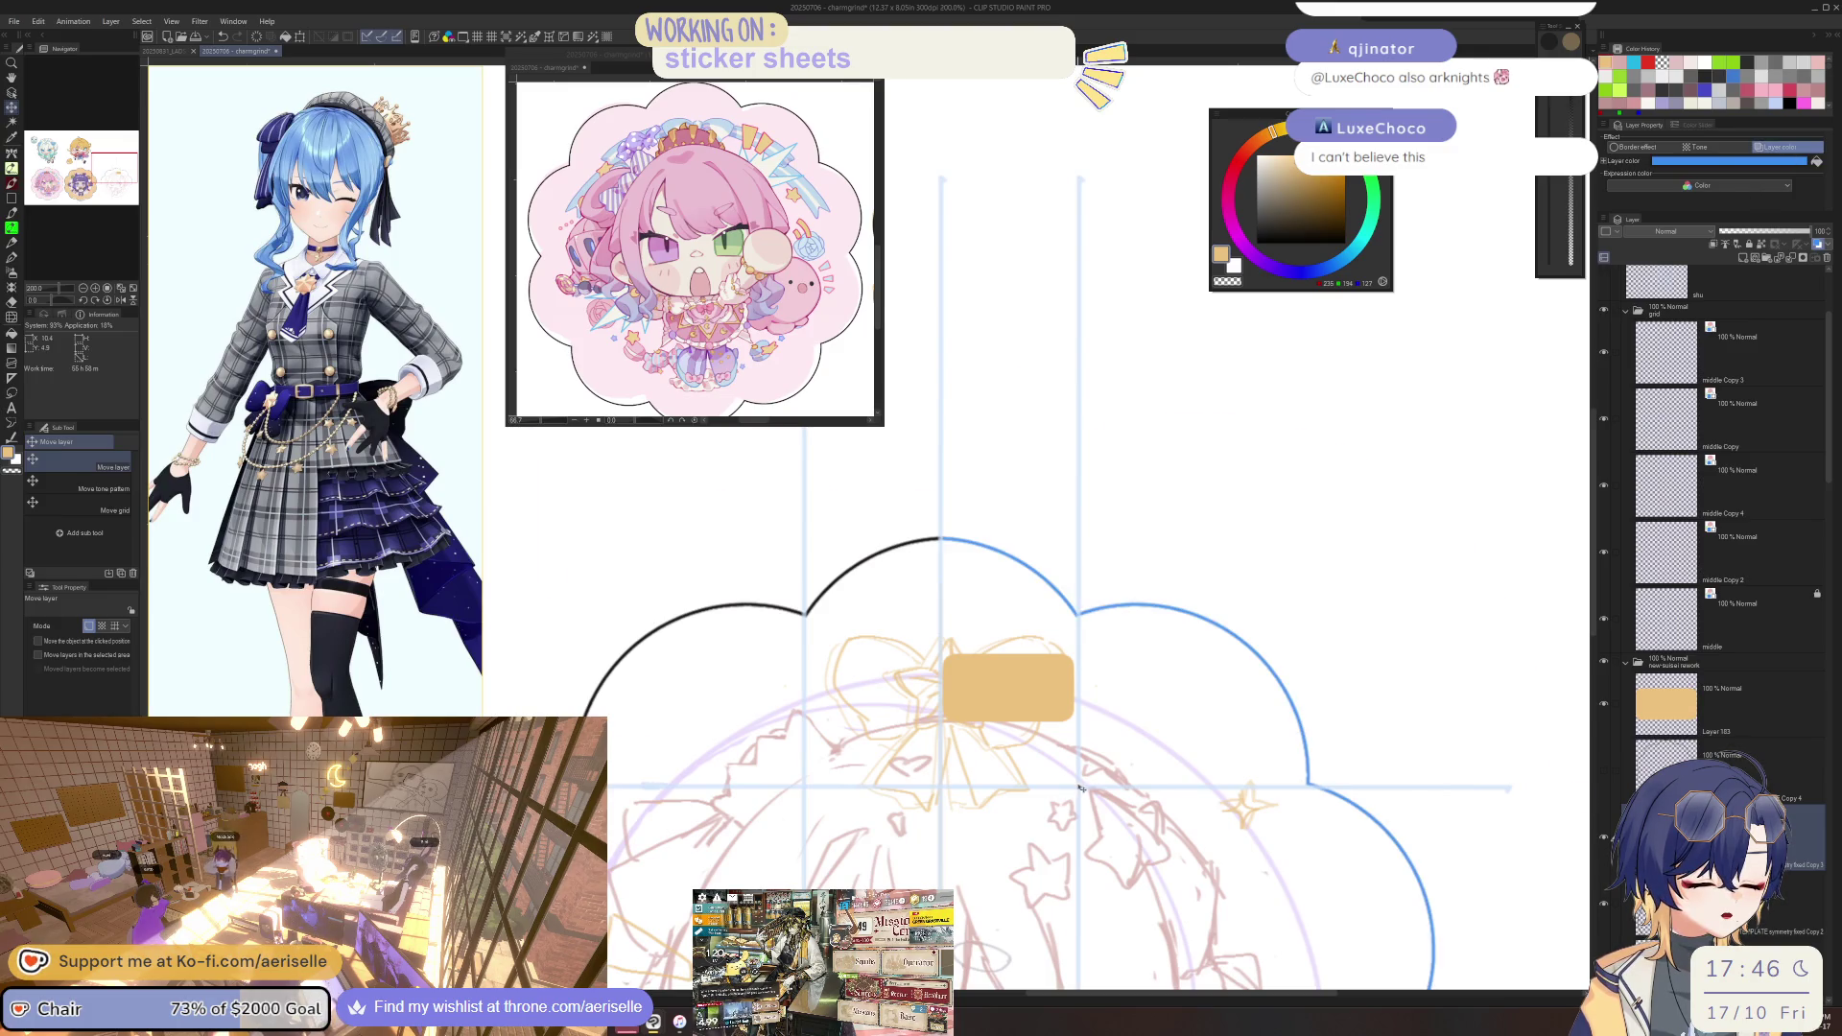
scroll(998, 604, up, 3)
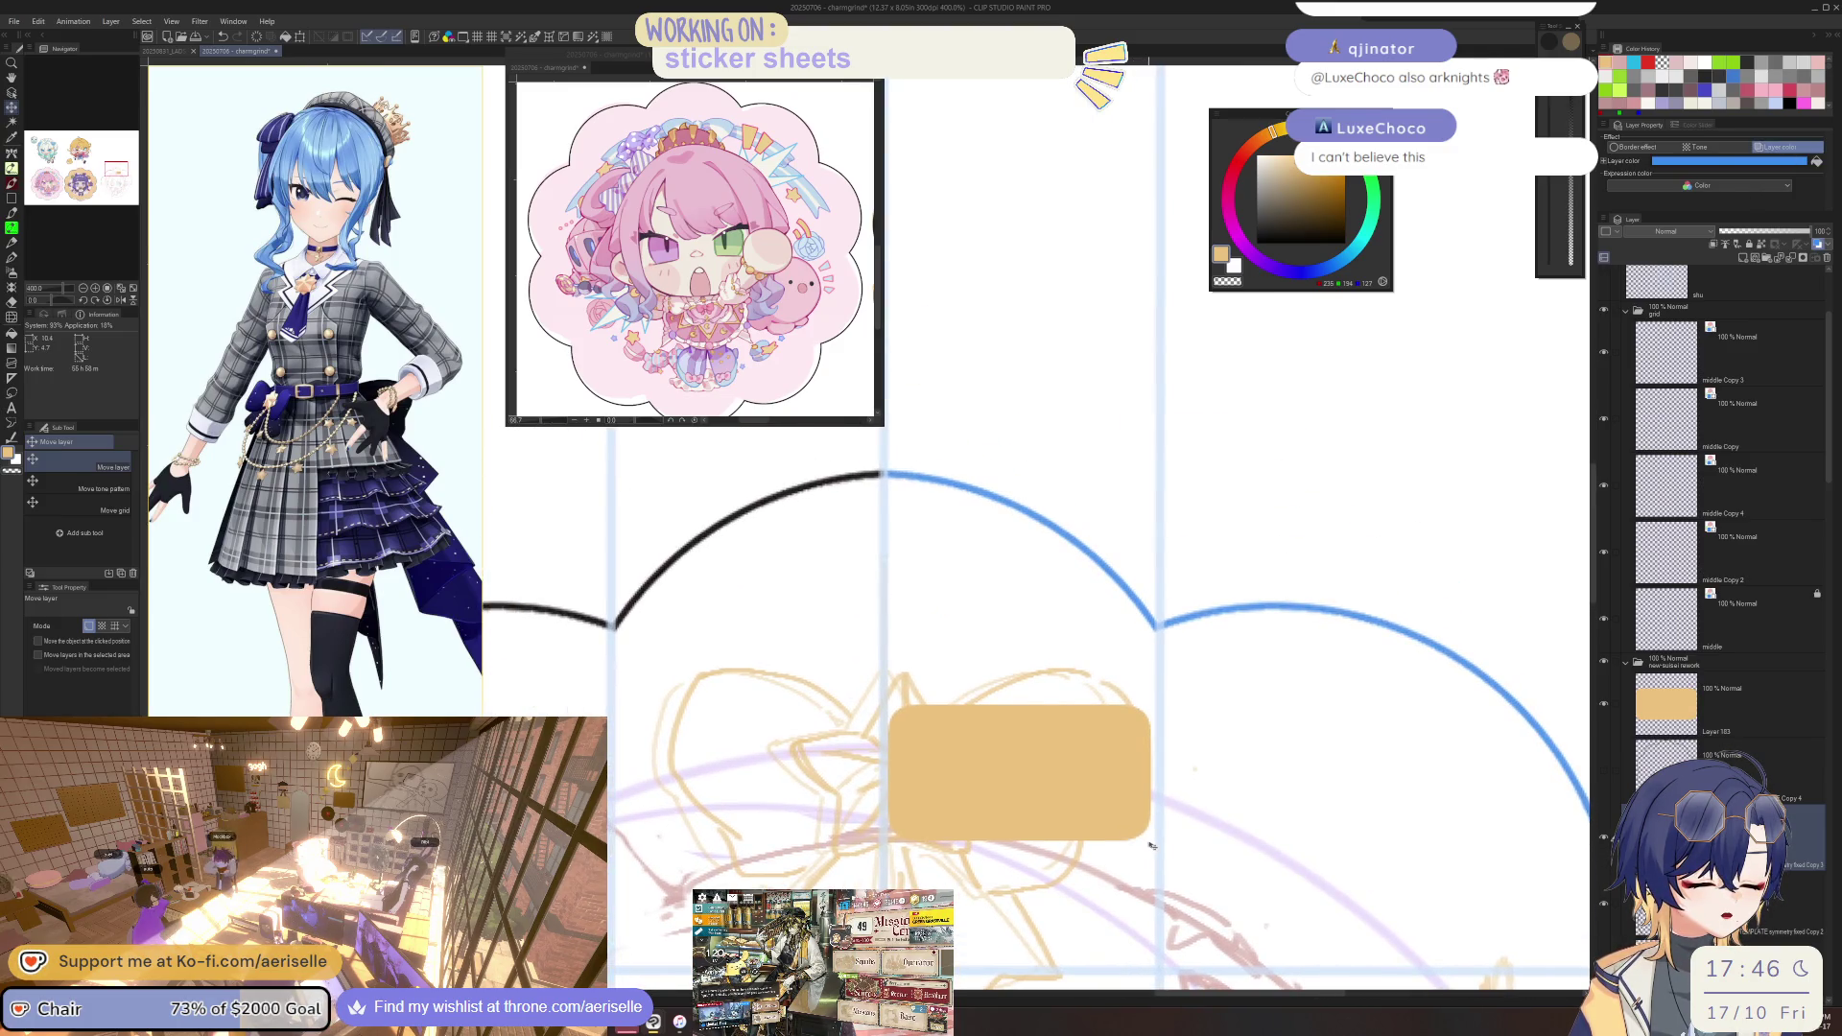
drag(1151, 844, 1149, 845)
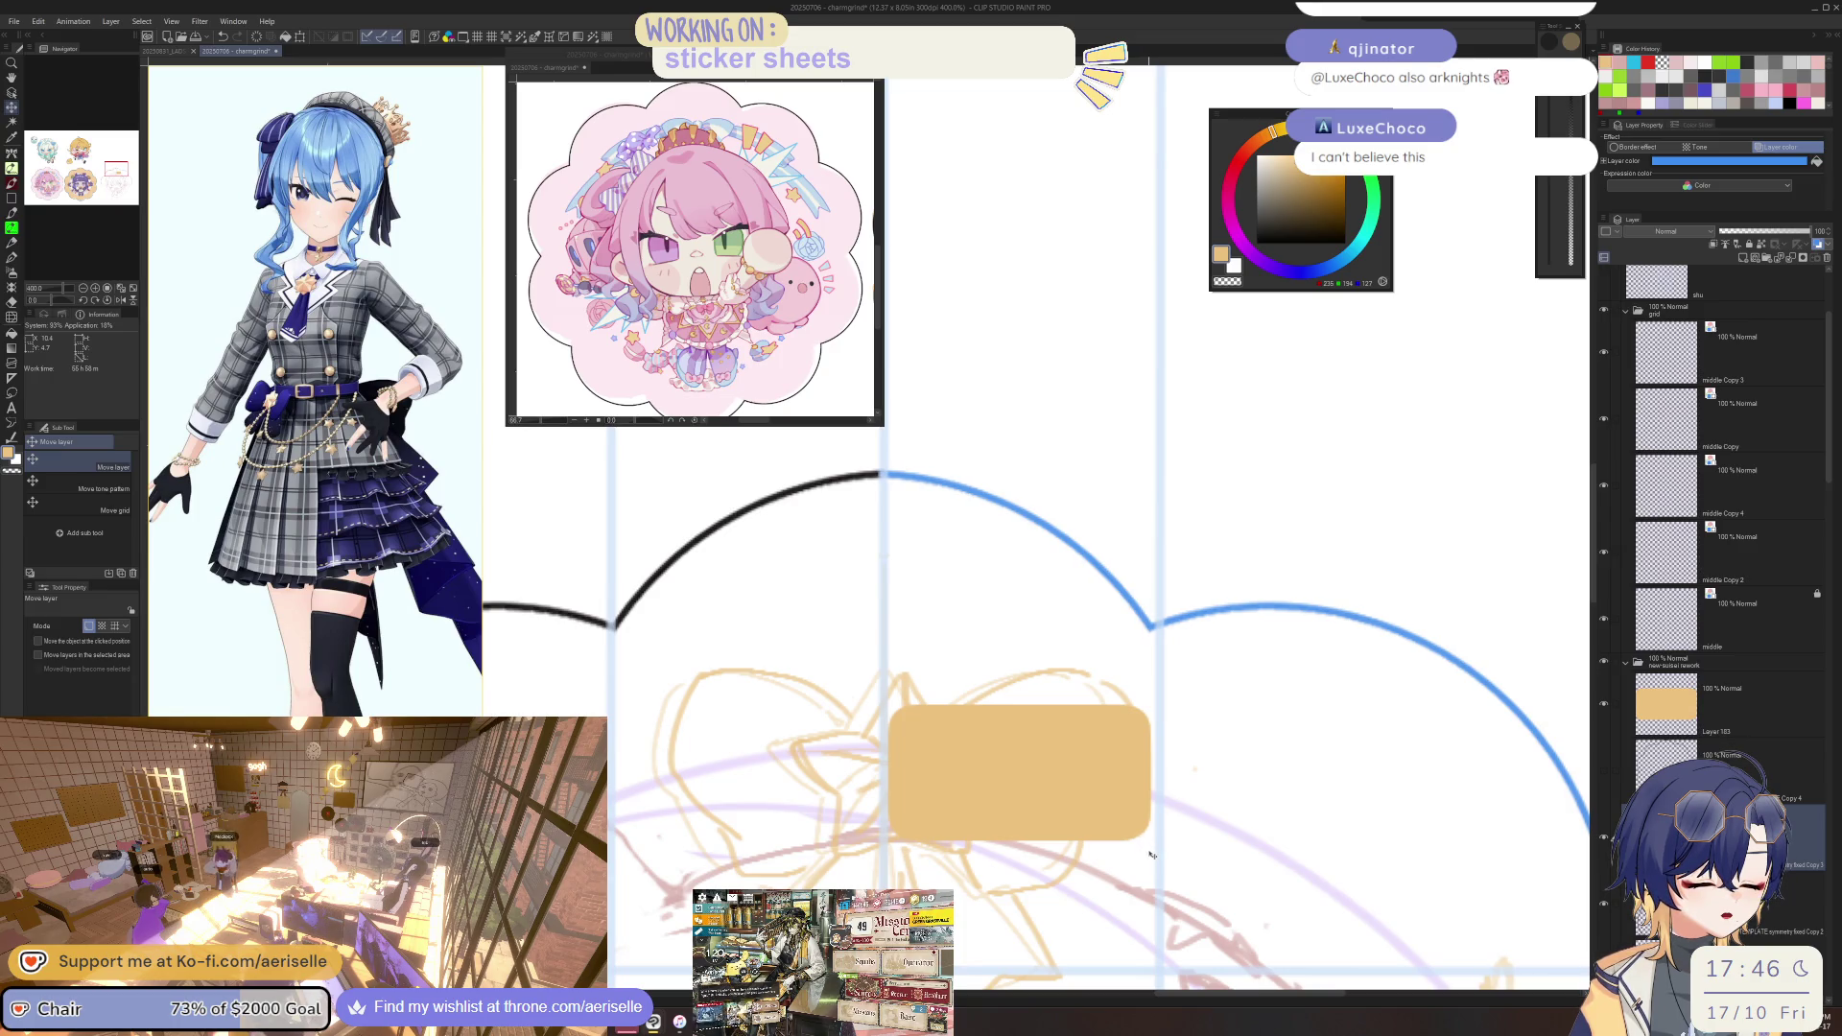
ctrl+shift+click(1155, 850)
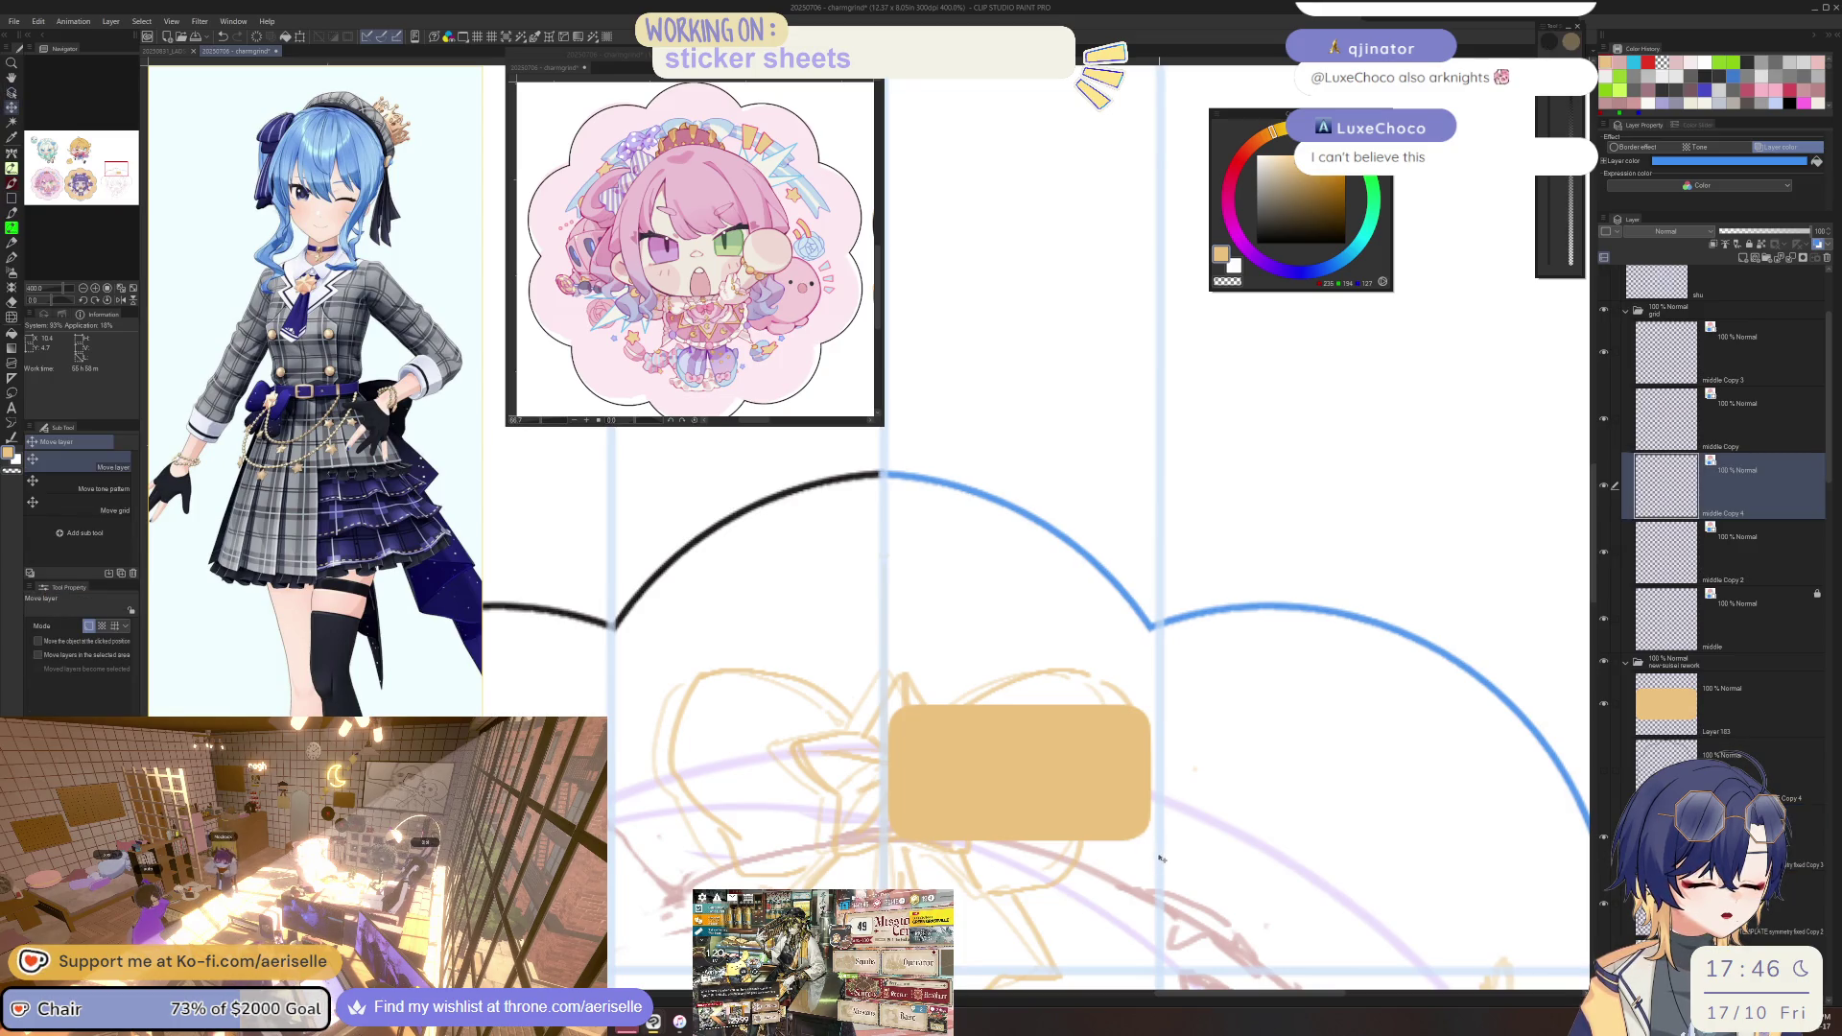
scroll(1163, 838, down, 4)
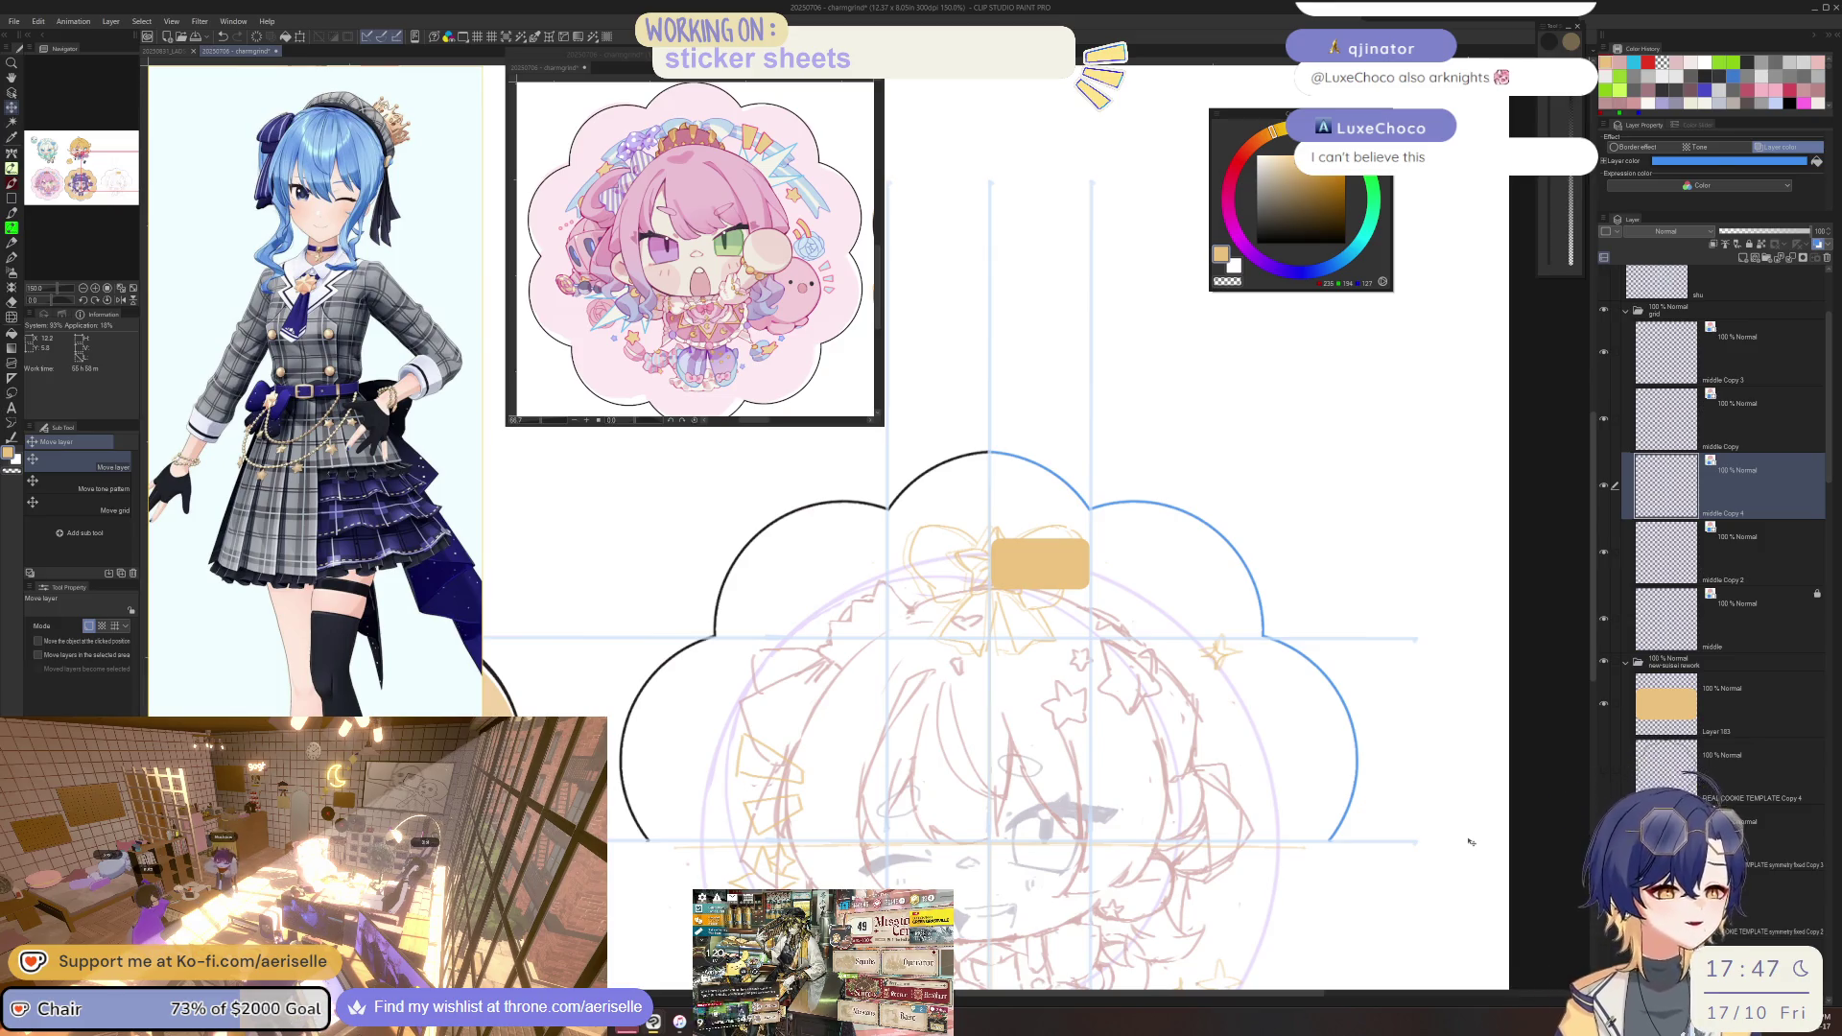
Reselect Layer 183 and toggle the sticker folder's visibility to compare.
click(1709, 704)
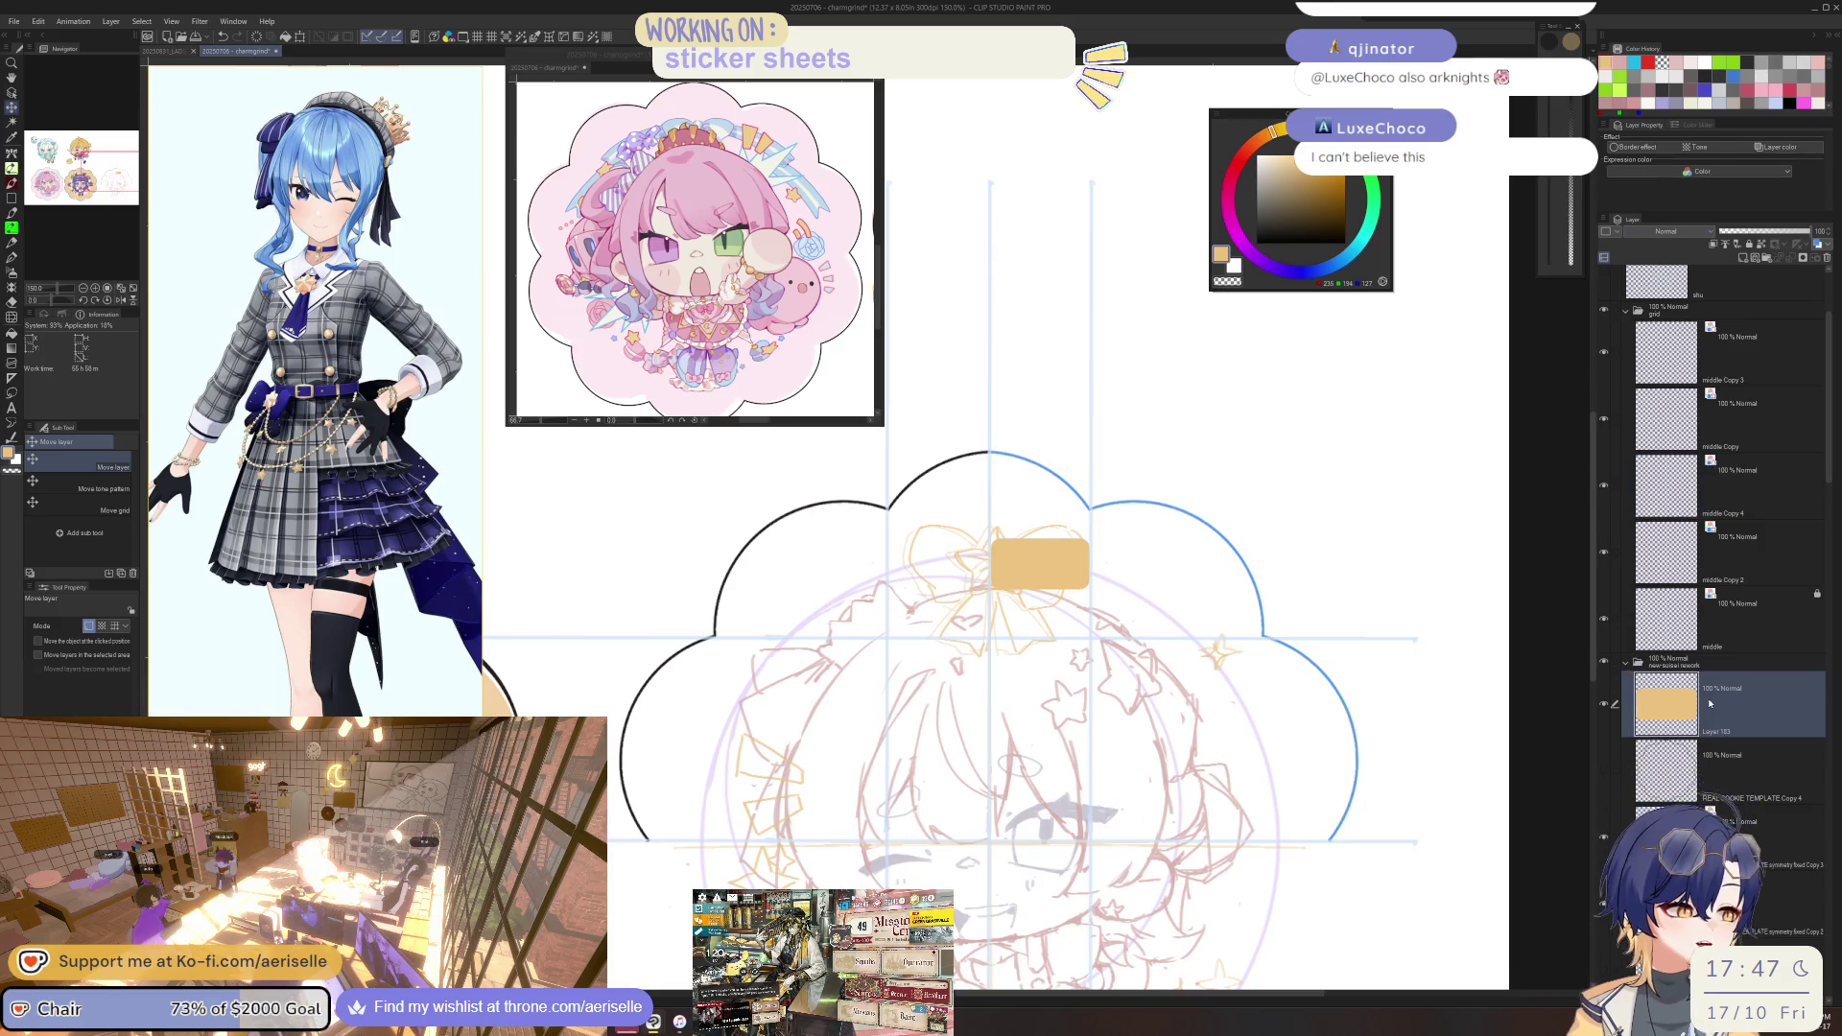
click(1604, 662)
click(1603, 662)
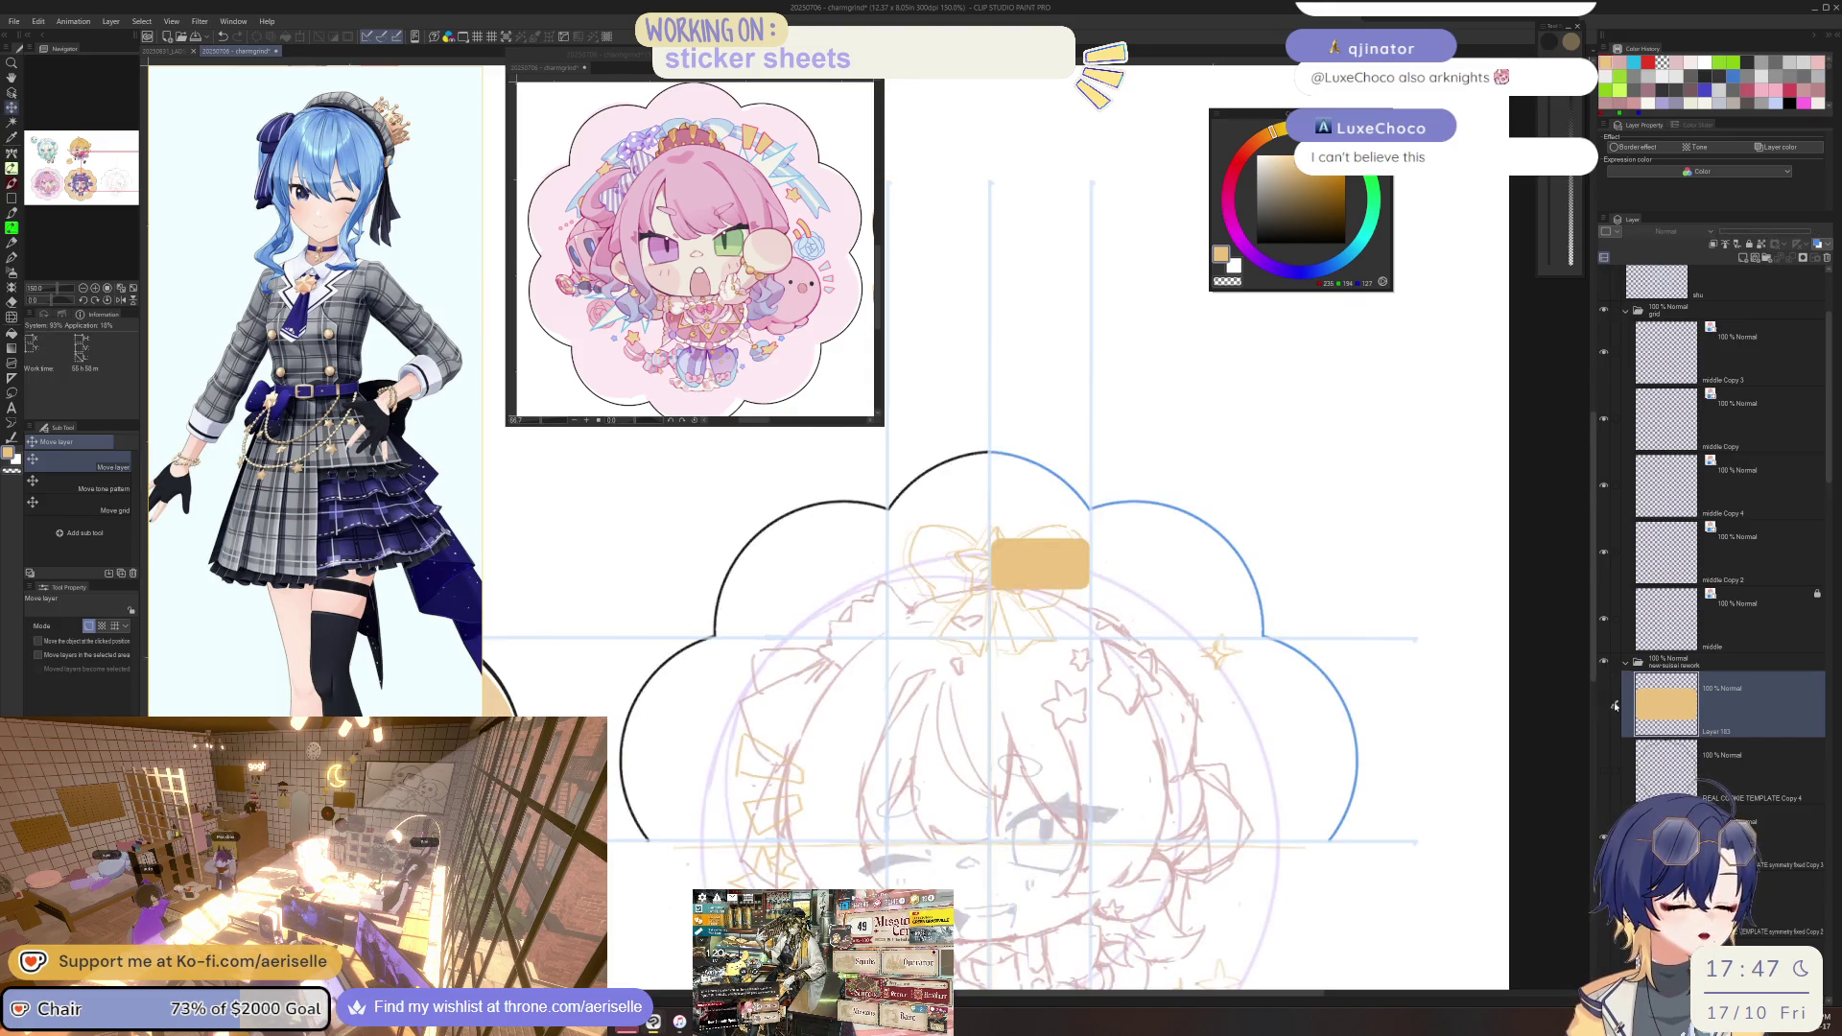
key(ctrl+minus)
key(ctrl+minus)
key(ctrl+minus)
key(ctrl+plus)
key(ctrl+plus)
key(ctrl+plus)
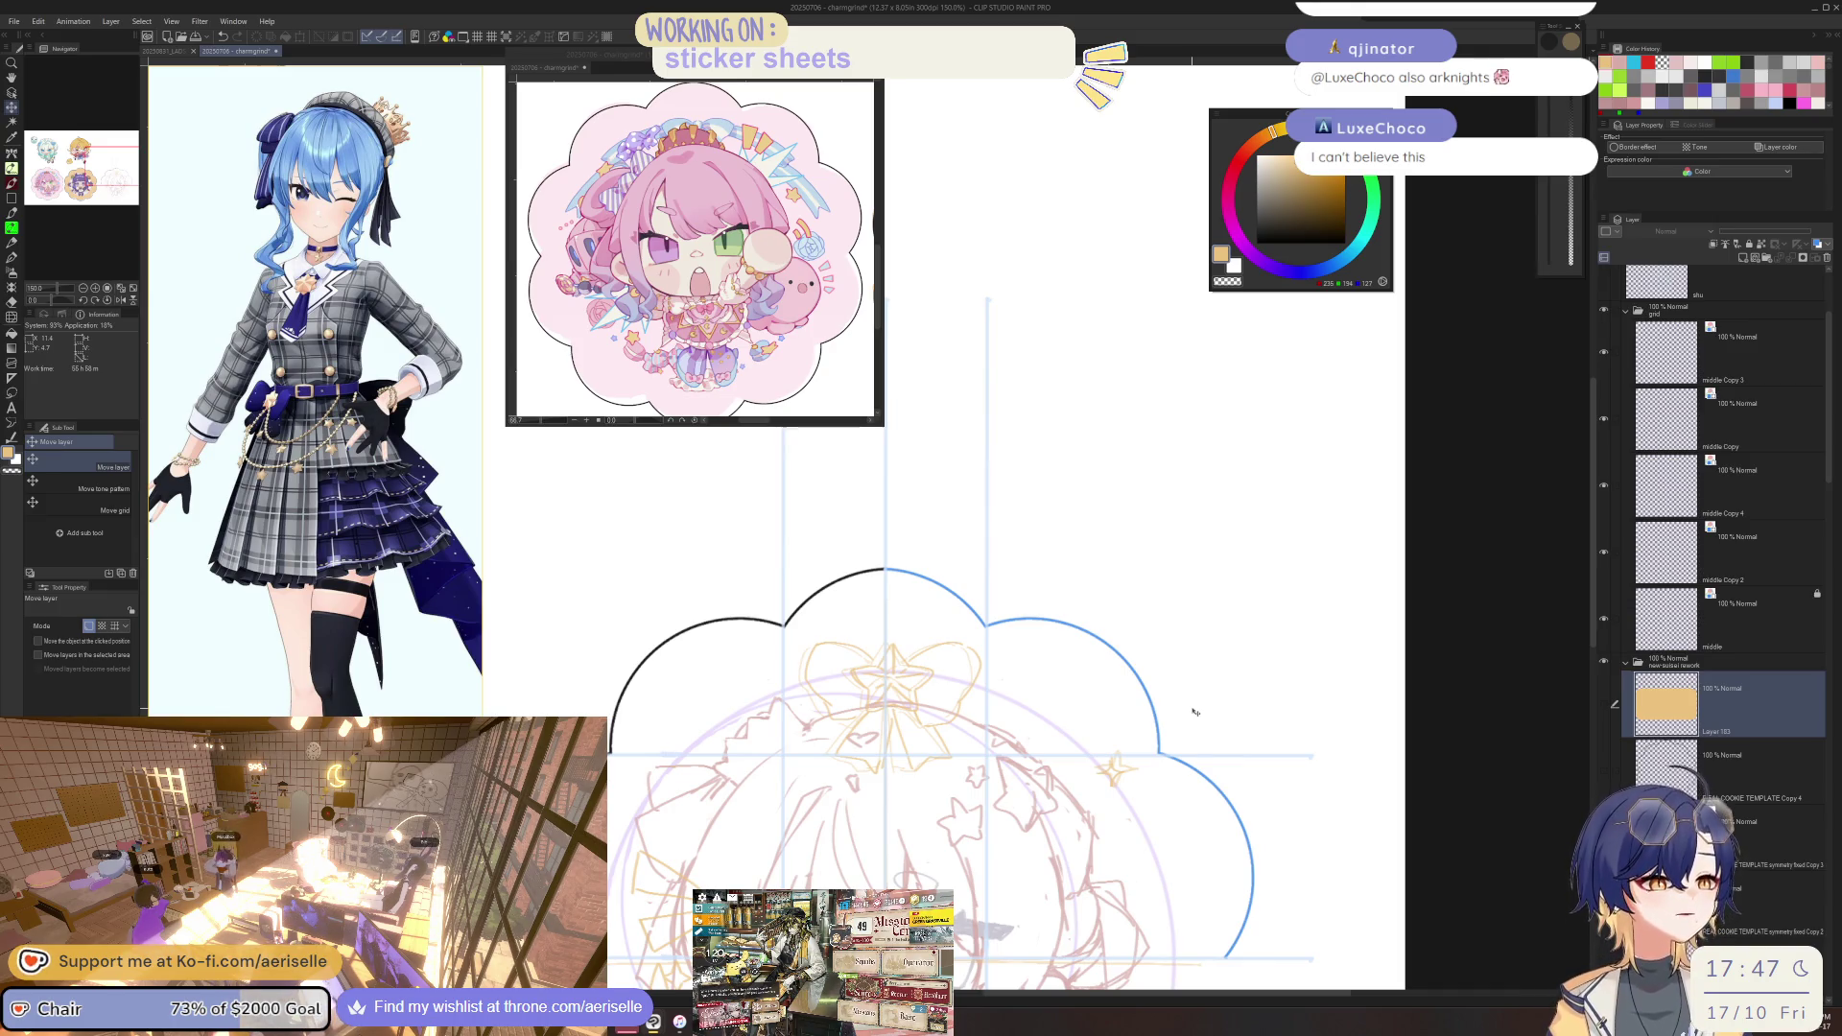
scroll(1141, 891, down, 1)
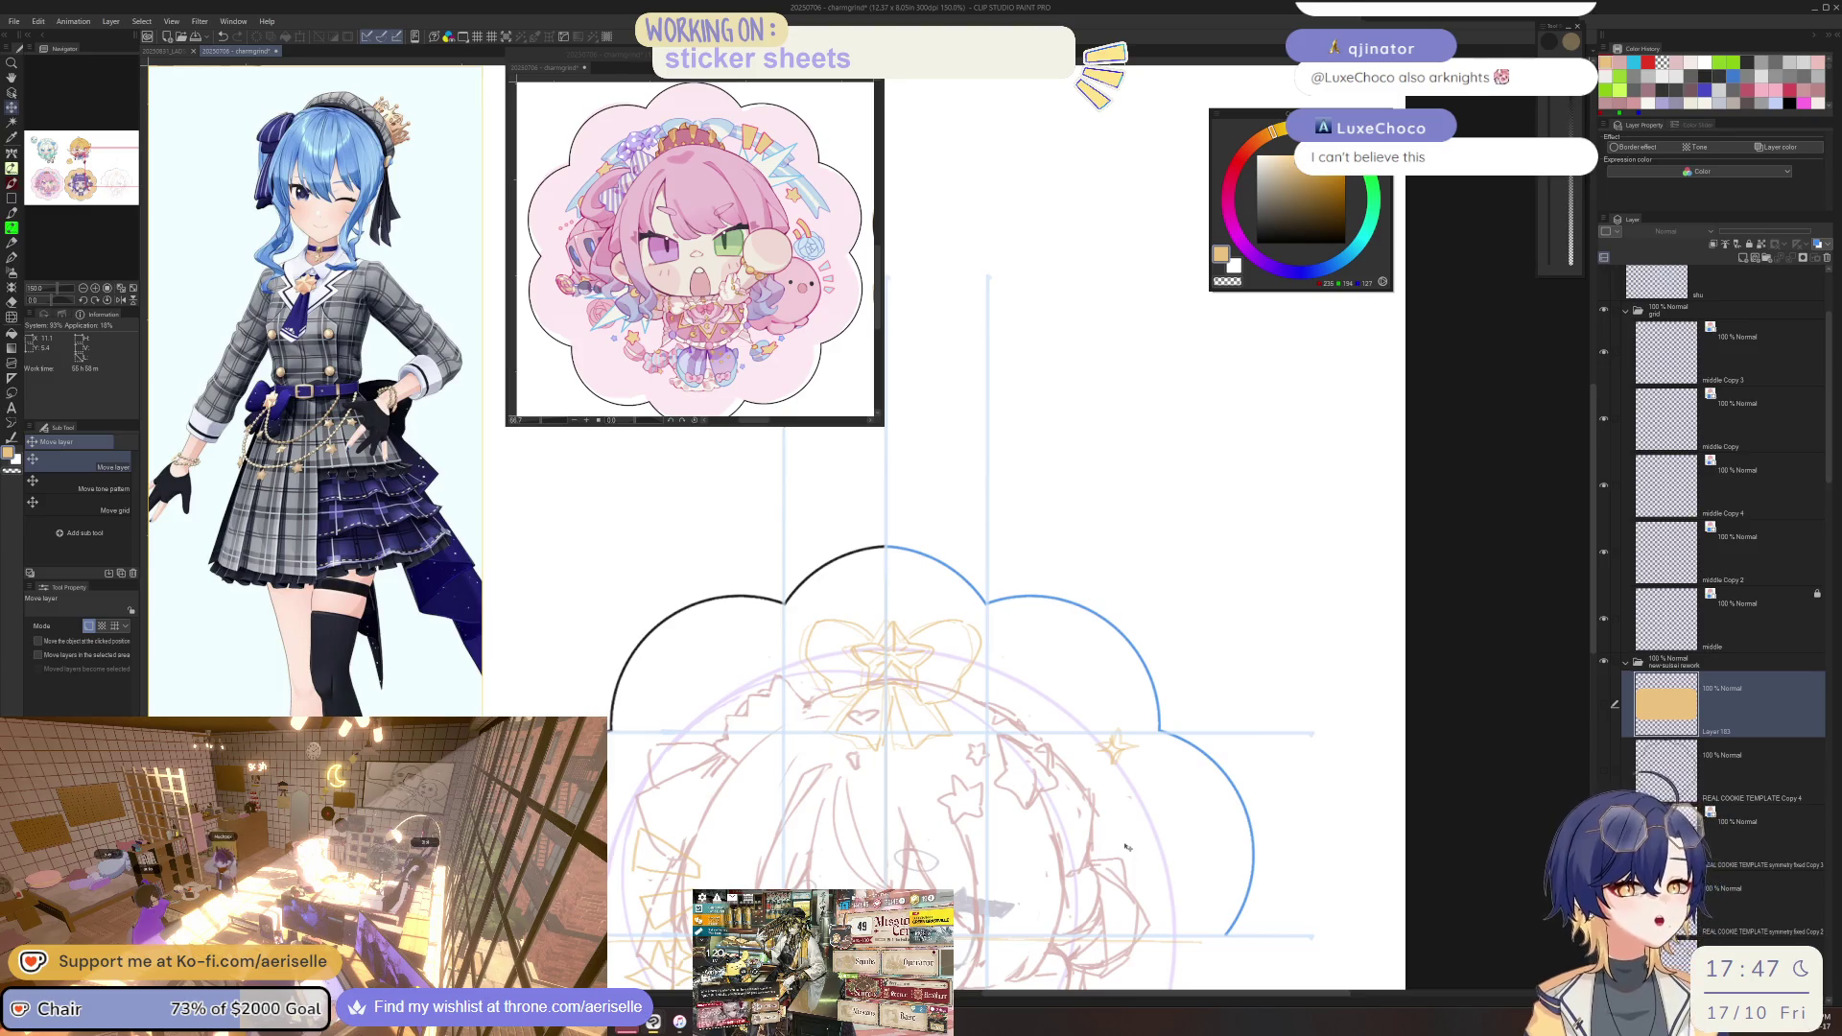
Recentre the cloud sticker and switch off Layer color on the right frame half.
drag(1127, 847, 1307, 841)
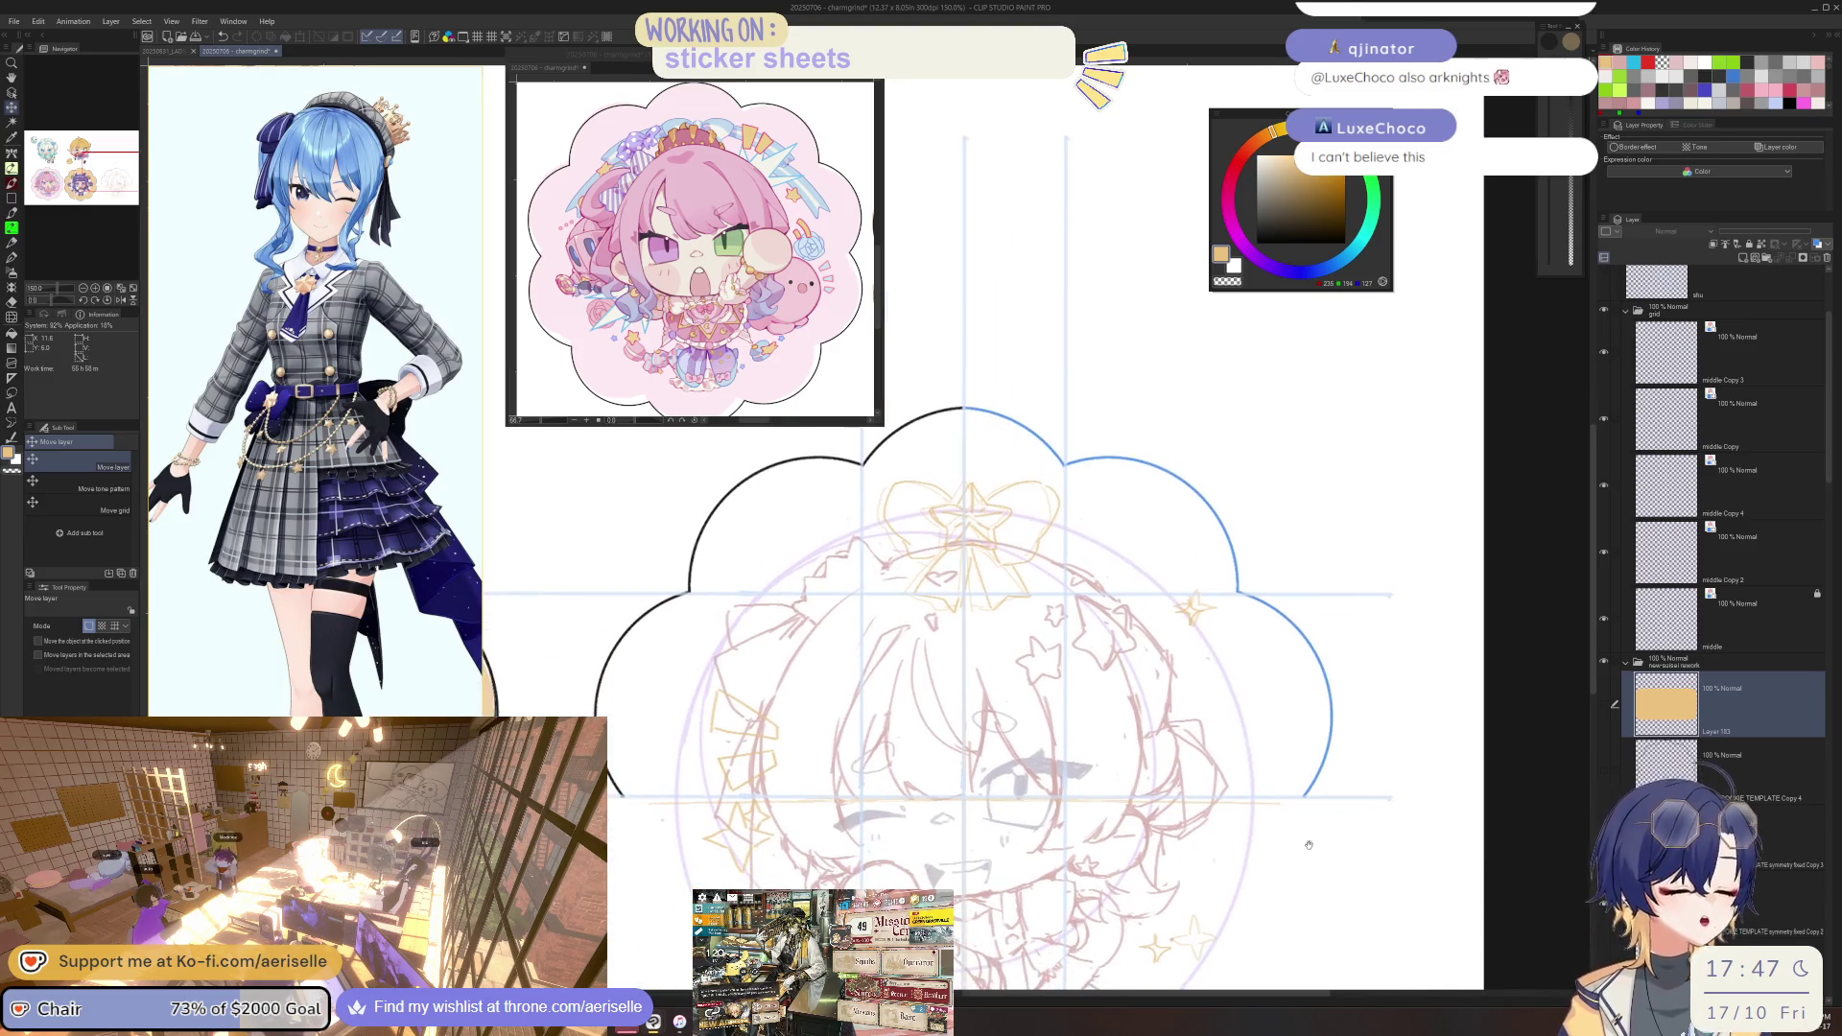
click(1755, 839)
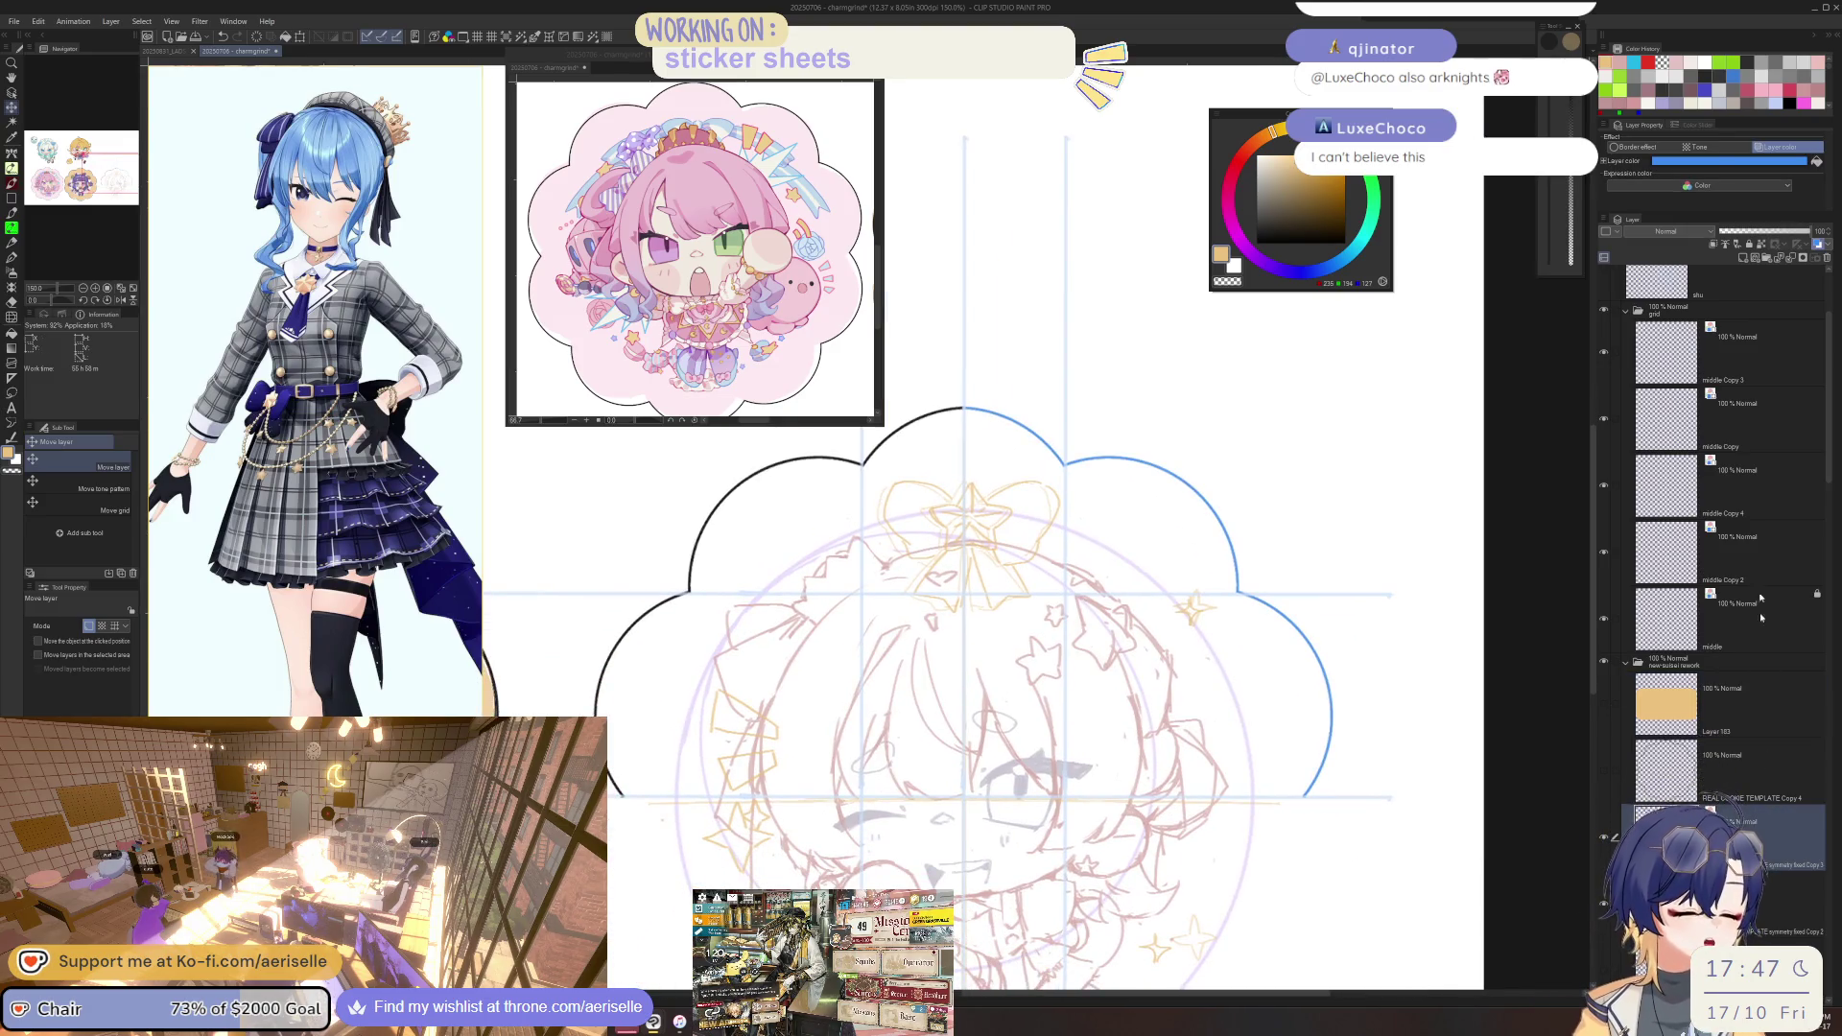
click(1798, 148)
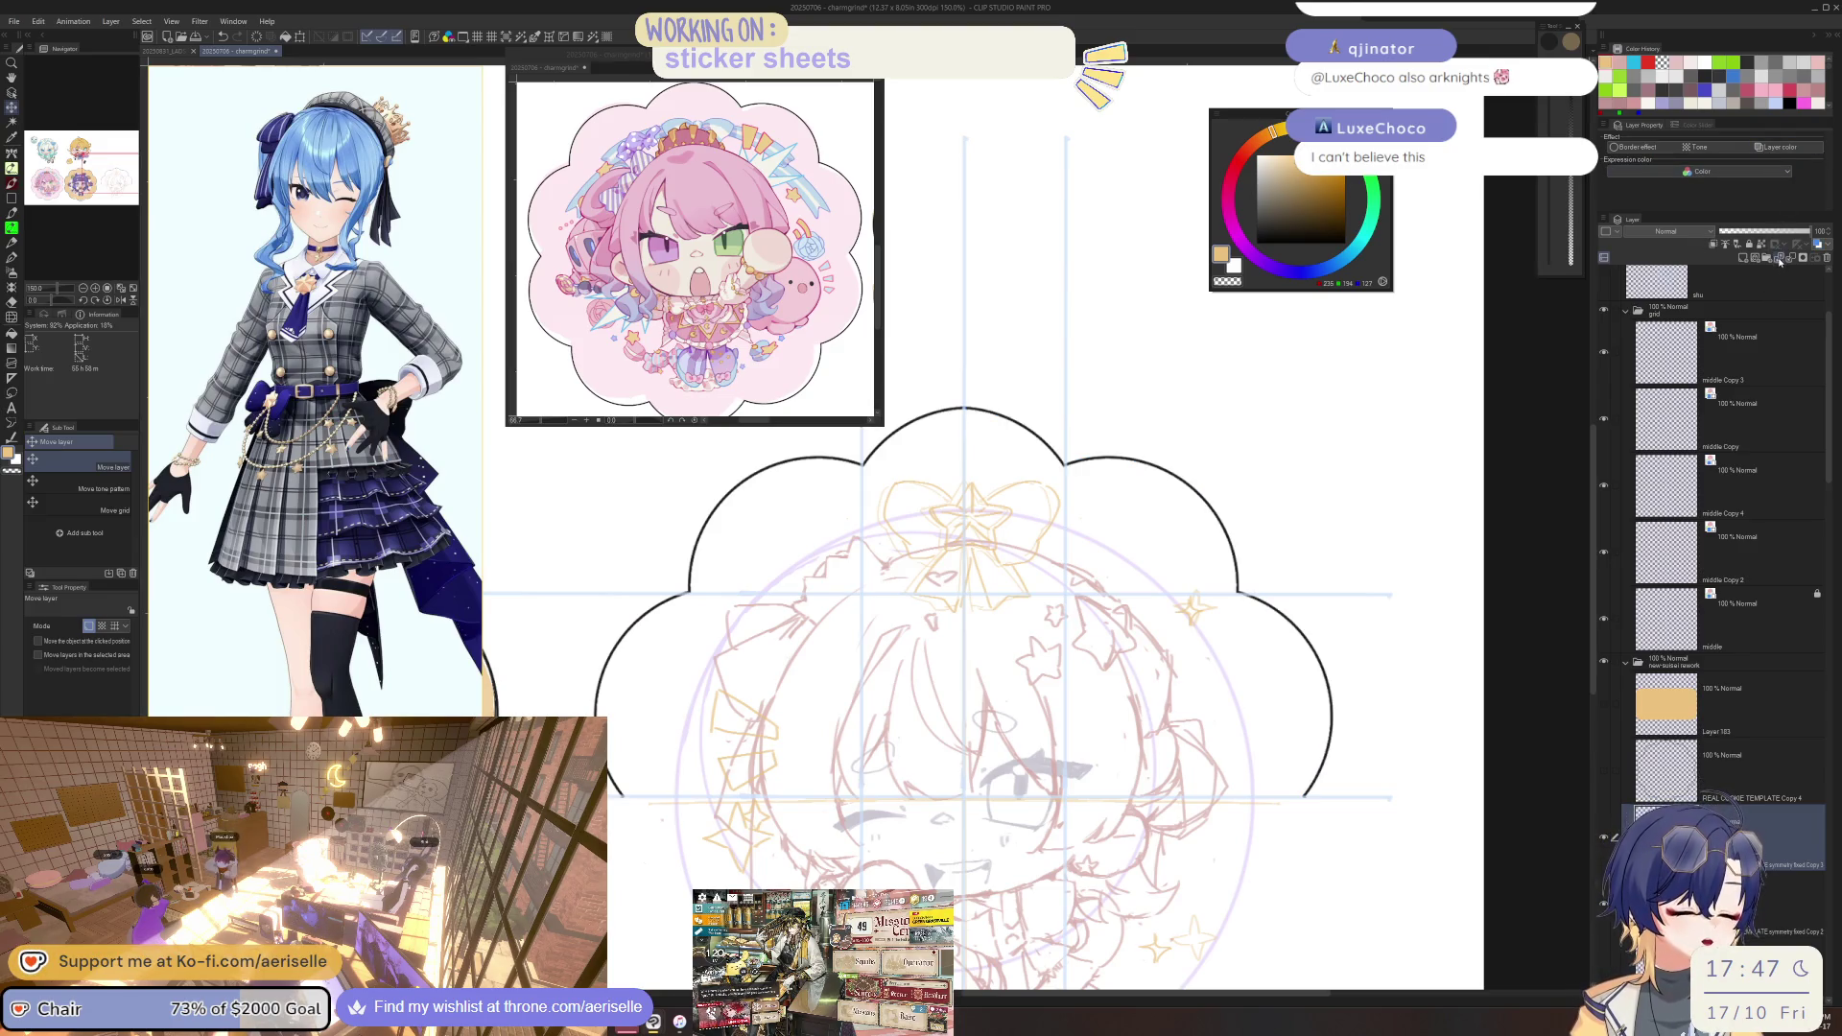
scroll(1215, 703, down, 3)
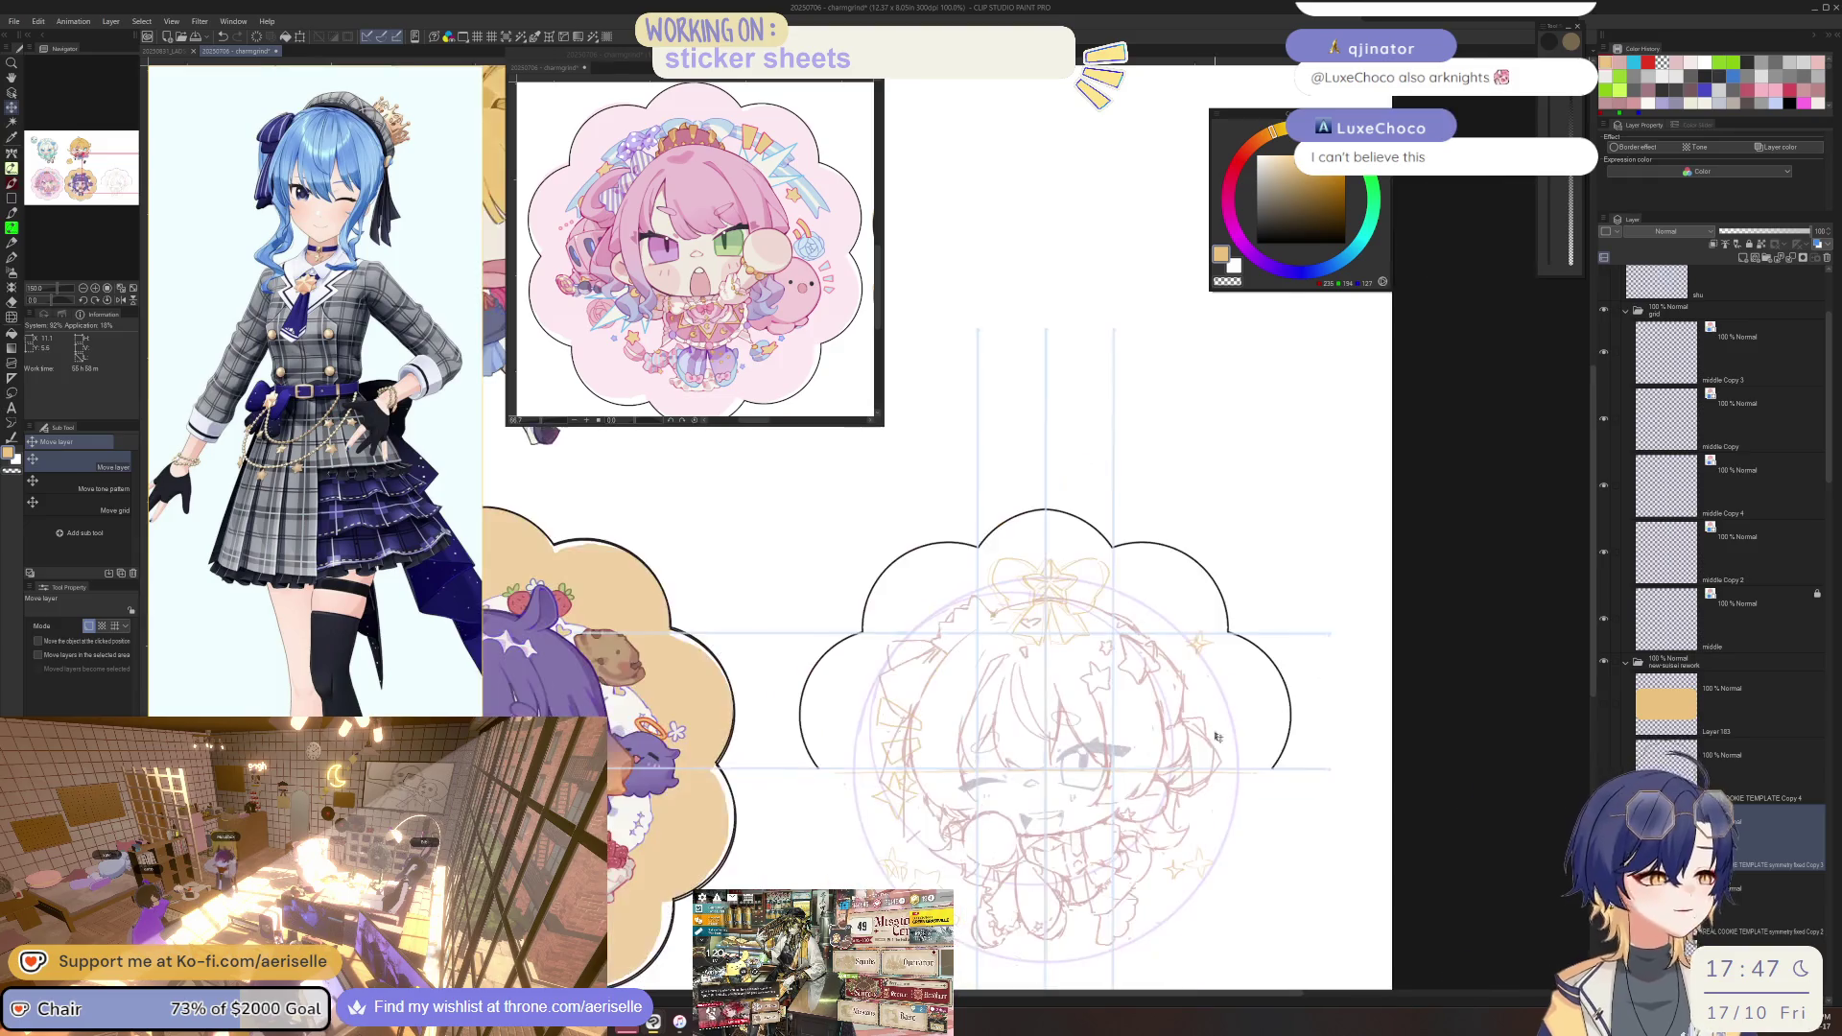
Duplicate the symmetry frame layer, try transforming a lassoed area around the cloud frame, then deselect.
scroll(1080, 687, down, 3)
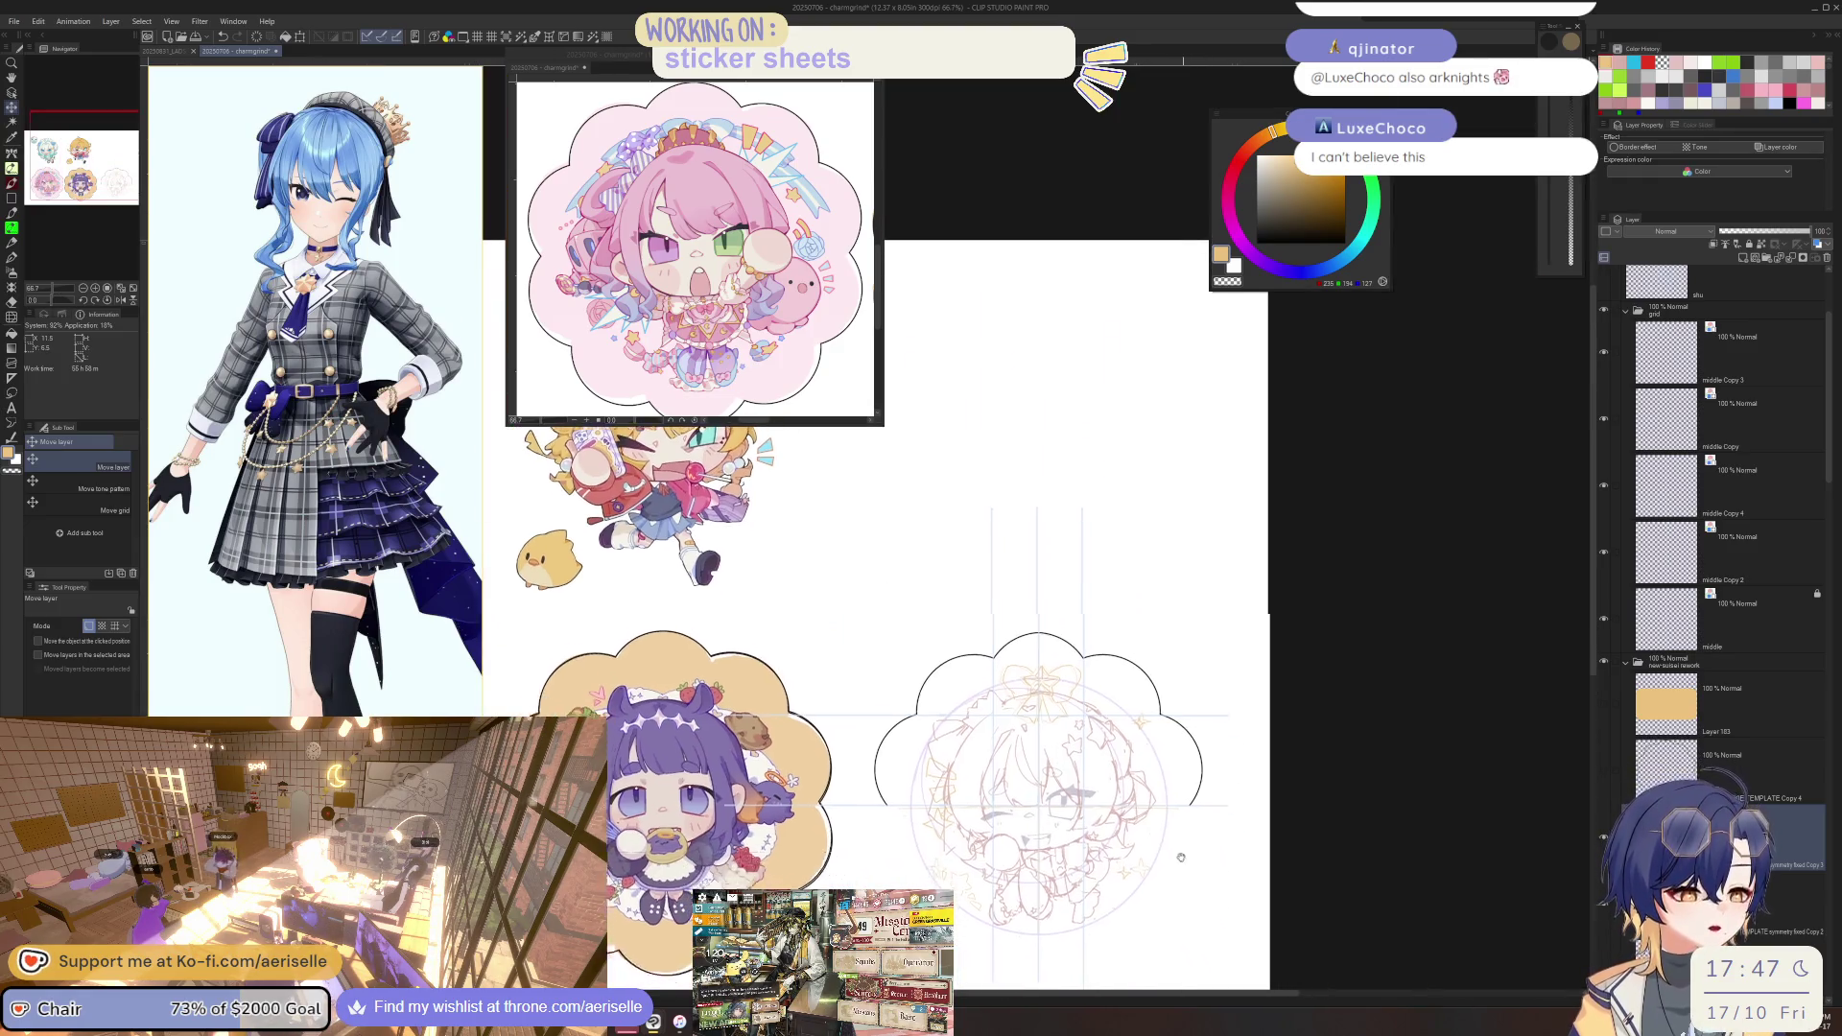
key(ctrl+c)
key(ctrl+v)
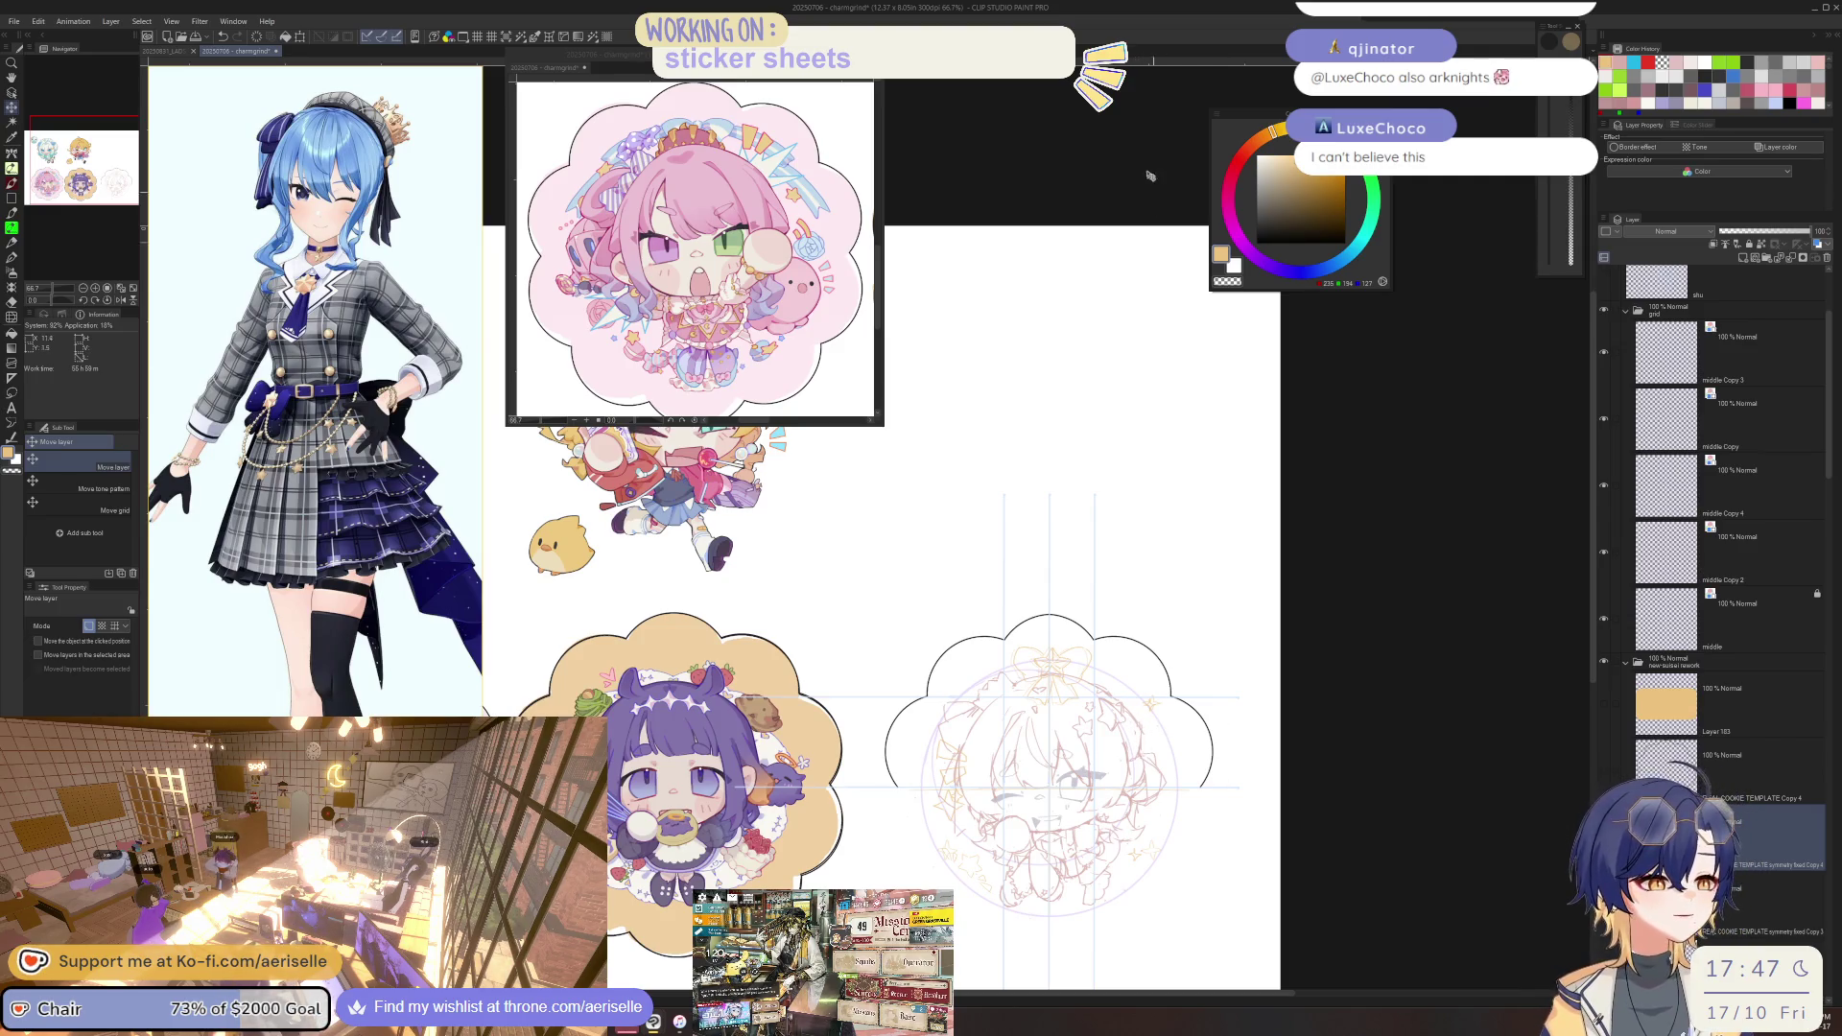
key(m)
mouse_move(1002, 557)
mouse_down()
mouse_move(869, 661)
mouse_move(1324, 672)
mouse_move(1007, 518)
mouse_up()
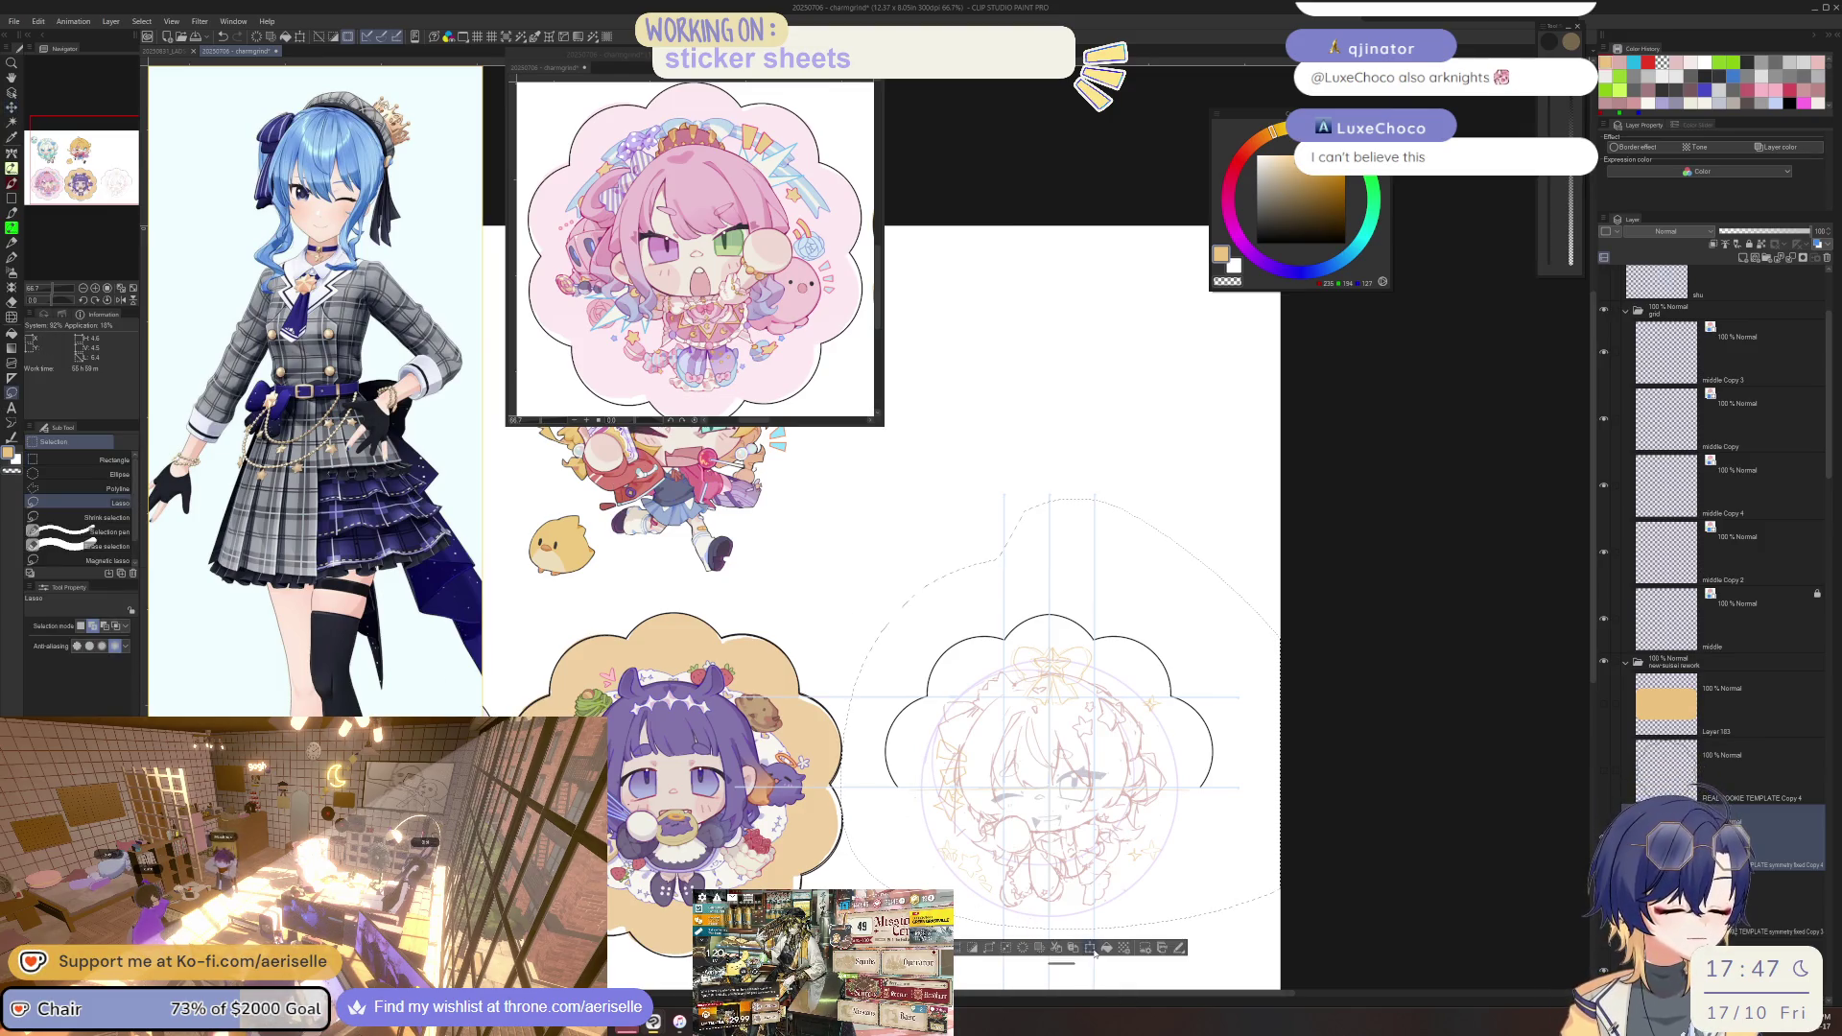
key(ctrl+t)
key(Return)
key(ctrl+d)
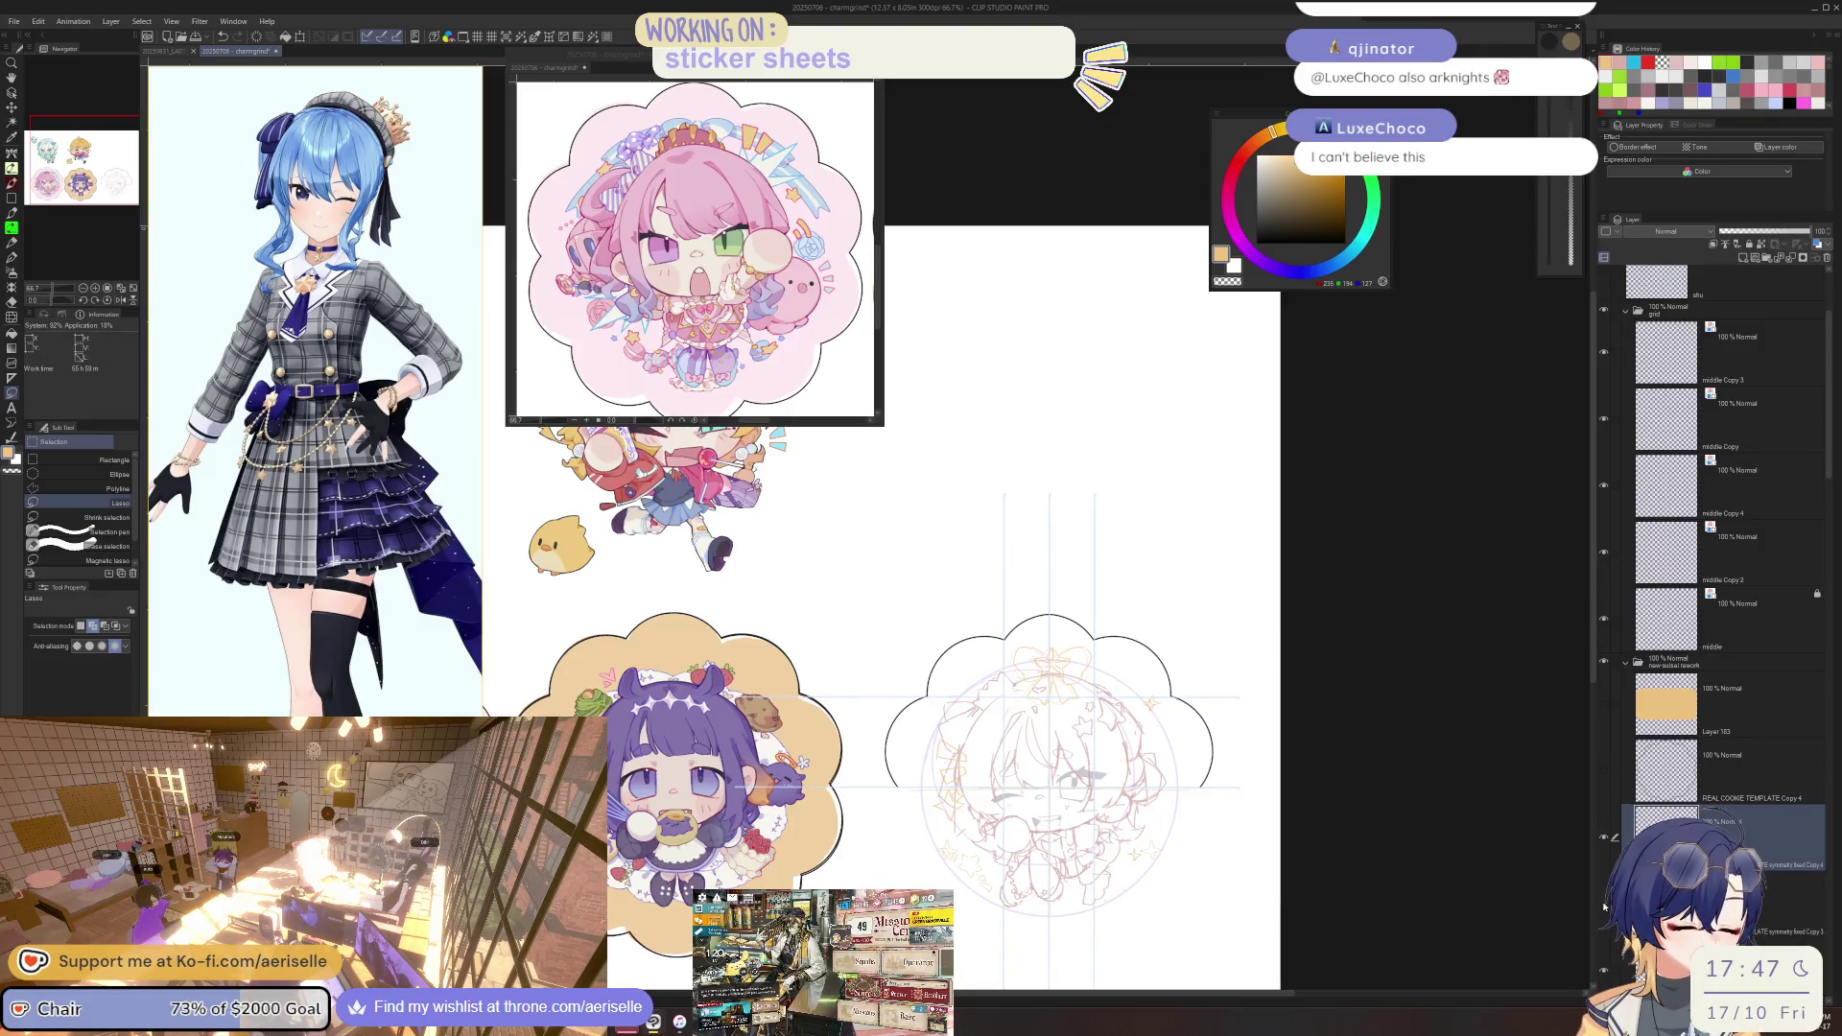
Remove the Copy 4 and Copy 3 frame layers and make Copy 2's outline visible.
scroll(1600, 905, down, 3)
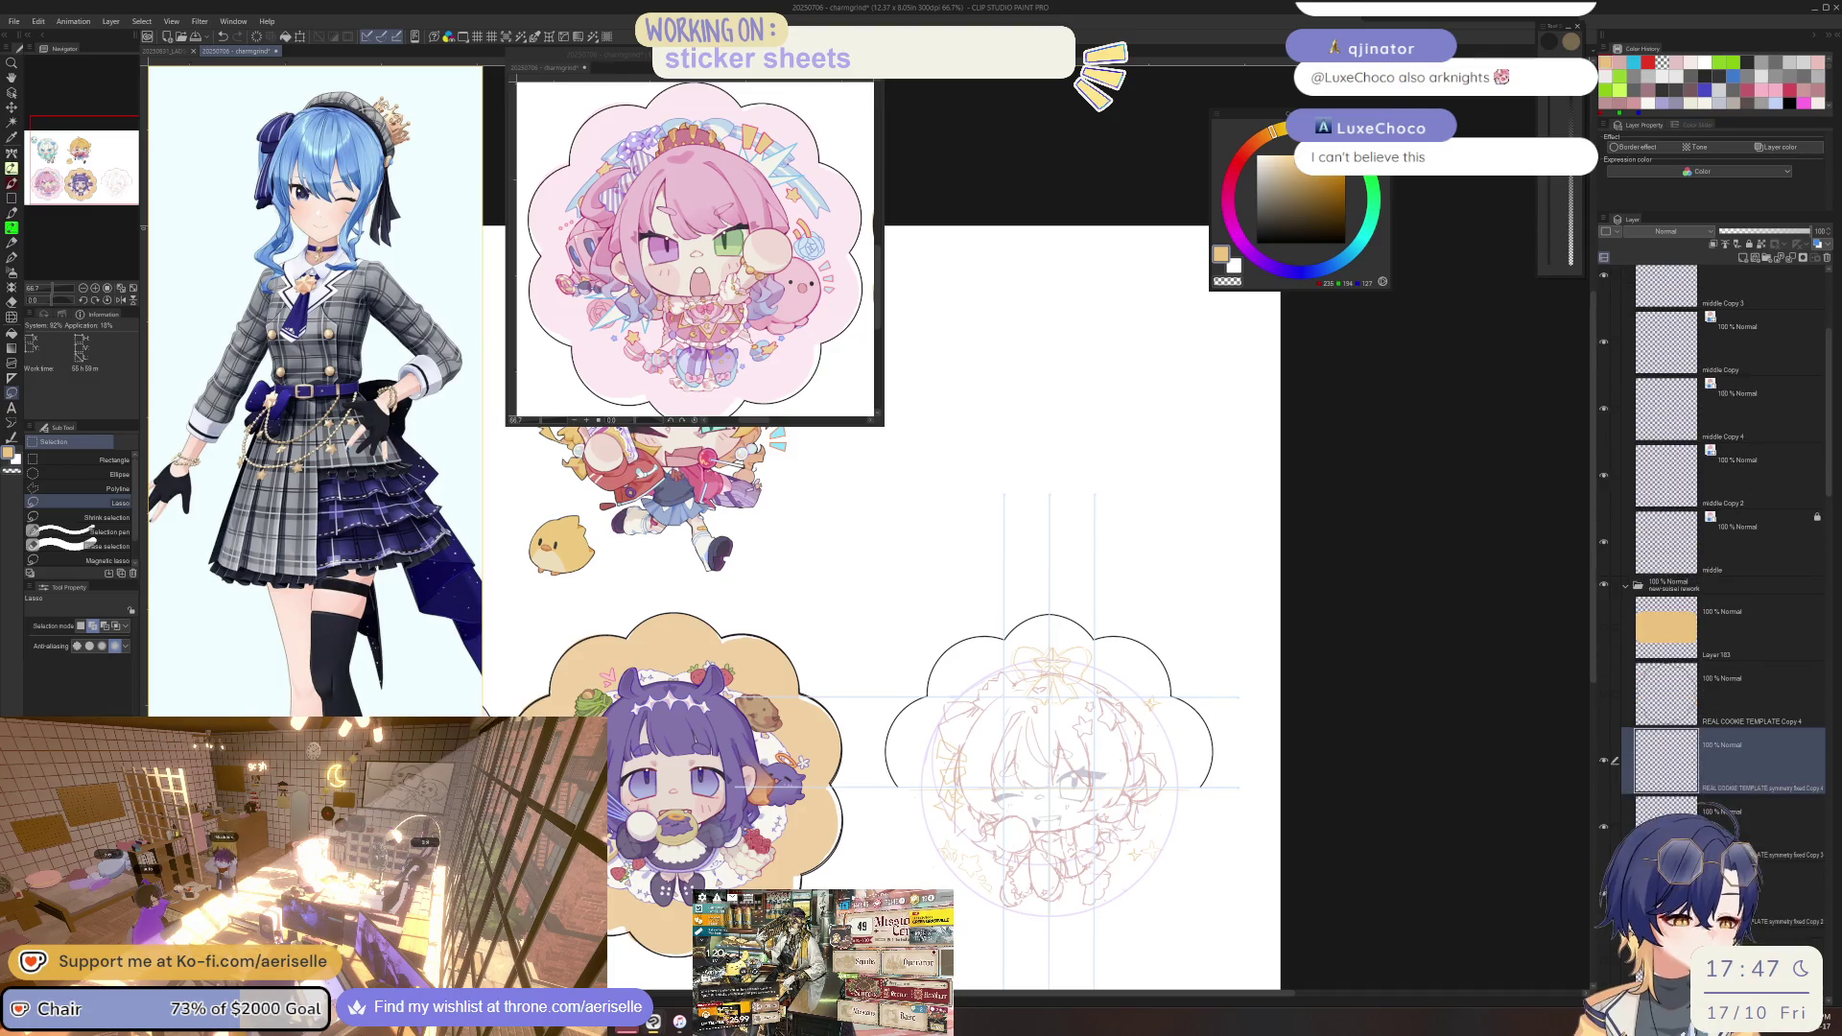
click(1603, 819)
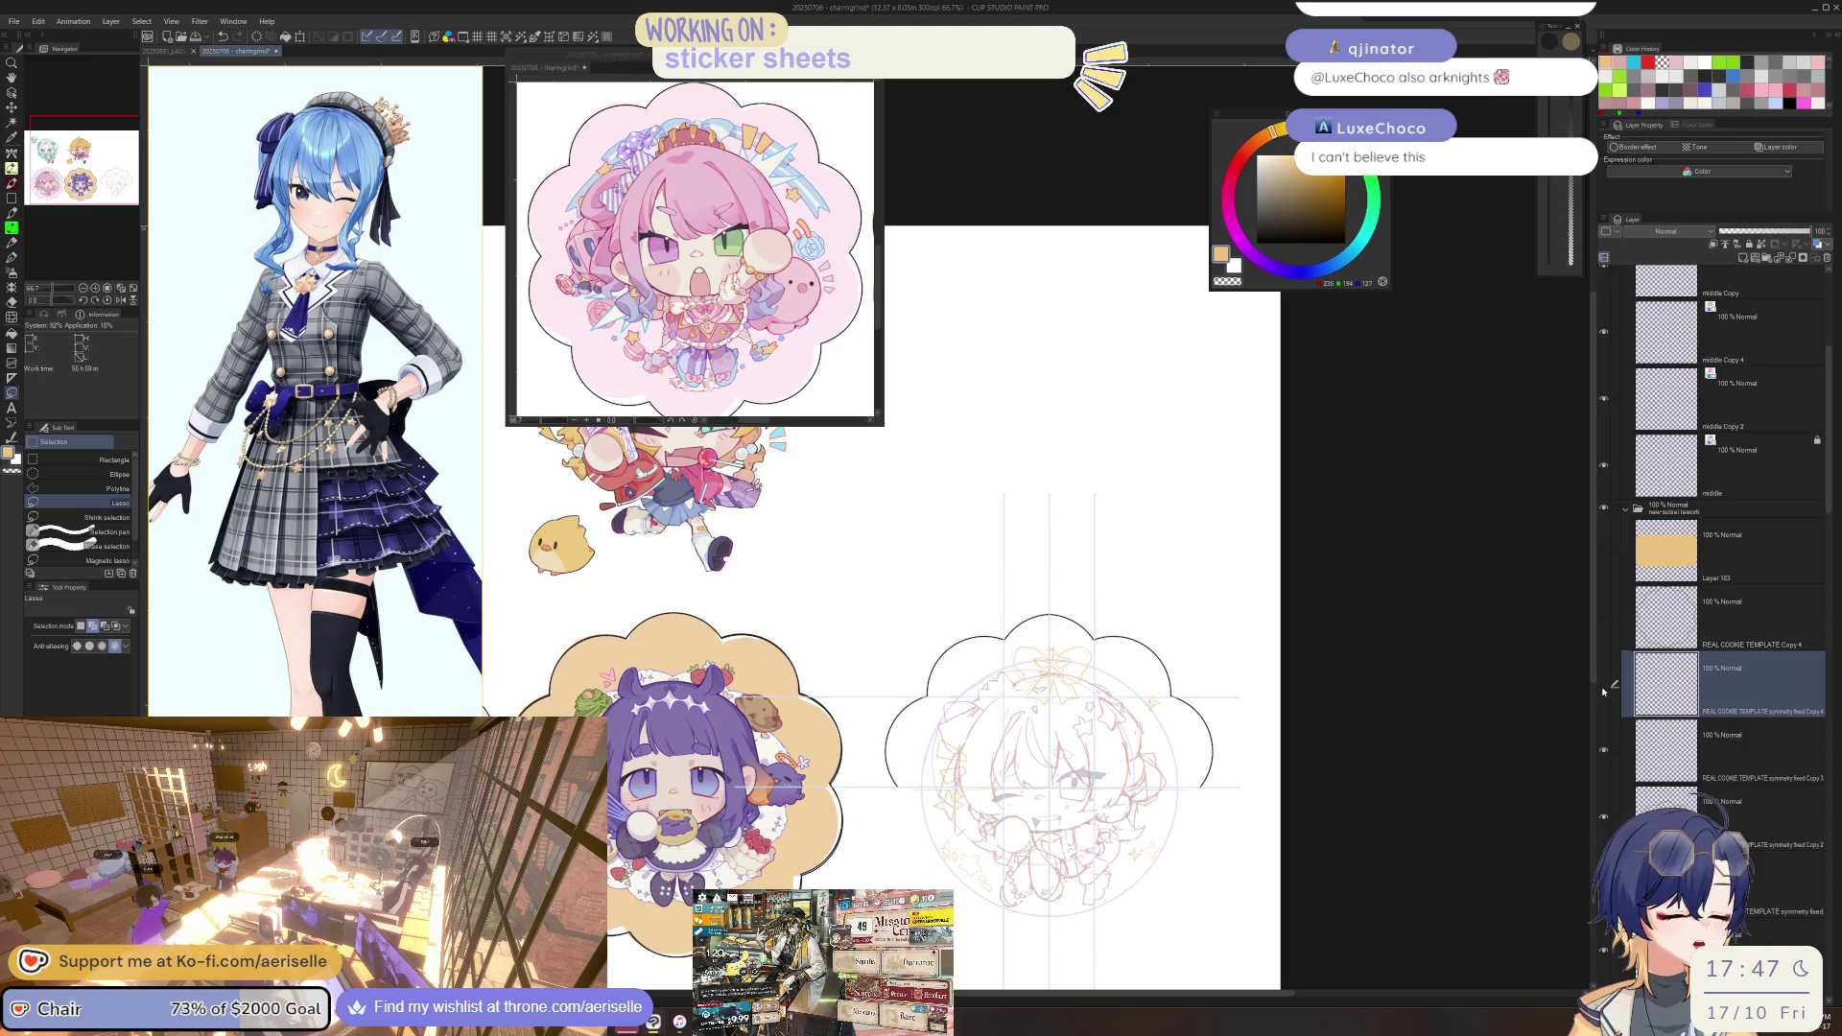
key(ctrl+e)
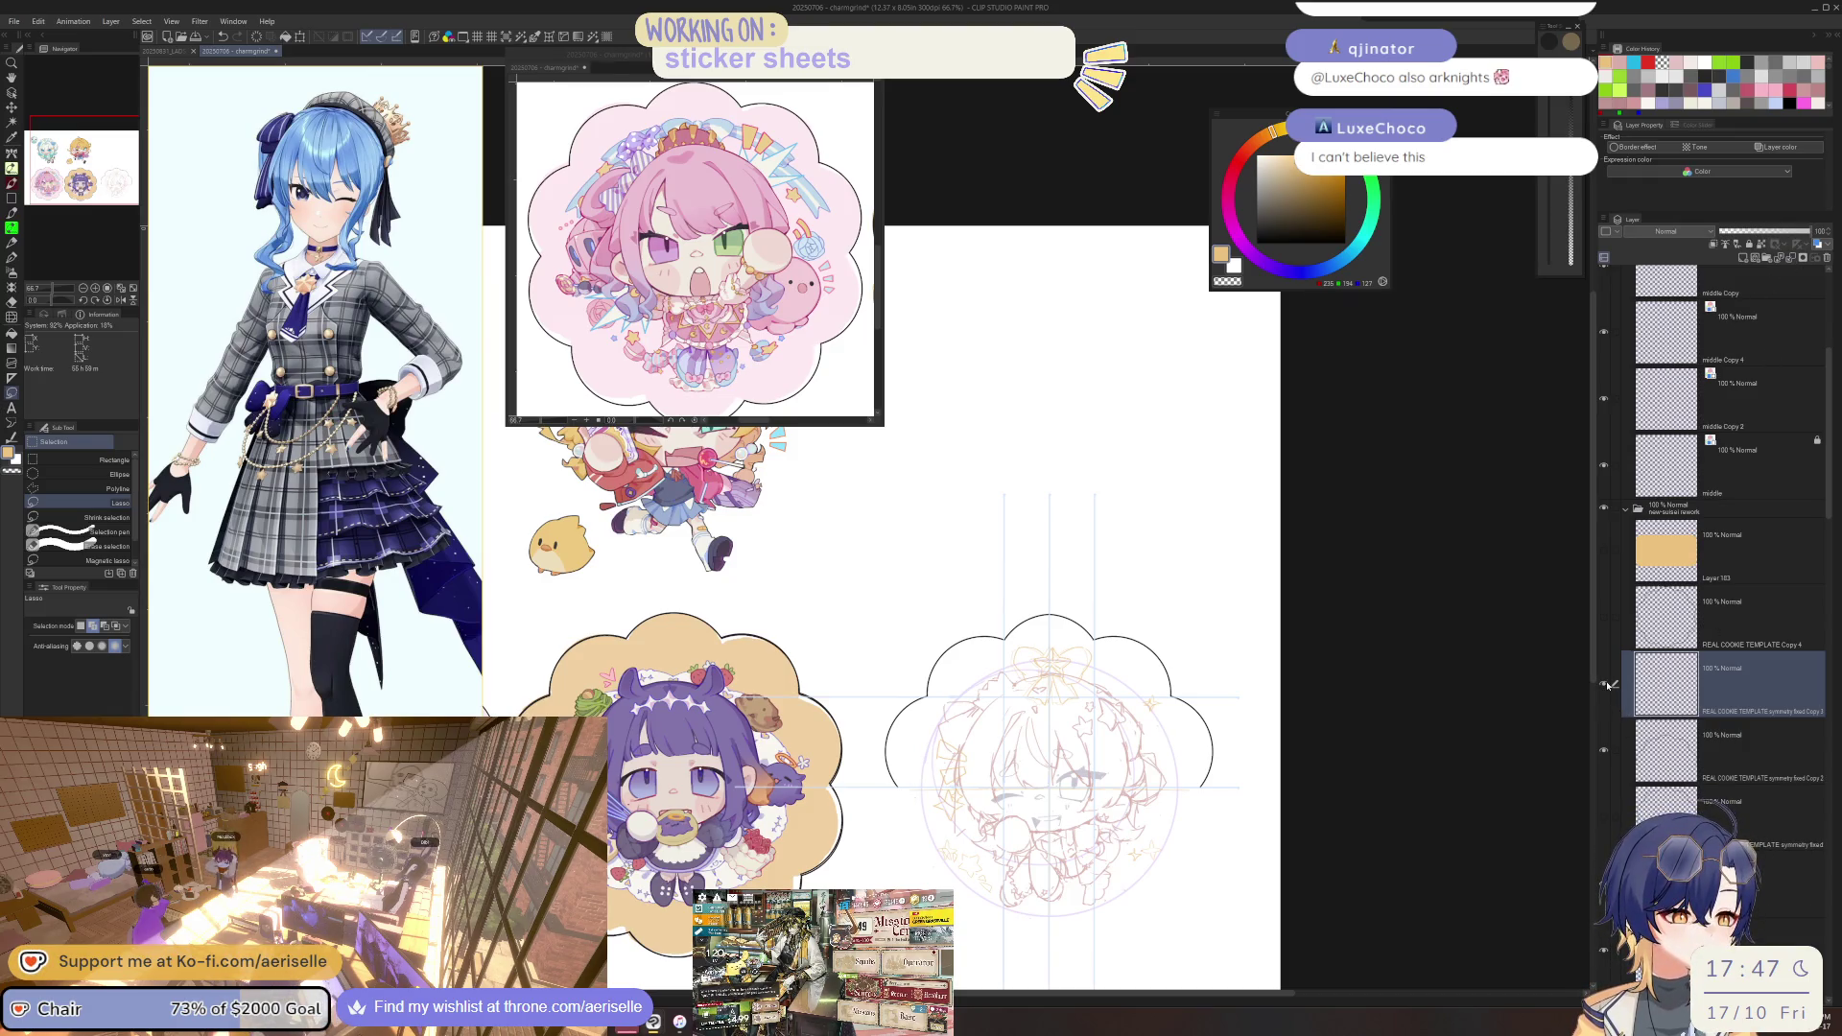
key(ctrl+e)
click(1602, 685)
click(1602, 685)
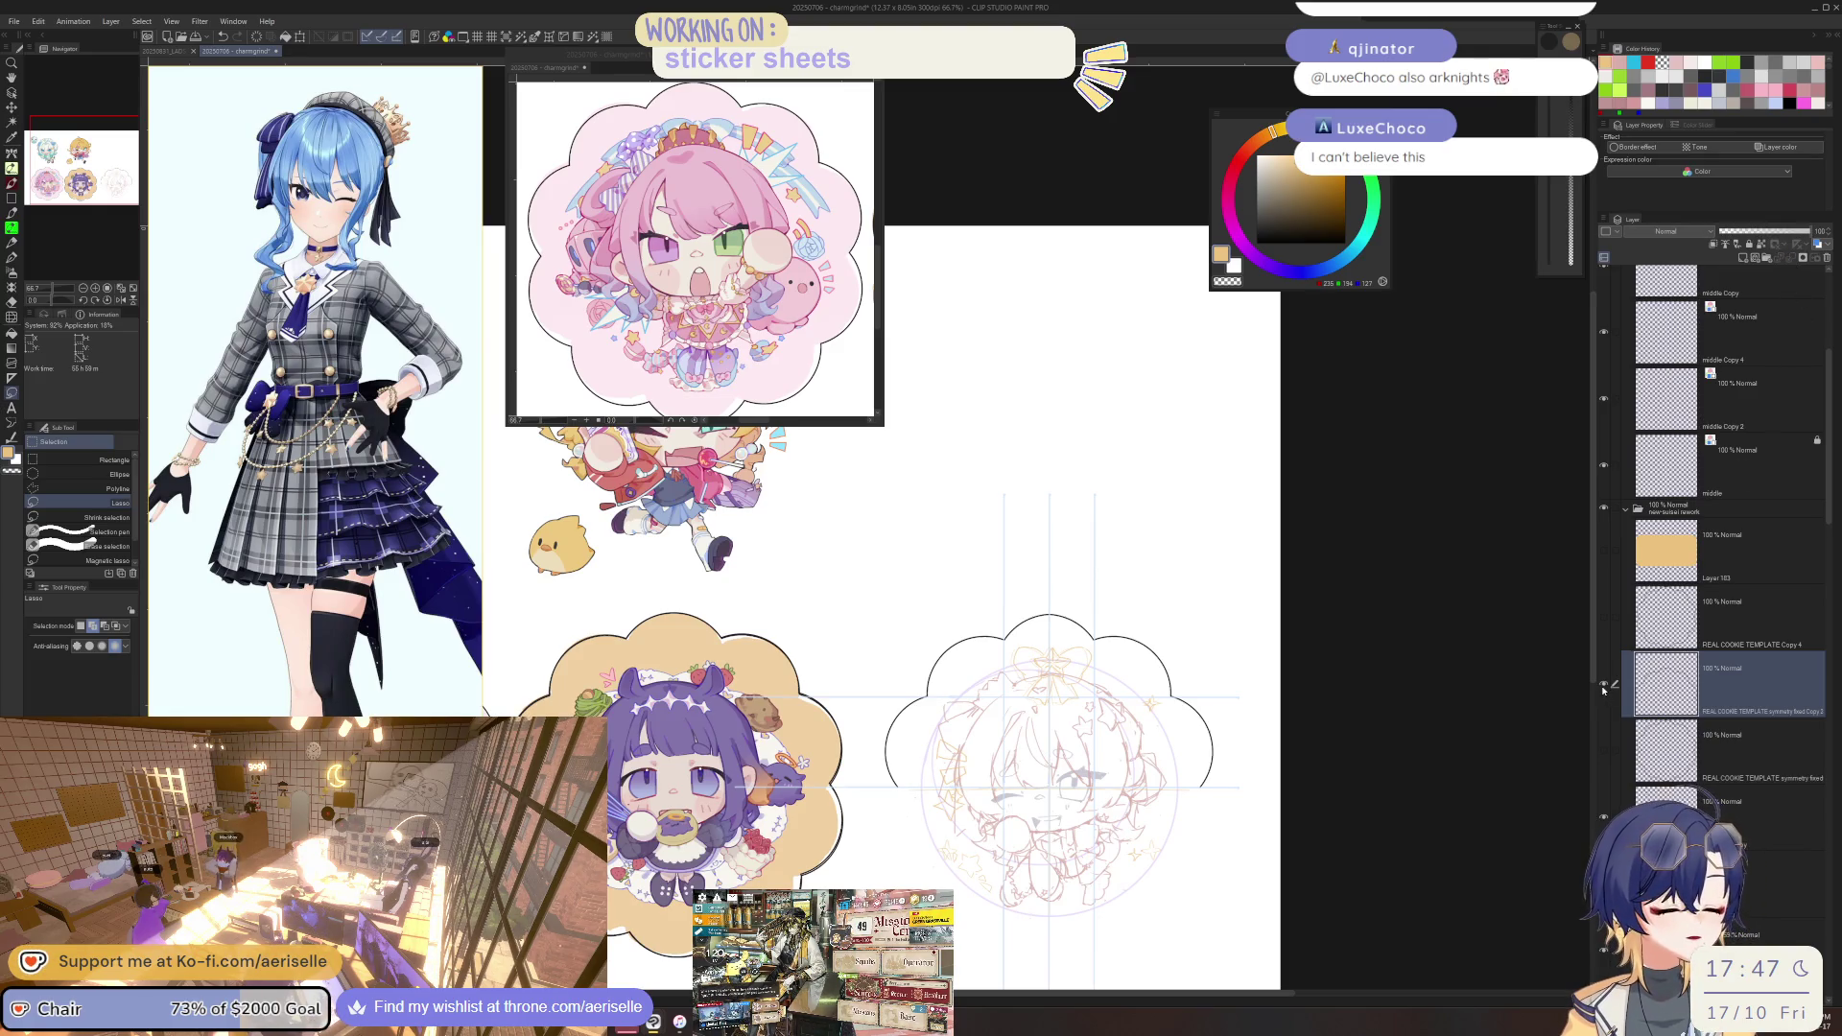